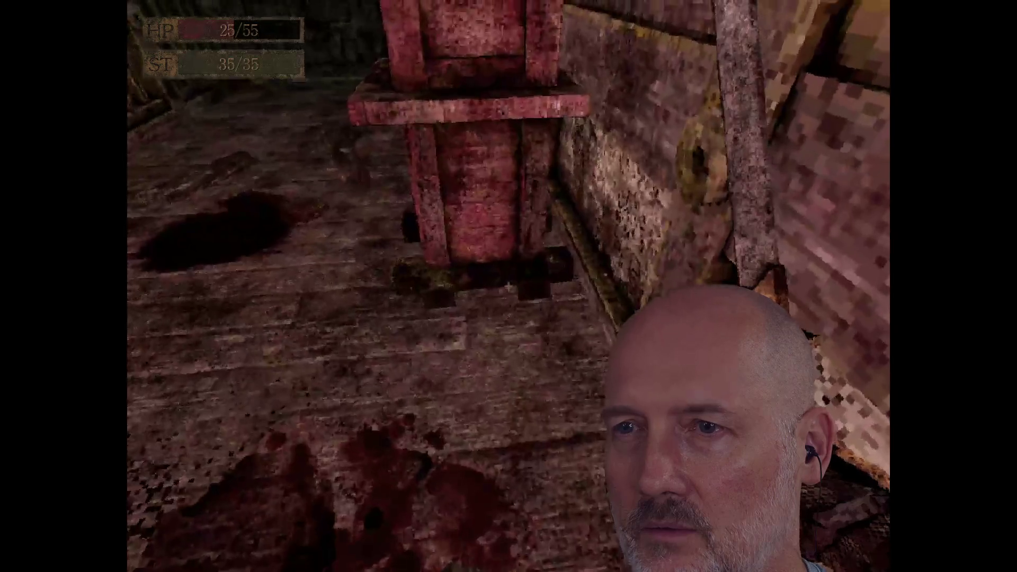
Step: Walk back for a full view of the red shrine, then approach and inspect its roof up close
key("s")
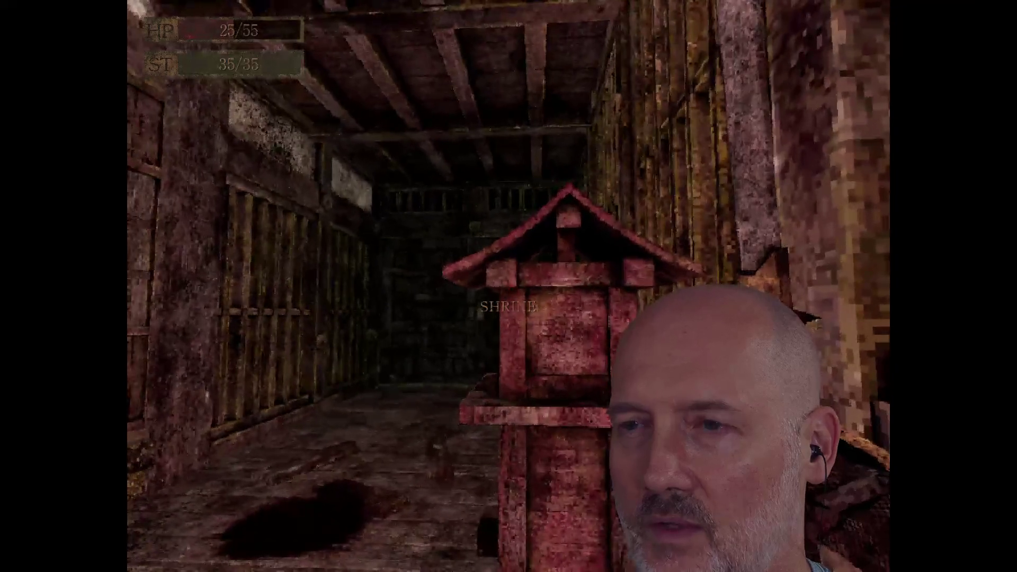
key("d")
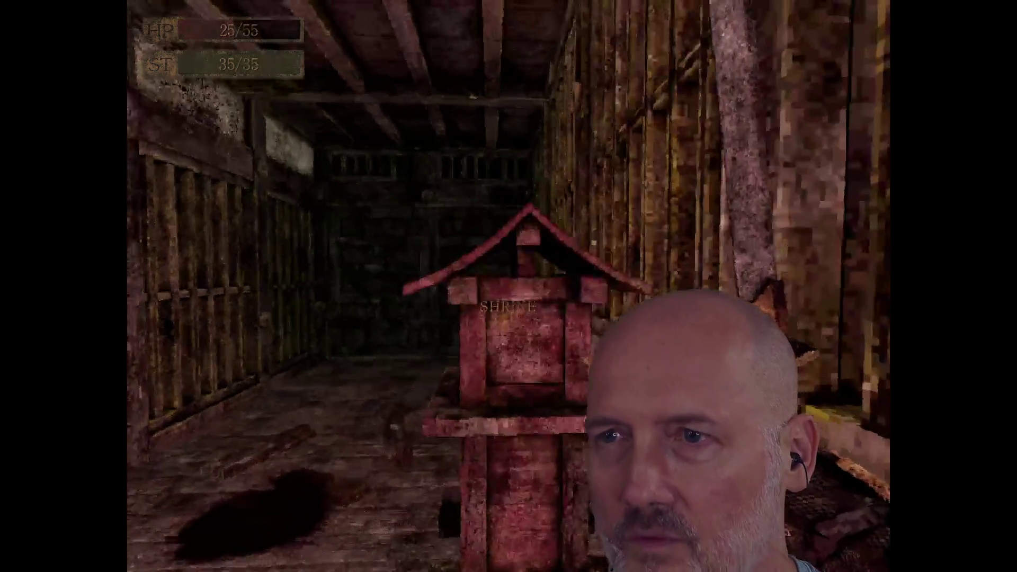
key("w")
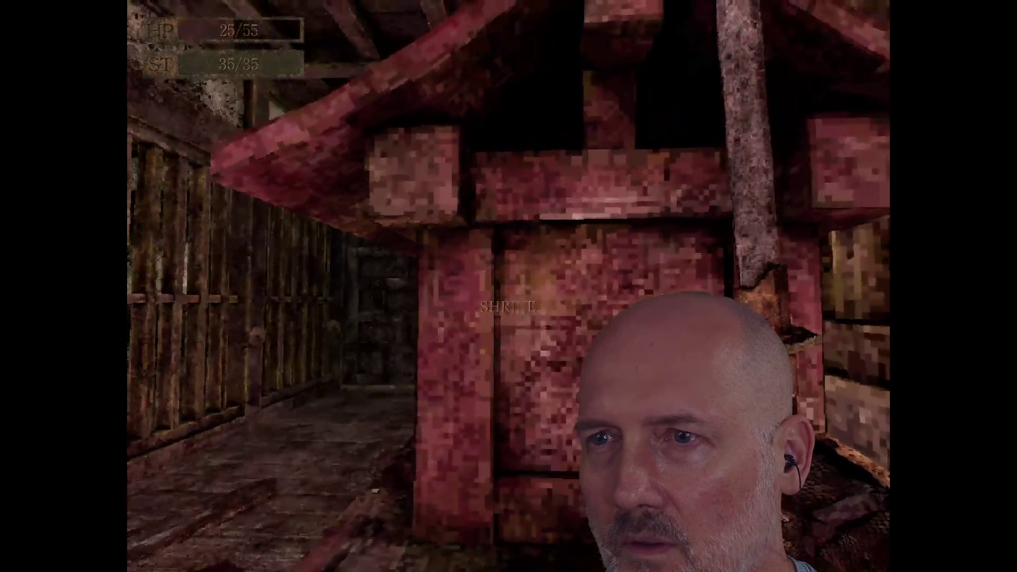
key("w")
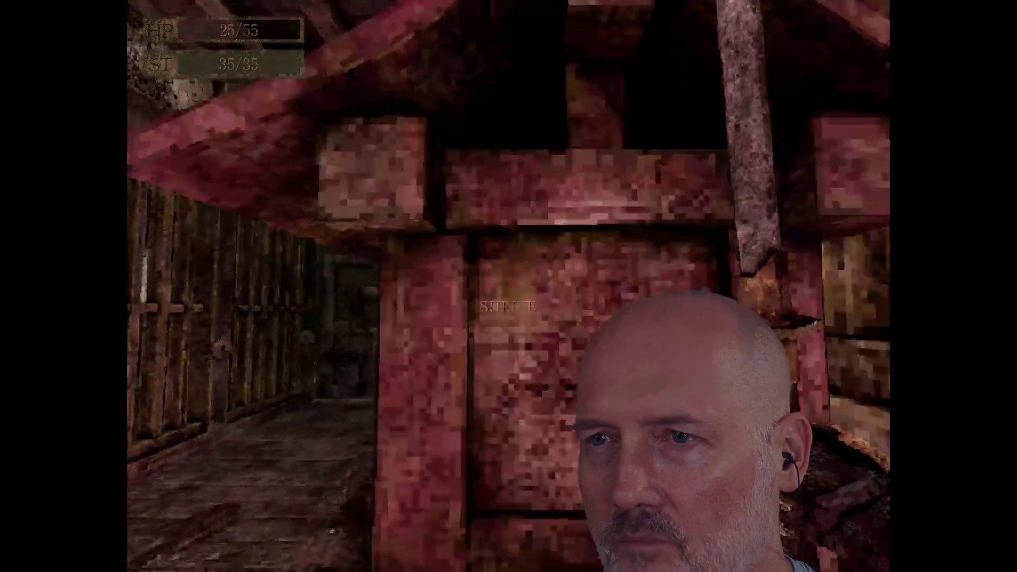
key("s")
key("w")
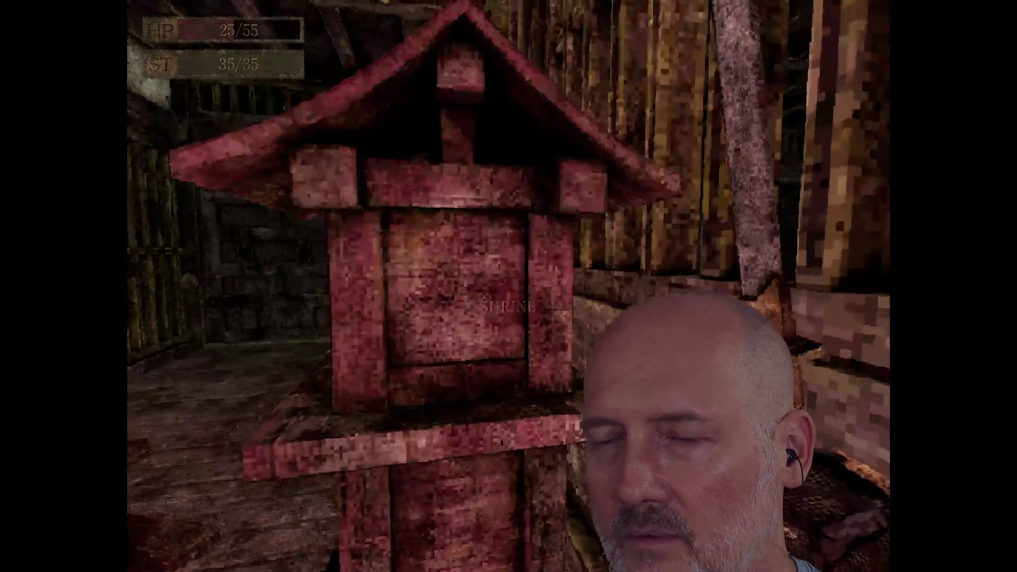
key("w")
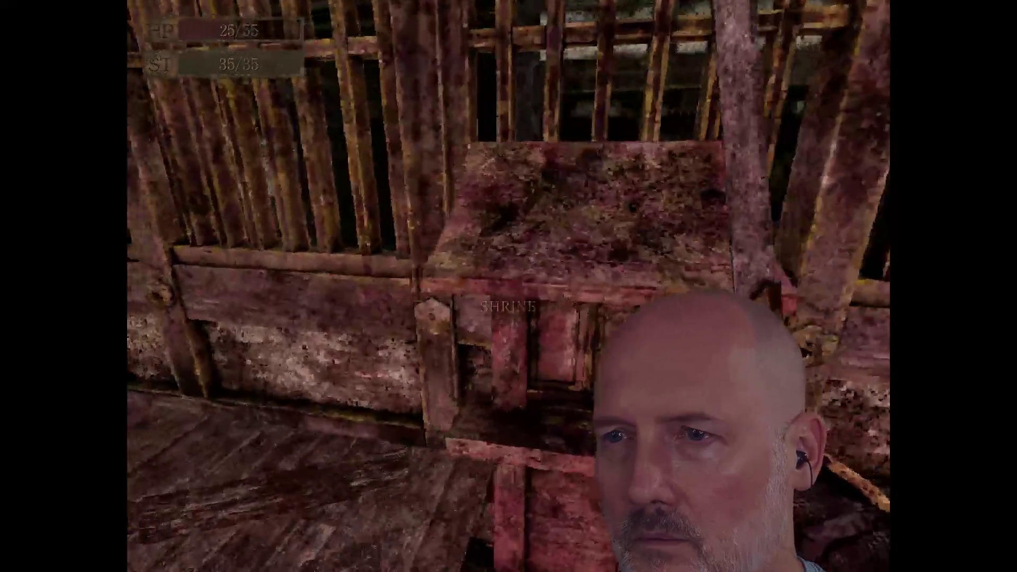
key("s")
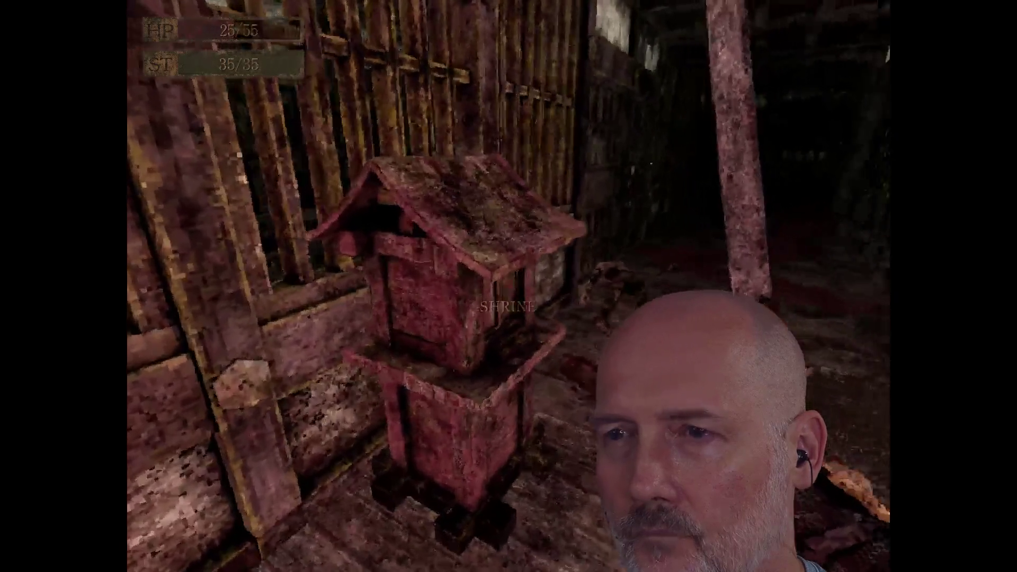
key("s")
key("w")
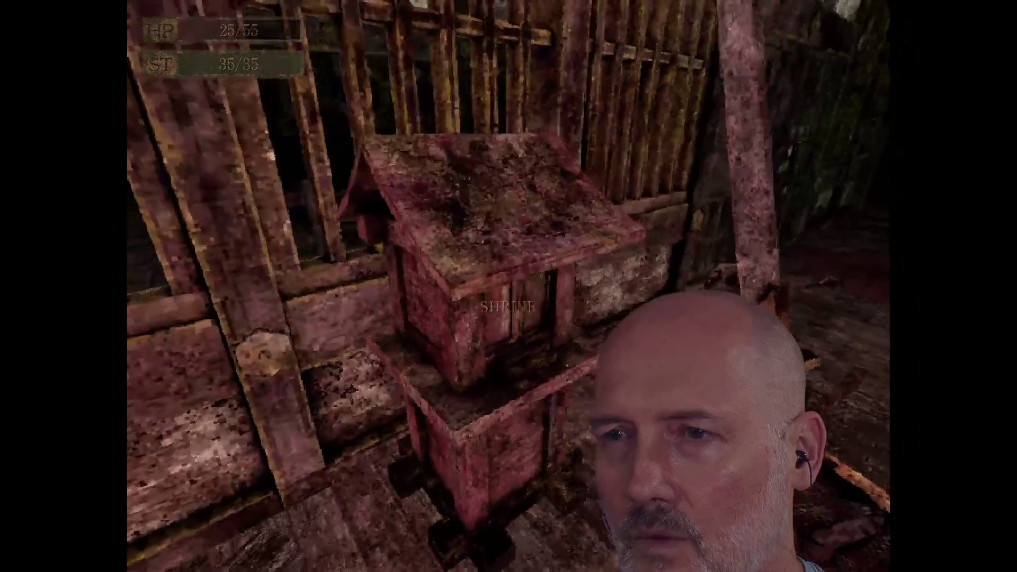
Step: Circle to the shrine's side and front for a head-on look, then pause the game
key("s")
key("w")
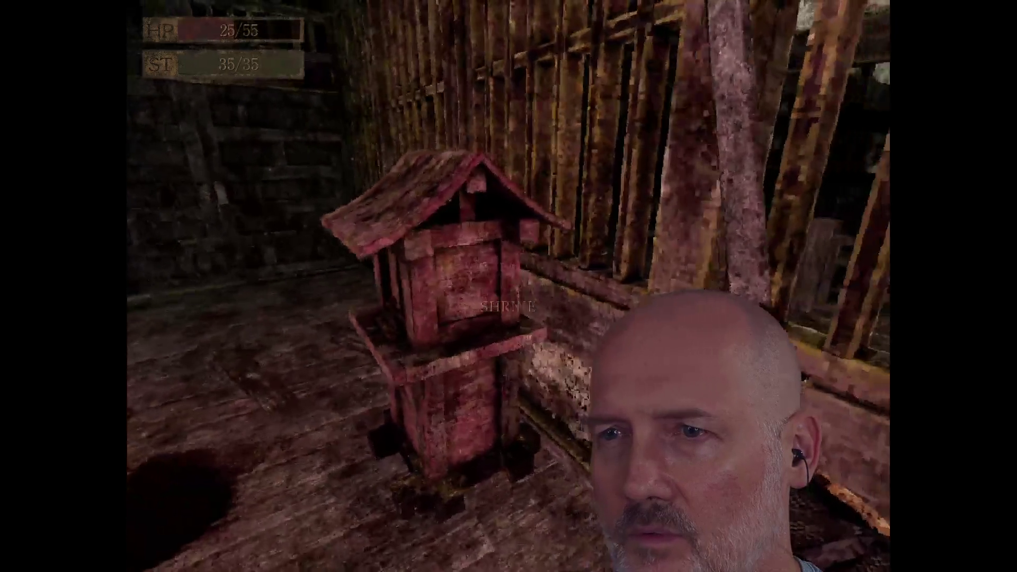
key("s")
key("w")
key("w")
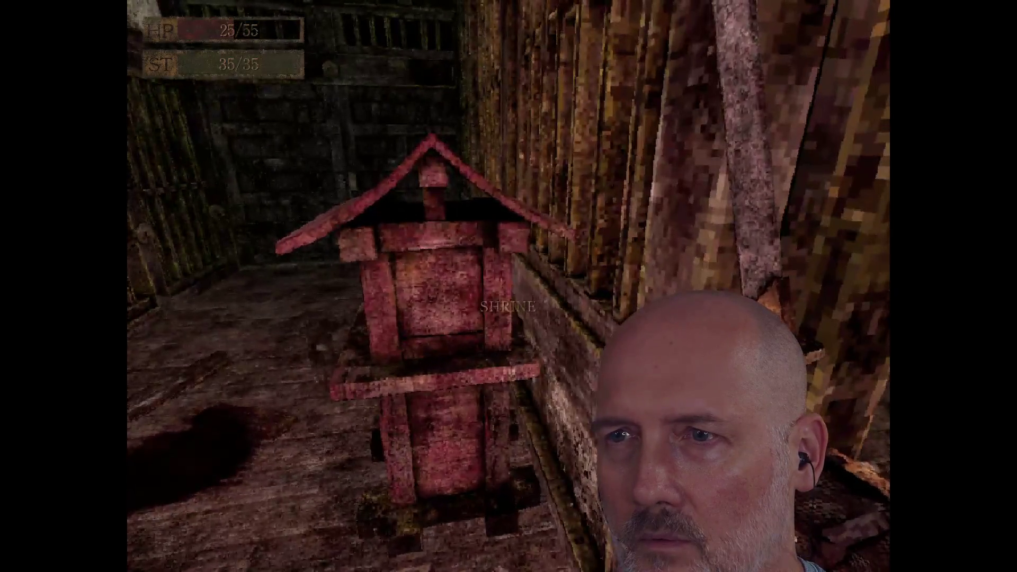
key("s")
key("Escape")
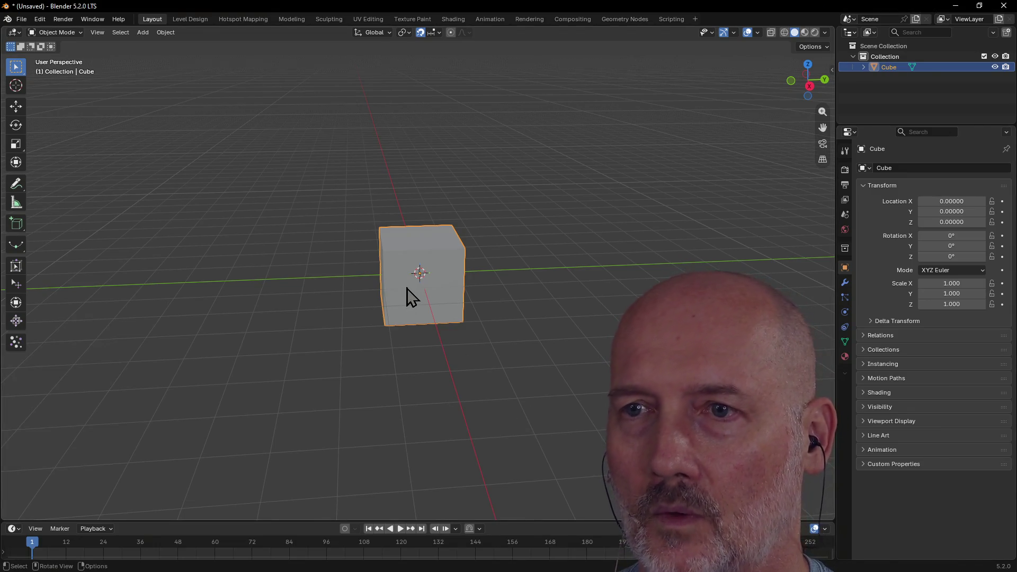
scroll(408, 297, "down", 5)
scroll(419, 289, "up", 3)
scroll(407, 290, "up", 2)
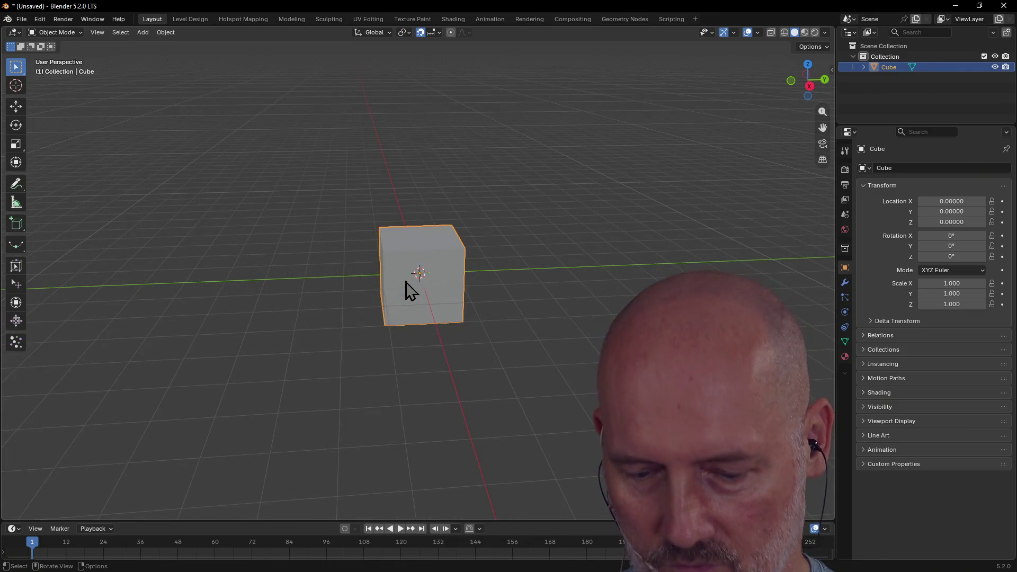
Step: Move the default cube upward along the Z axis
key("g")
key("z")
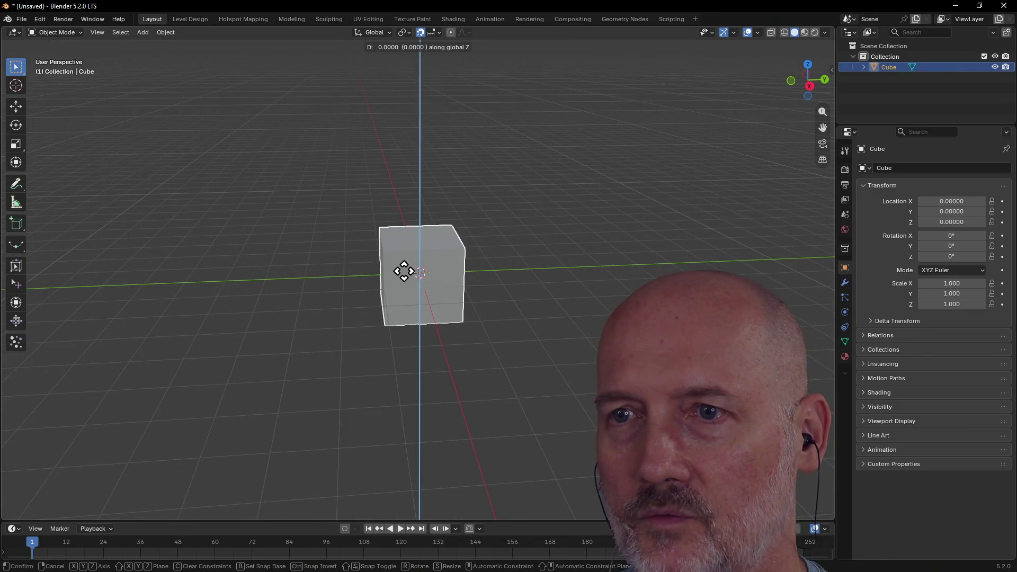
left_click(397, 160)
mouse_move(431, 193)
middle_mouse_down()
mouse_move(402, 204)
mouse_move(400, 230)
mouse_move(411, 202)
mouse_move(402, 100)
mouse_move(420, 210)
mouse_move(220, 98)
middle_mouse_up()
Step: In the Modeling workspace, extrude the cube's bottom face downward into a tall pillar
left_click(300, 21)
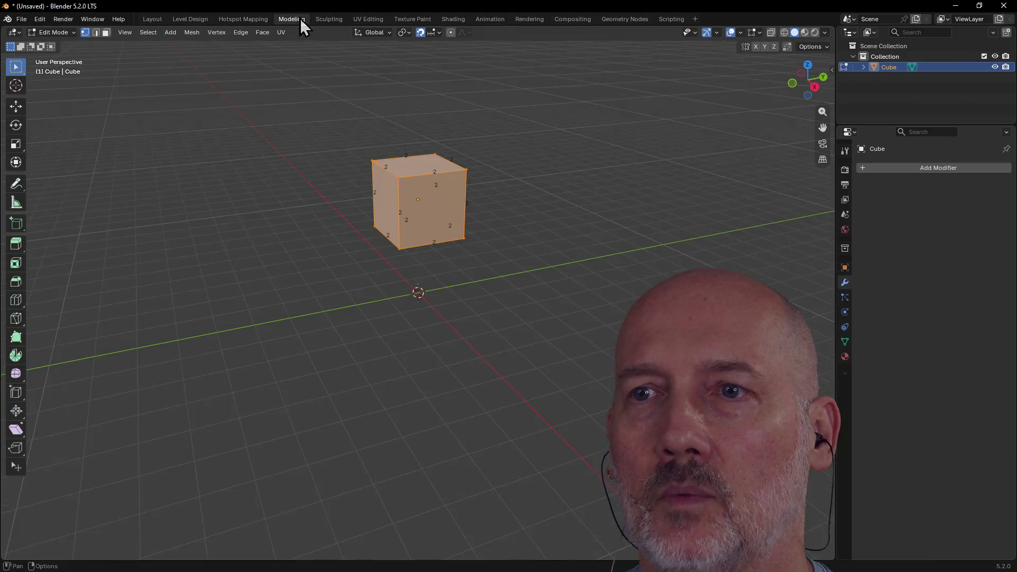
left_click(404, 290)
mouse_move(404, 291)
middle_mouse_down()
mouse_move(405, 166)
mouse_move(412, 231)
middle_mouse_up()
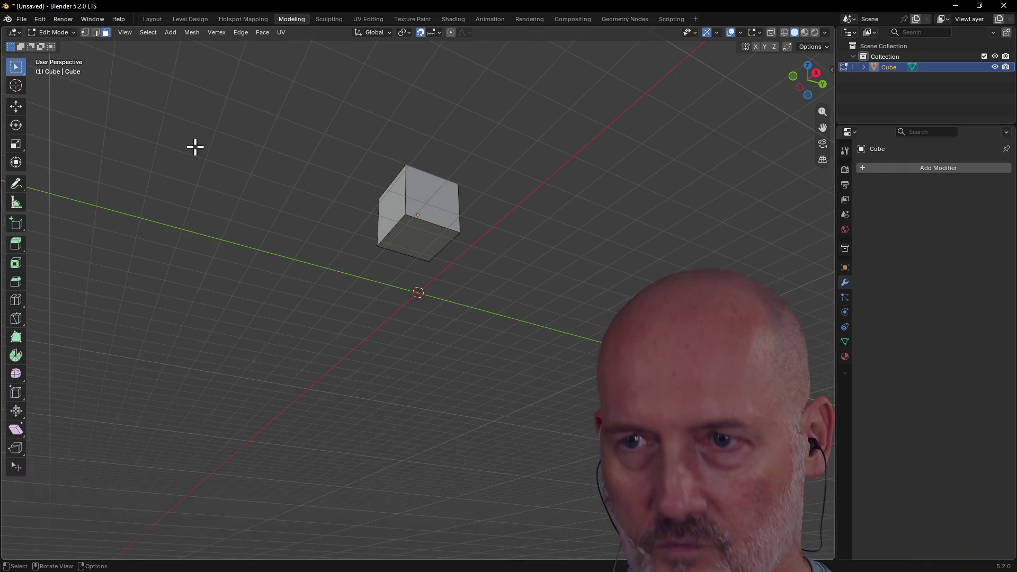
key("3")
left_click(414, 233)
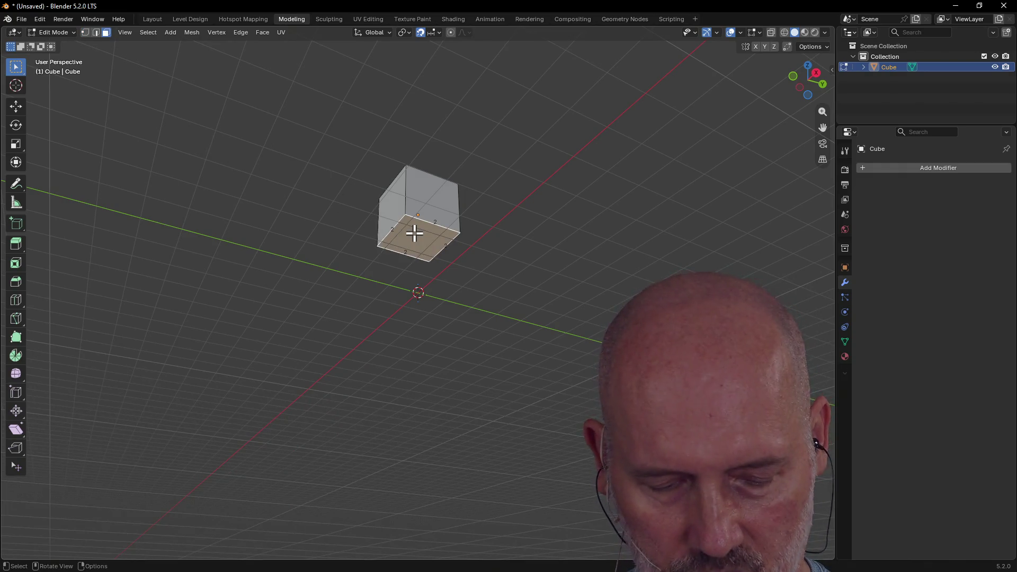
key("e")
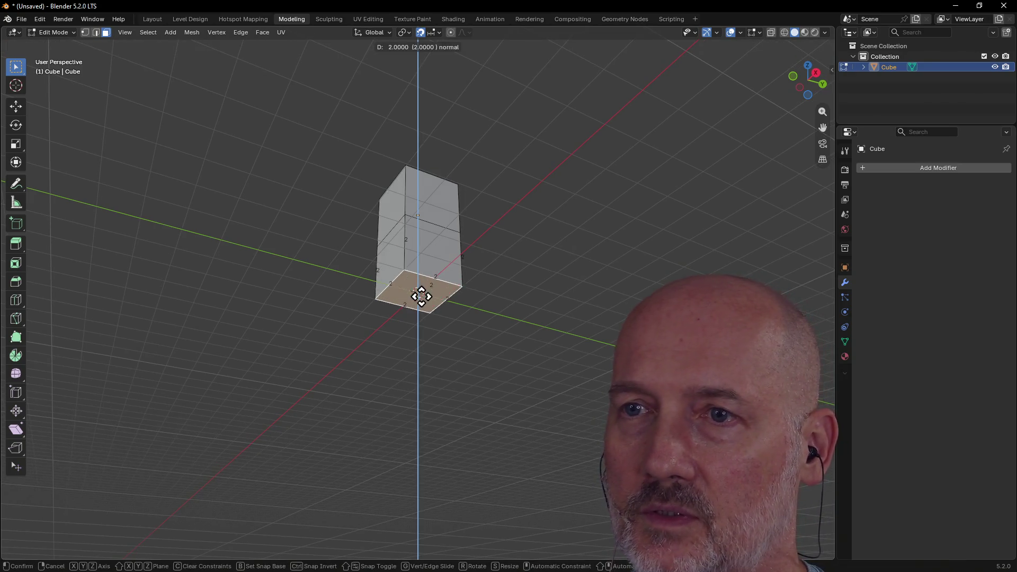
left_click(421, 316)
mouse_move(458, 262)
middle_mouse_down()
mouse_move(419, 215)
mouse_move(404, 414)
middle_mouse_up()
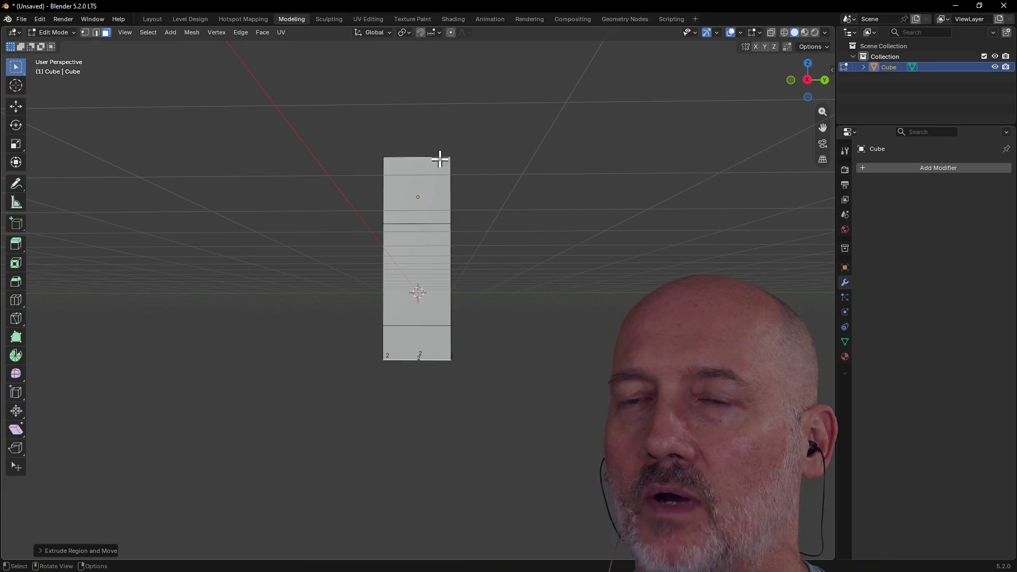
Step: Move the pillar's bottom part up along Z to shorten the lower band
middle_click_drag(437, 154, 419, 381)
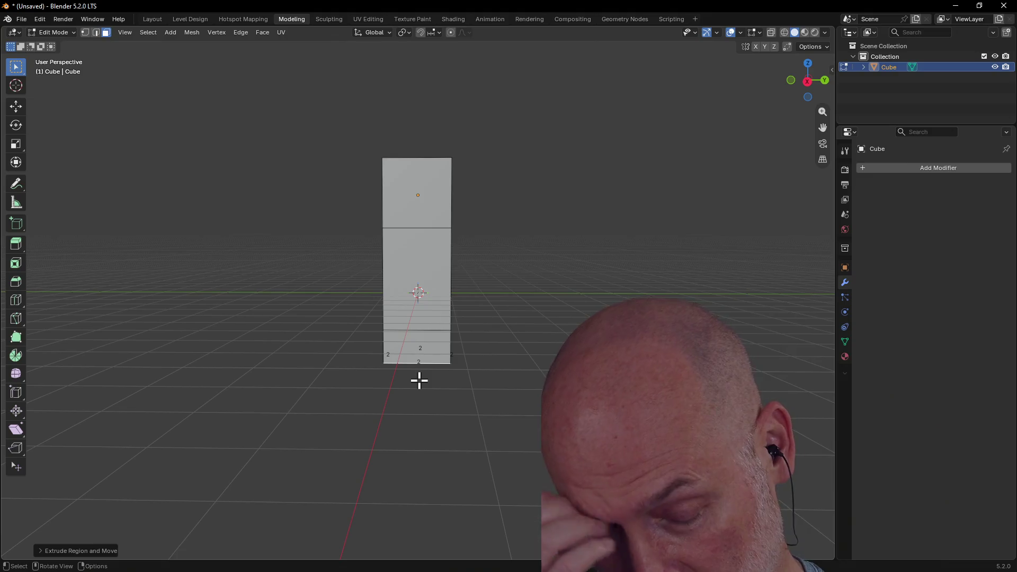
key("g")
key("z")
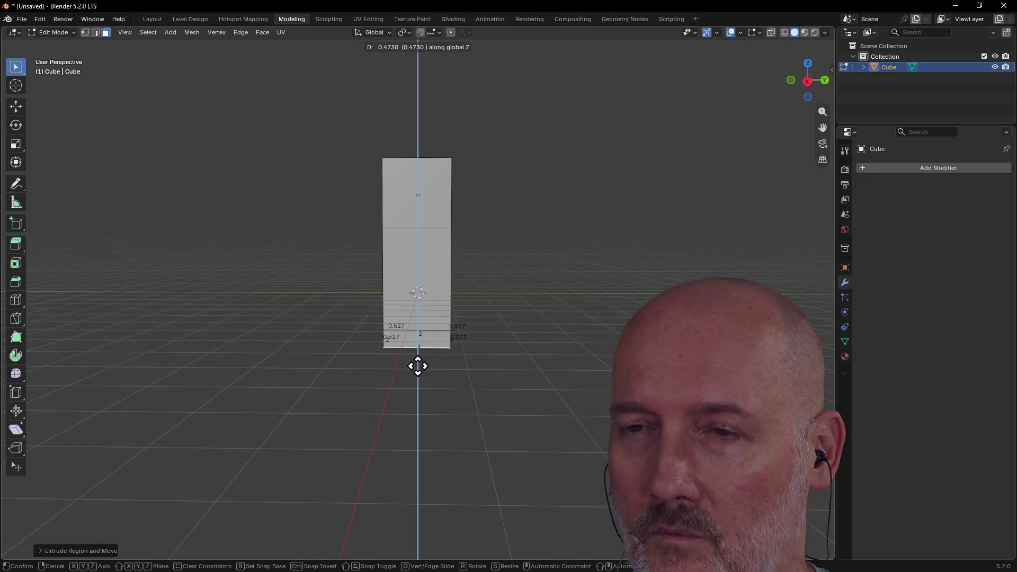
left_click(418, 366)
mouse_move(416, 363)
middle_mouse_down()
mouse_move(410, 195)
mouse_move(434, 199)
middle_mouse_up()
Step: Extrude the pillar's top face up a short distance and select the upper side face
left_click(415, 176)
key("e")
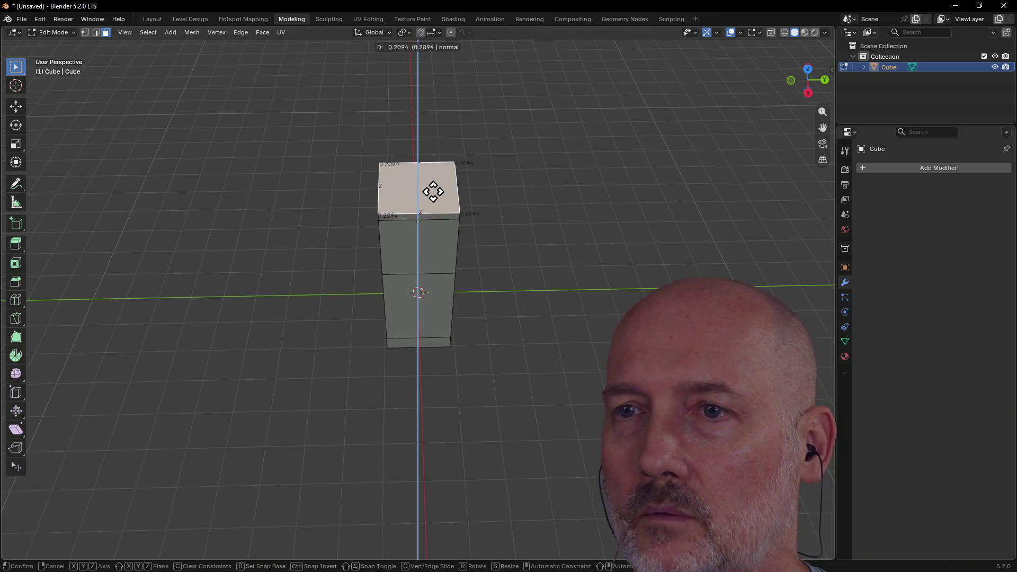
left_click(434, 191)
mouse_move(434, 191)
middle_mouse_down()
mouse_move(423, 156)
mouse_move(430, 218)
mouse_move(410, 185)
middle_mouse_up()
left_click(413, 209)
scroll(407, 190, "up", 3)
scroll(409, 183, "down", 2)
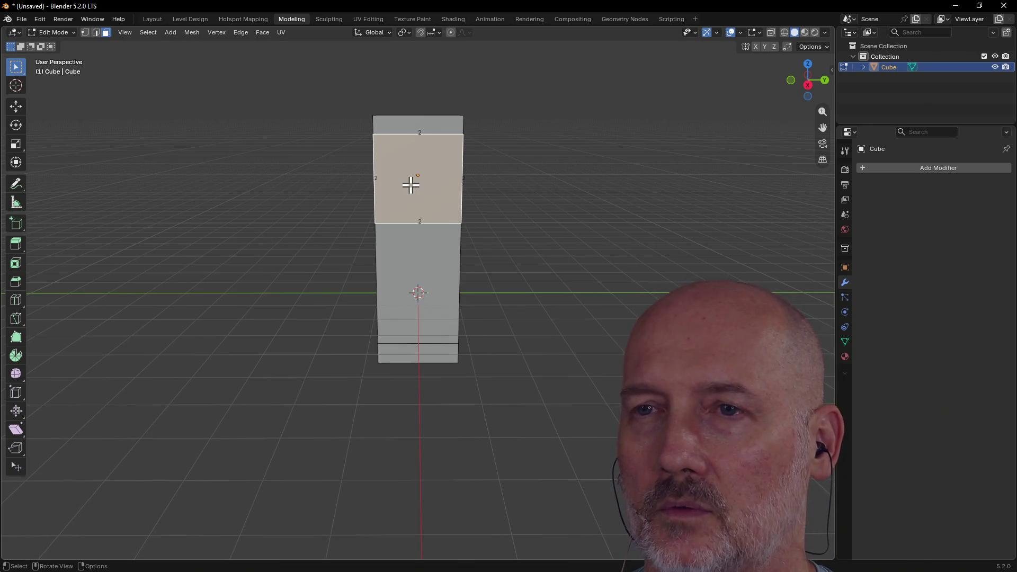
key("ctrl+r")
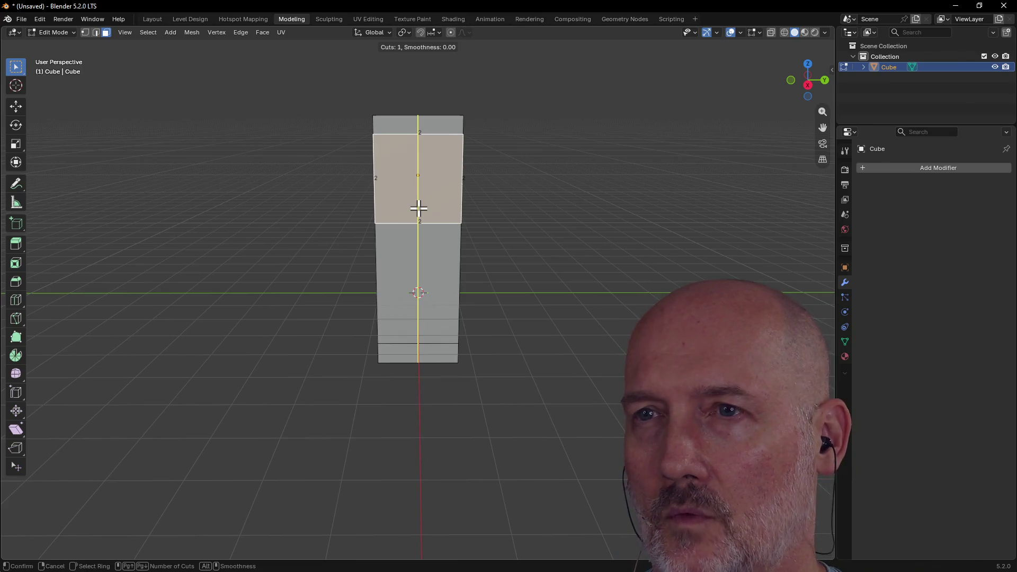
Step: Place a vertical loop cut slid near the right edge, then briefly rotate the upper side face
left_click(418, 208)
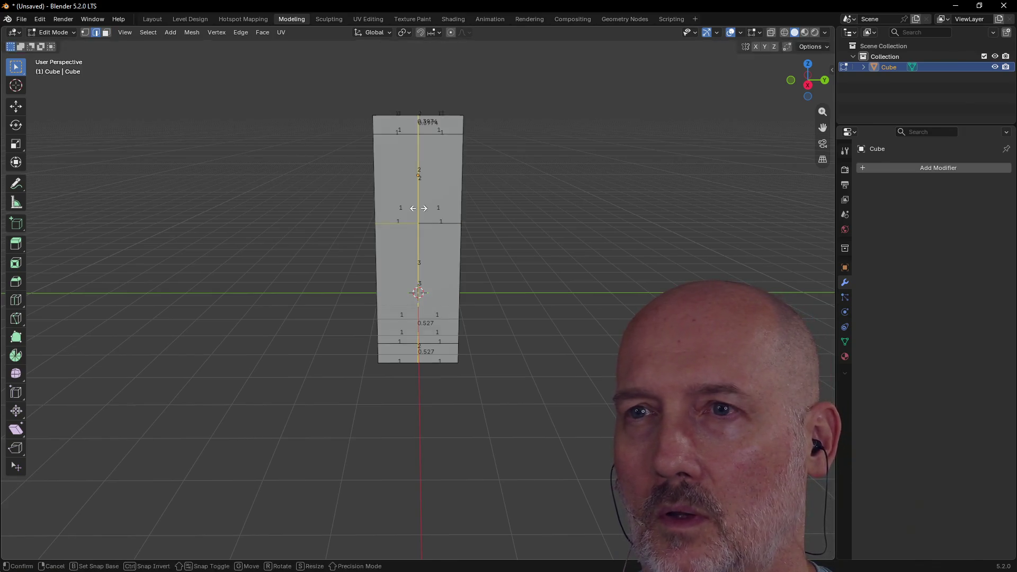
left_click(444, 210)
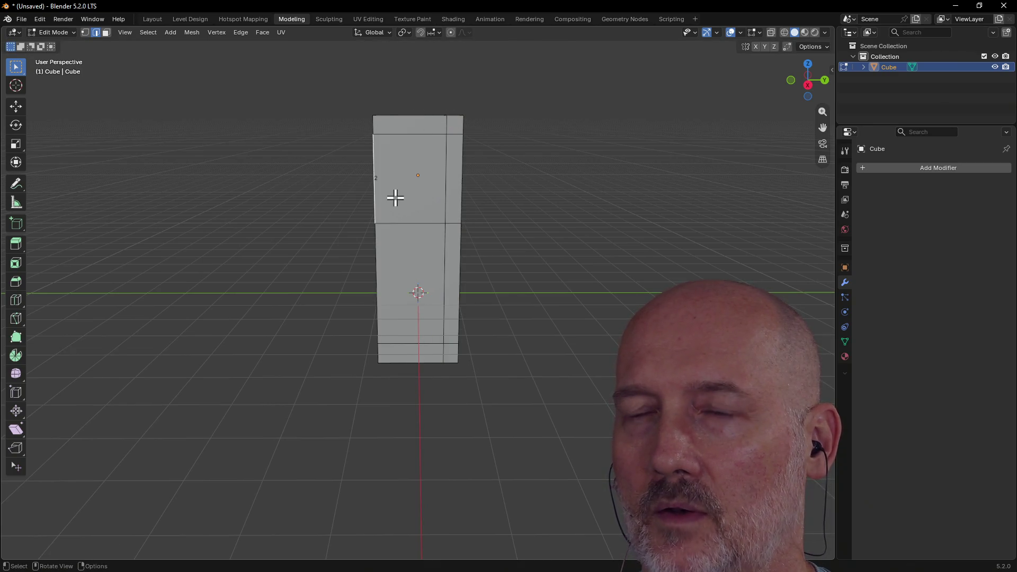
key("3")
left_click(403, 197)
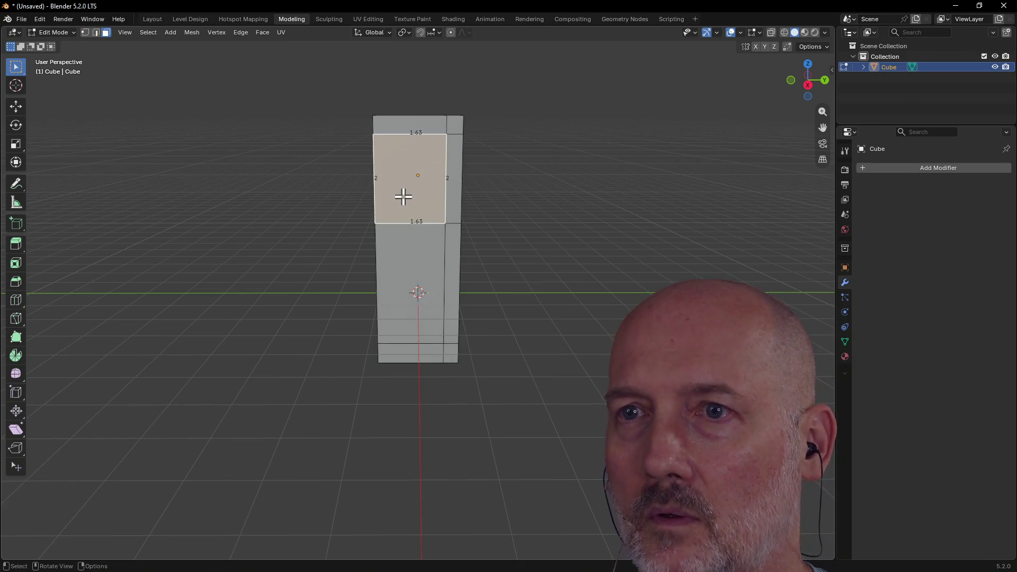
middle_click_drag(402, 197, 402, 197)
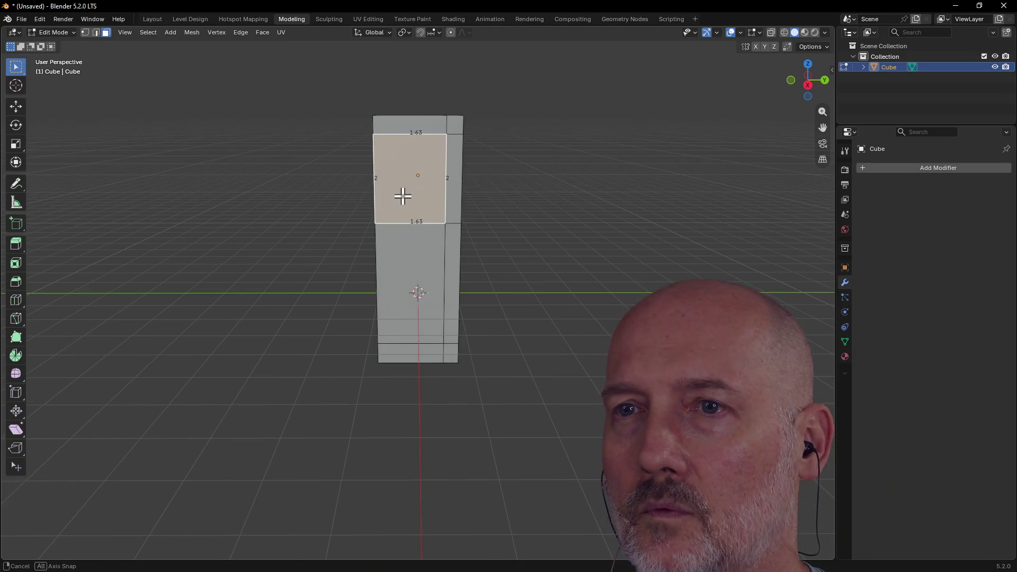
key("r")
key("1")
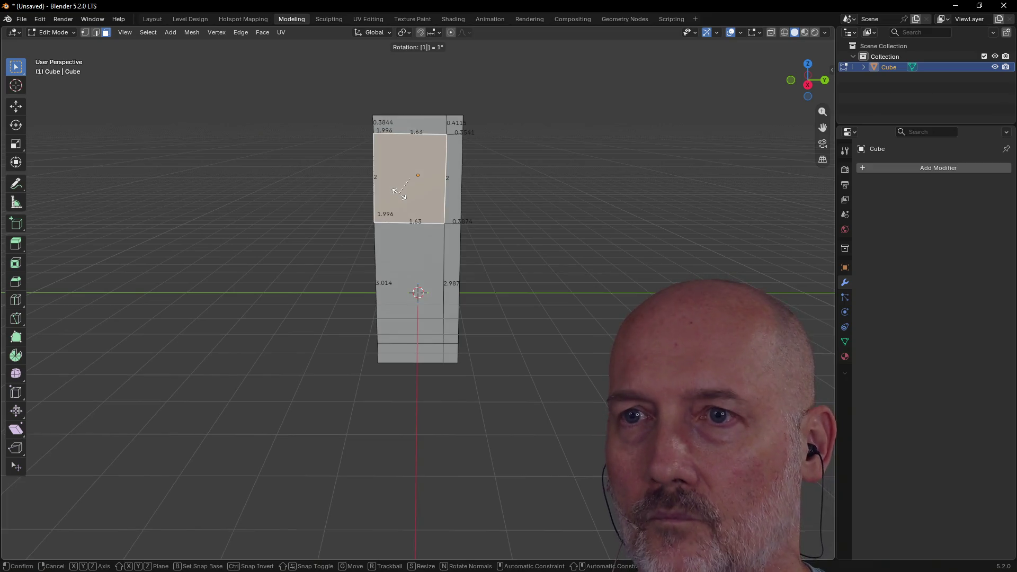
key("Return")
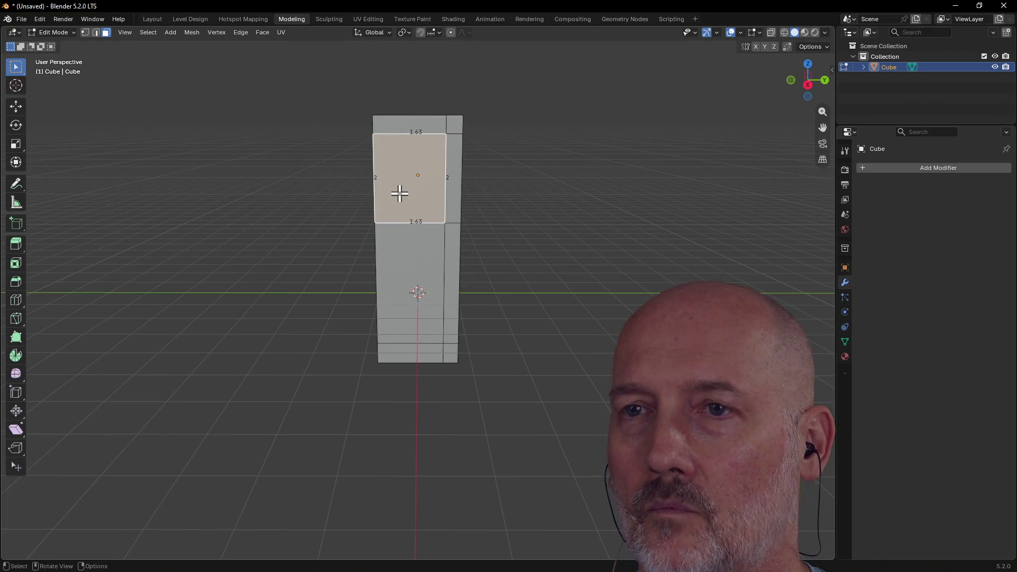
key("shift")
Step: Add a second vertical loop cut on the face and fix it near the side edge
key("ctrl+r")
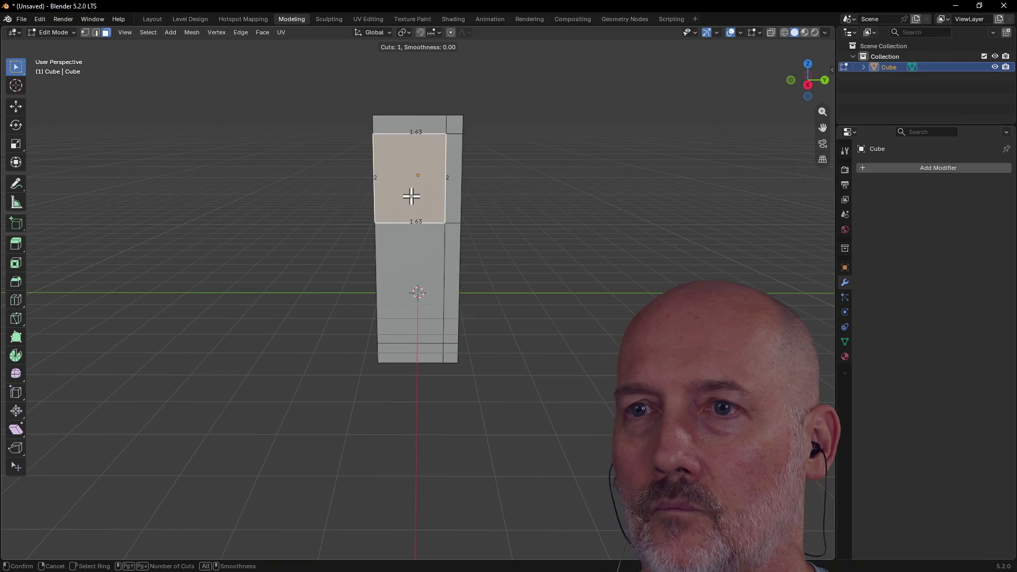
left_click(396, 235)
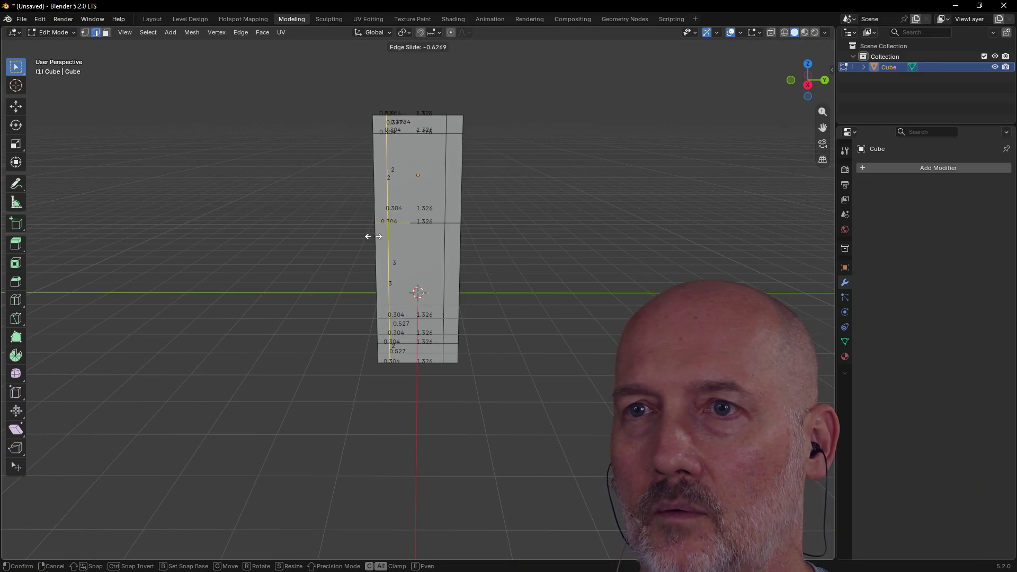
left_click(481, 223)
mouse_move(485, 224)
middle_mouse_down()
mouse_move(544, 236)
mouse_move(565, 225)
mouse_move(460, 243)
mouse_move(499, 230)
mouse_move(496, 206)
mouse_move(547, 222)
mouse_move(733, 221)
middle_mouse_up()
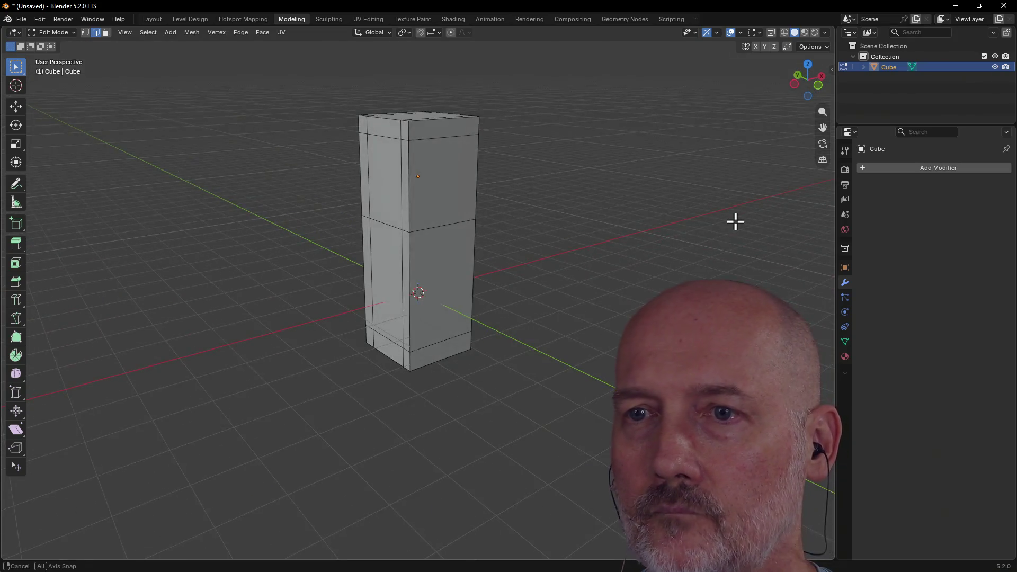
key("a")
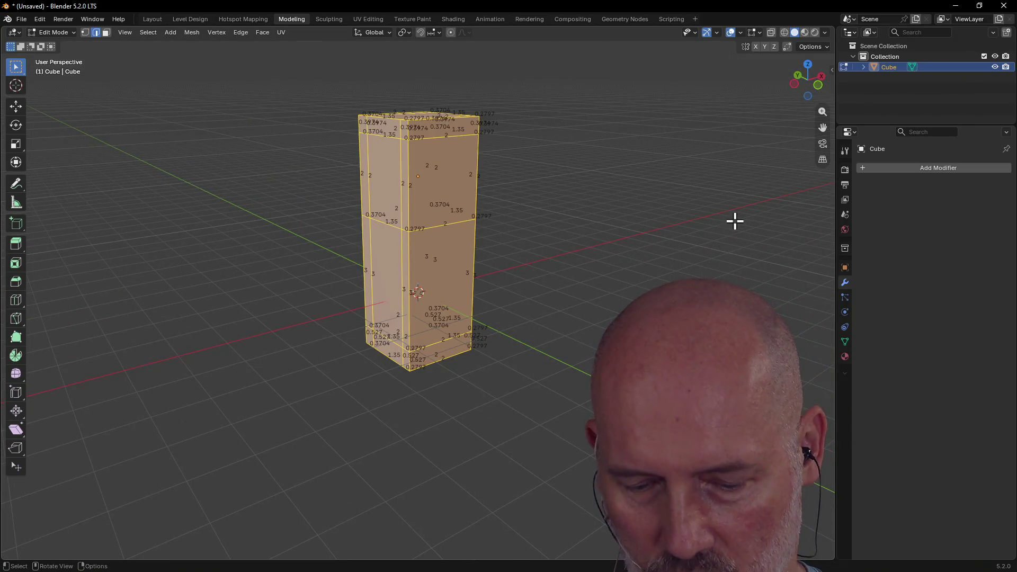
key("g")
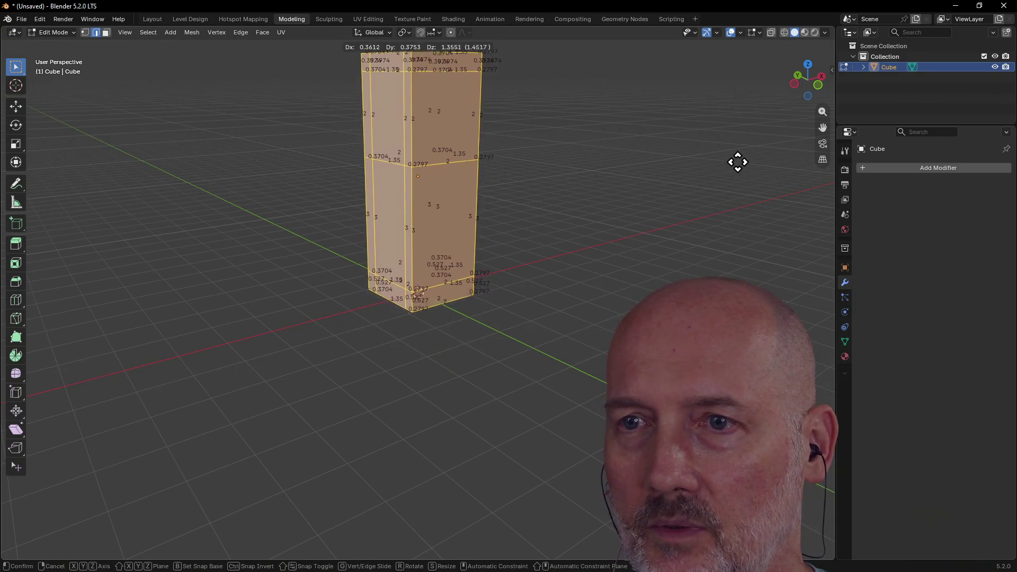
key("Escape")
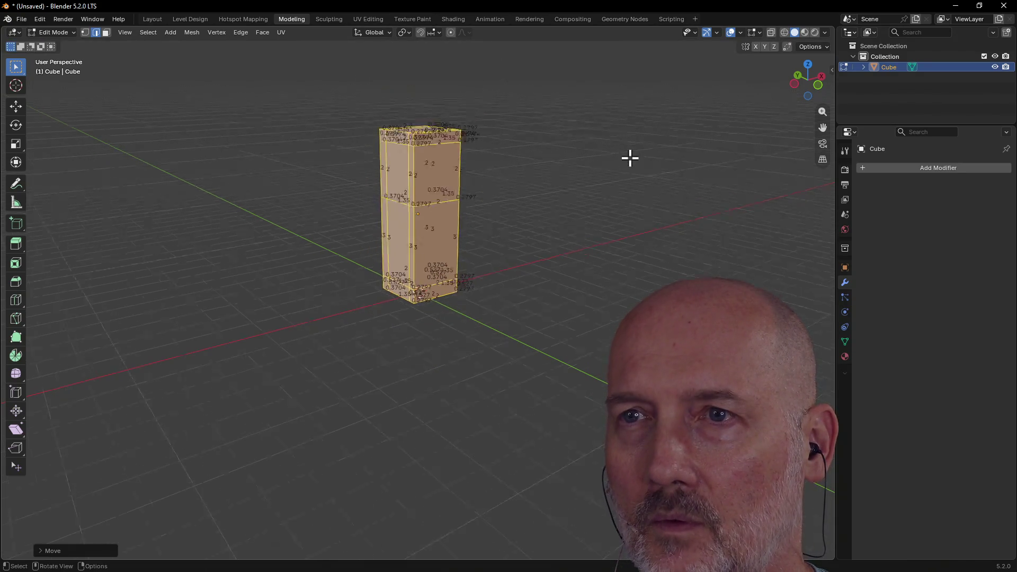
key("alt+a")
mouse_move(563, 196)
middle_mouse_down()
mouse_move(683, 201)
mouse_move(629, 222)
mouse_move(517, 188)
mouse_move(617, 176)
mouse_move(606, 195)
mouse_move(572, 184)
mouse_move(511, 189)
mouse_move(603, 170)
mouse_move(599, 188)
mouse_move(572, 186)
mouse_move(563, 199)
middle_mouse_up()
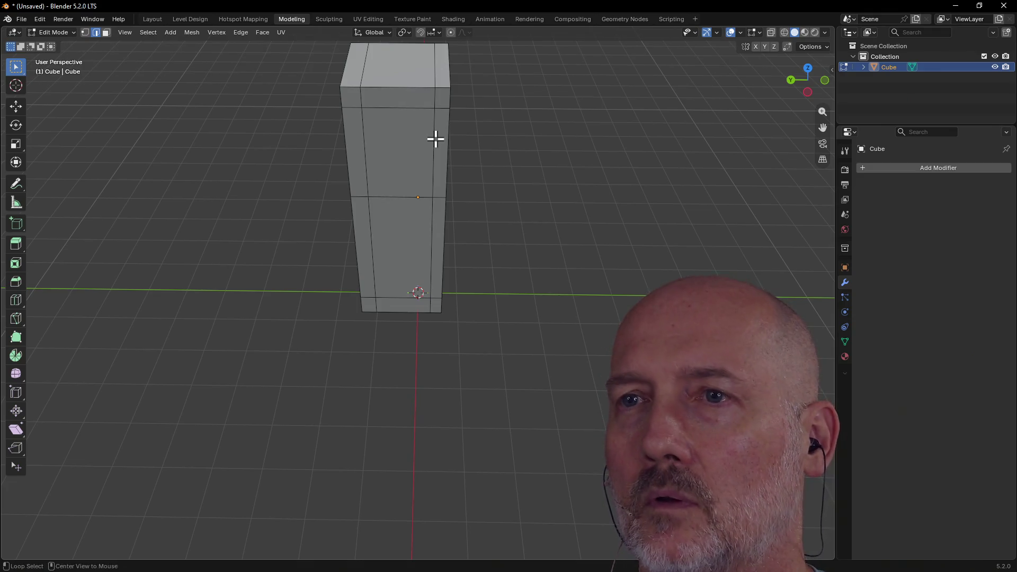
Step: Shift the right and then the left vertical edge loop slightly along the Y axis
left_click(434, 138, "alt")
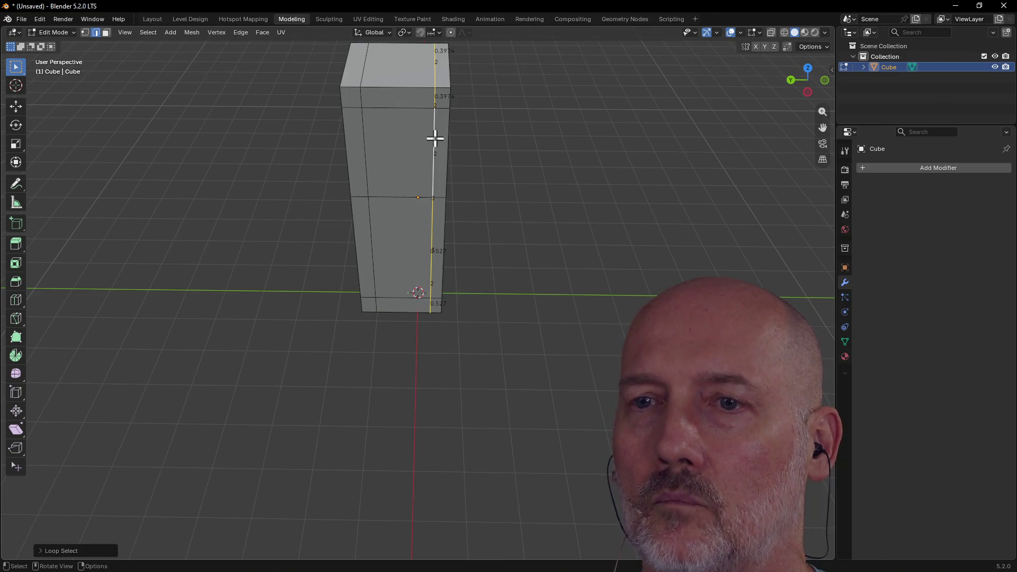
key("g")
key("y")
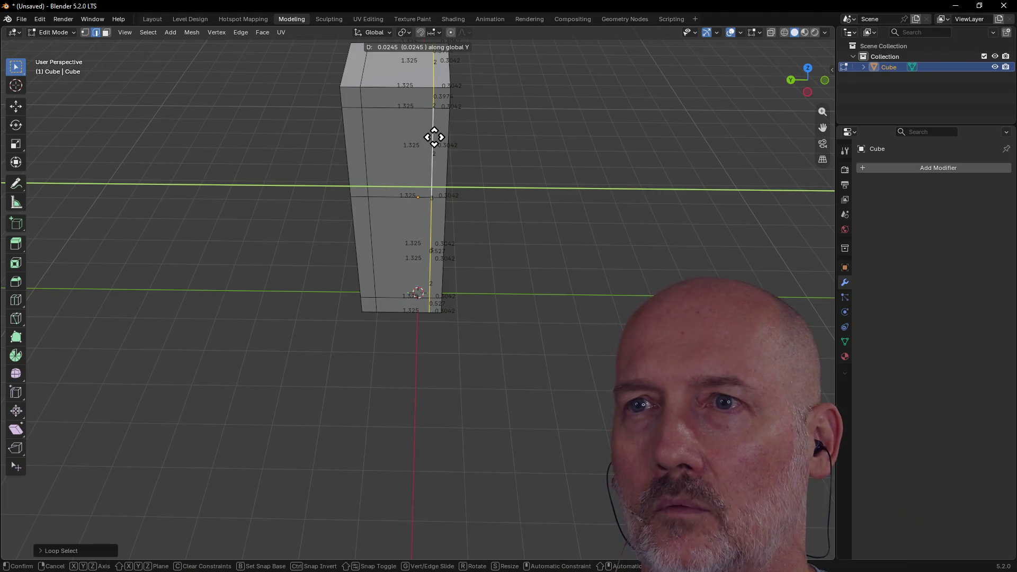
left_click(433, 137)
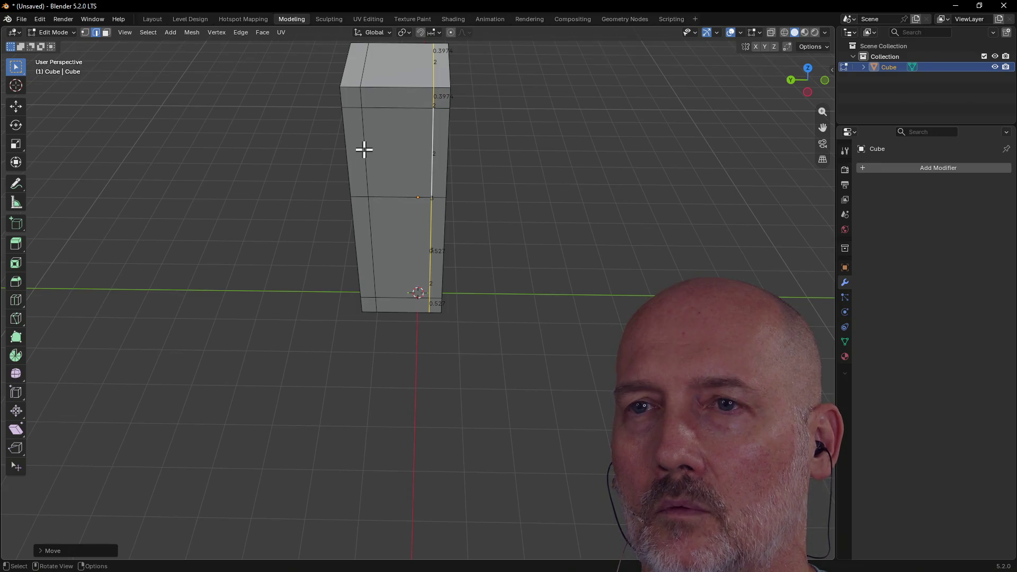
left_click(364, 148, "alt")
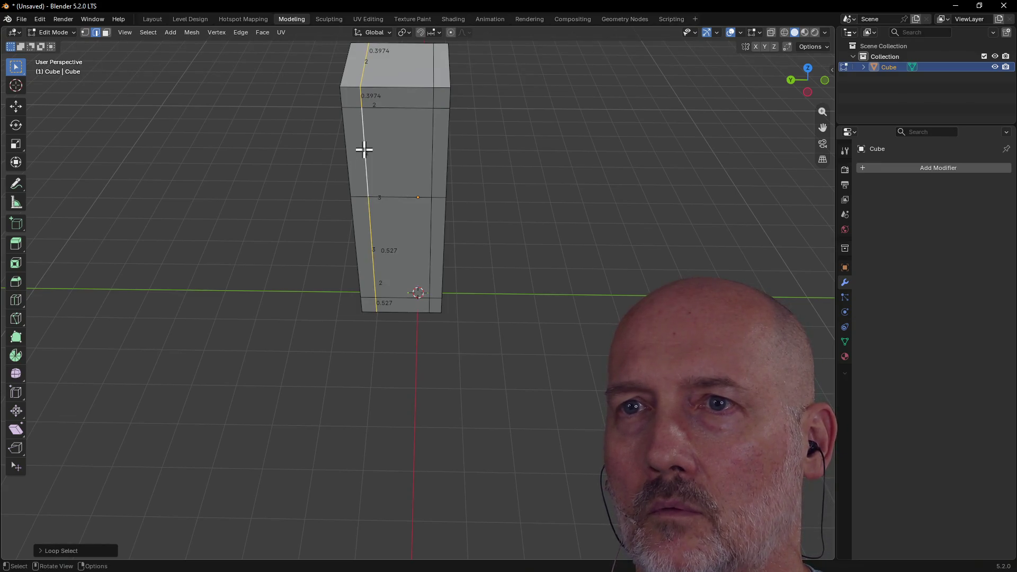
key("g")
key("y")
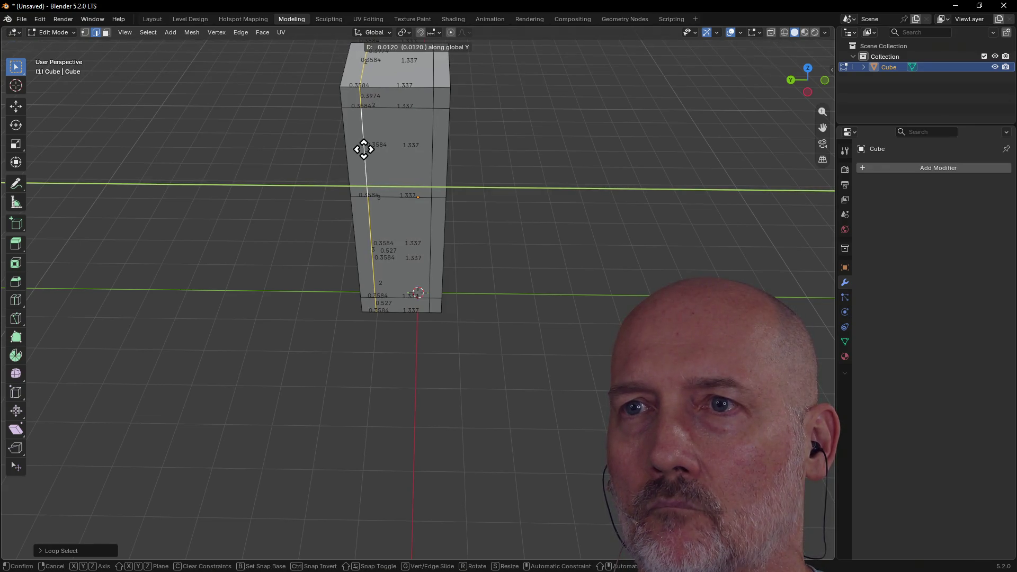
left_click(361, 147)
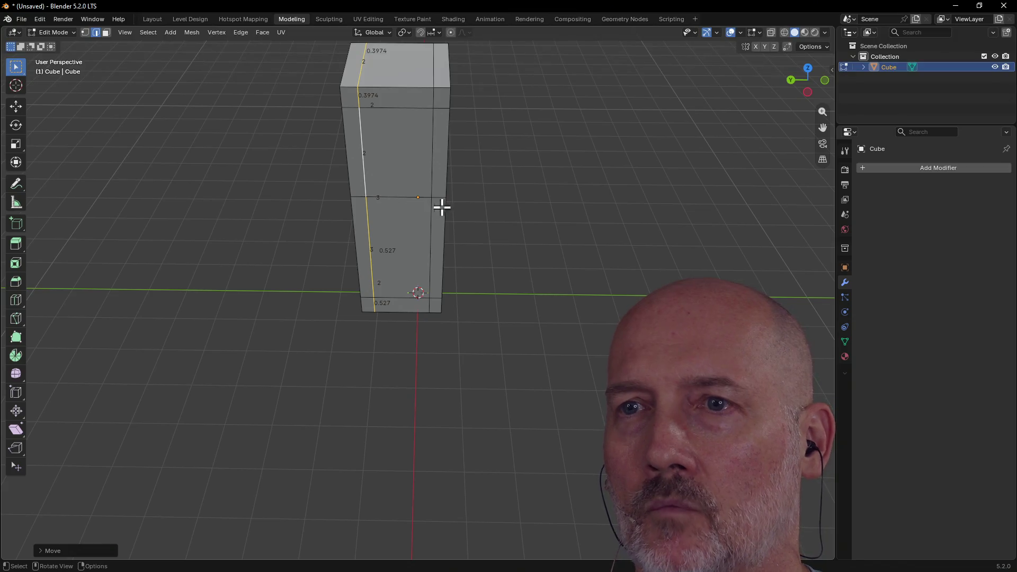
Step: Face the pillar's front and select its upper middle face
left_click(485, 193)
mouse_move(407, 170)
middle_mouse_down()
mouse_move(434, 138)
mouse_move(404, 119)
mouse_move(391, 151)
mouse_move(438, 150)
mouse_move(429, 230)
mouse_move(431, 152)
mouse_move(445, 166)
mouse_move(417, 169)
mouse_move(427, 162)
middle_mouse_up()
left_click(435, 138)
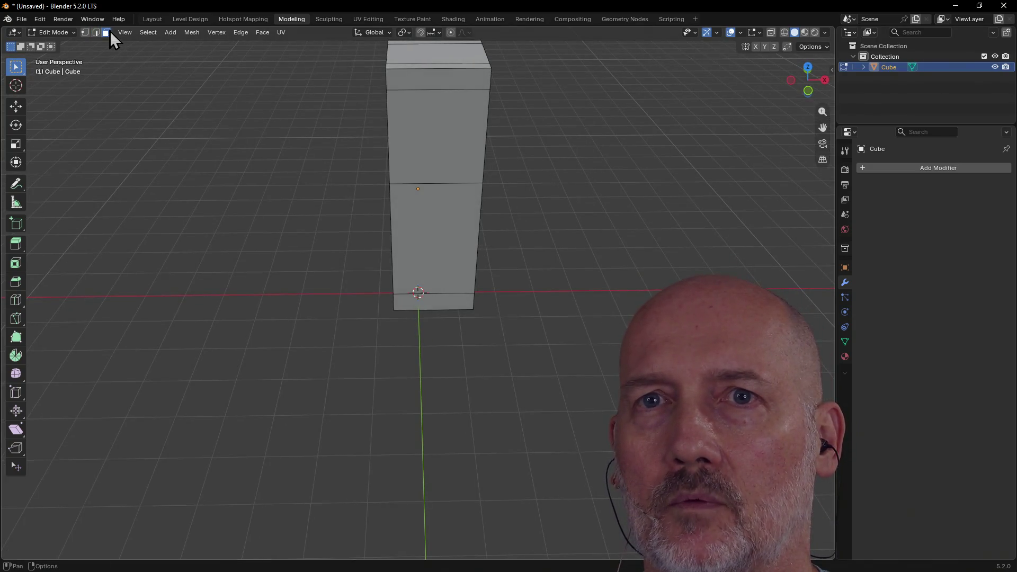
left_click(416, 118)
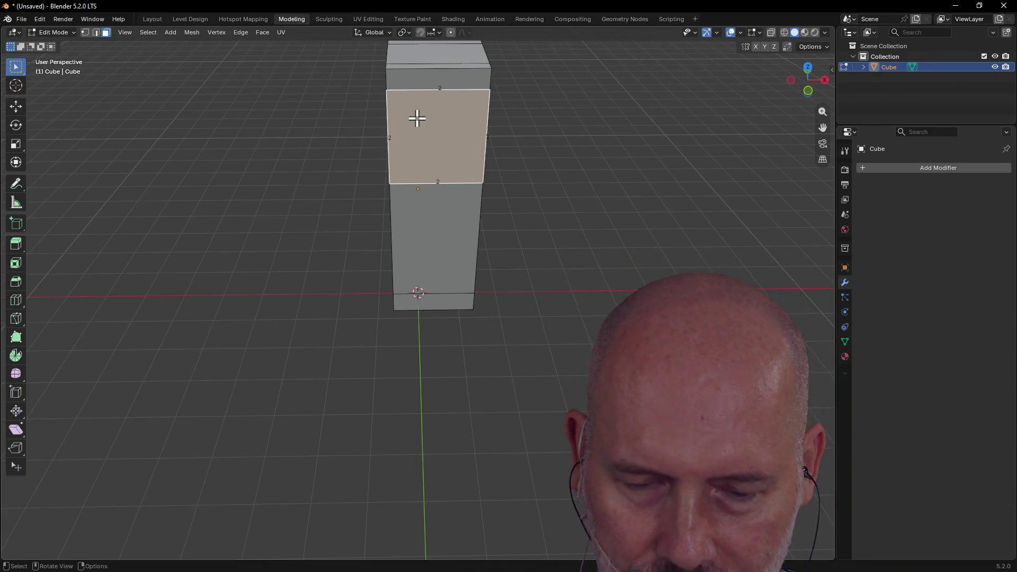
scroll(440, 136, "down", 5)
scroll(459, 141, "up", 5)
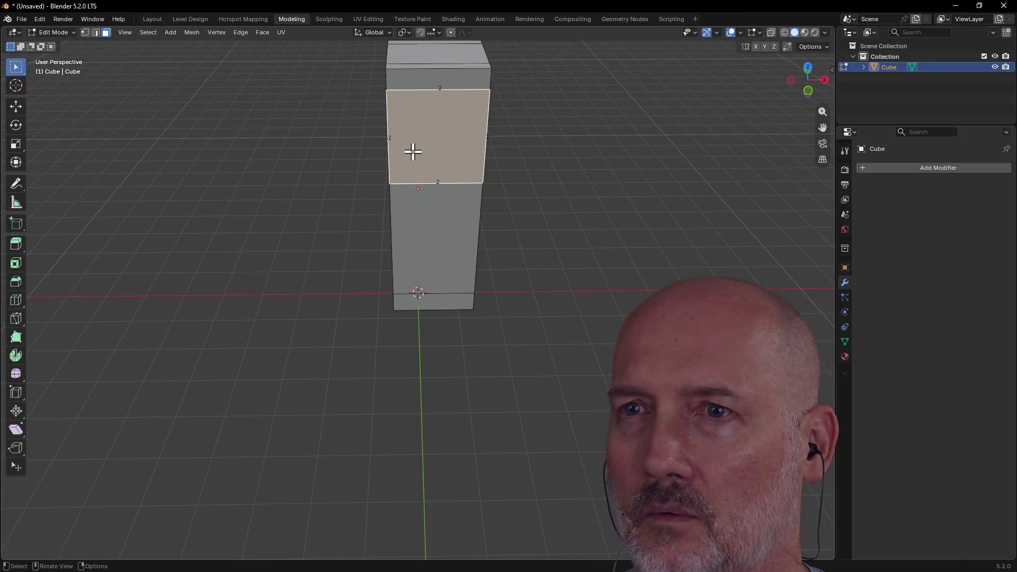
key("shift")
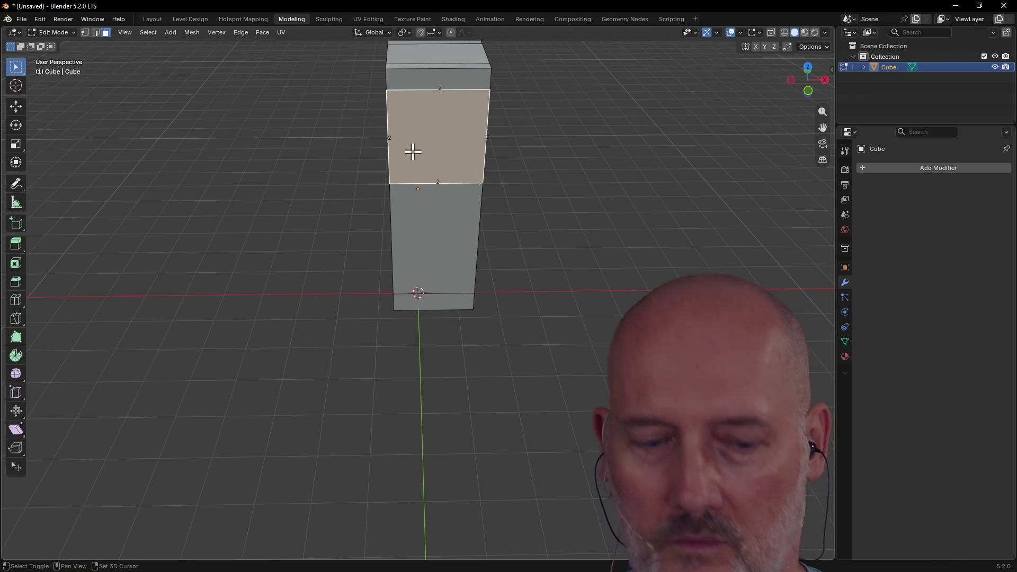
Step: Loop-cut the upper front face vertically and slide the loop near the left edge
key("ctrl+r")
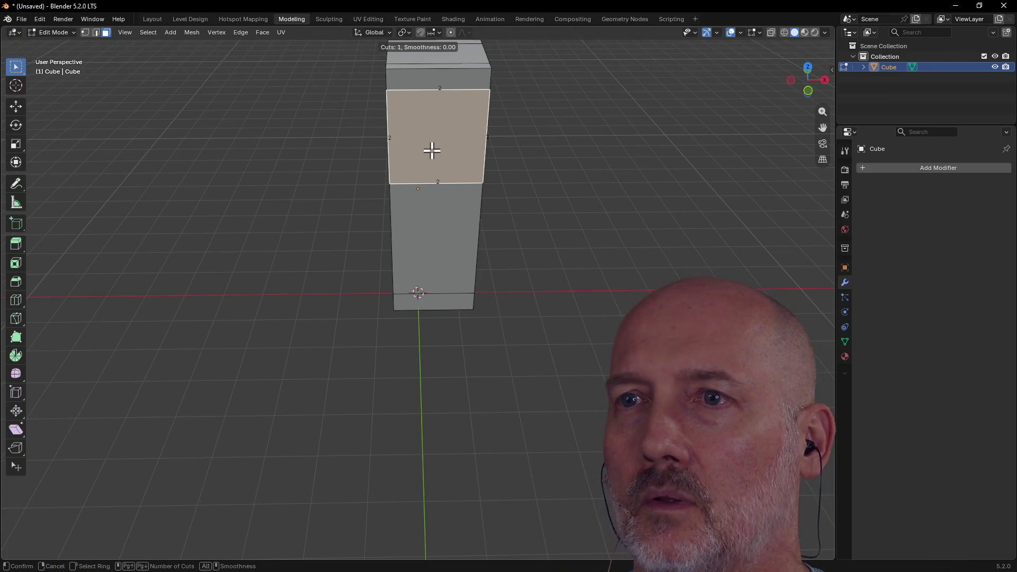
left_click(451, 106)
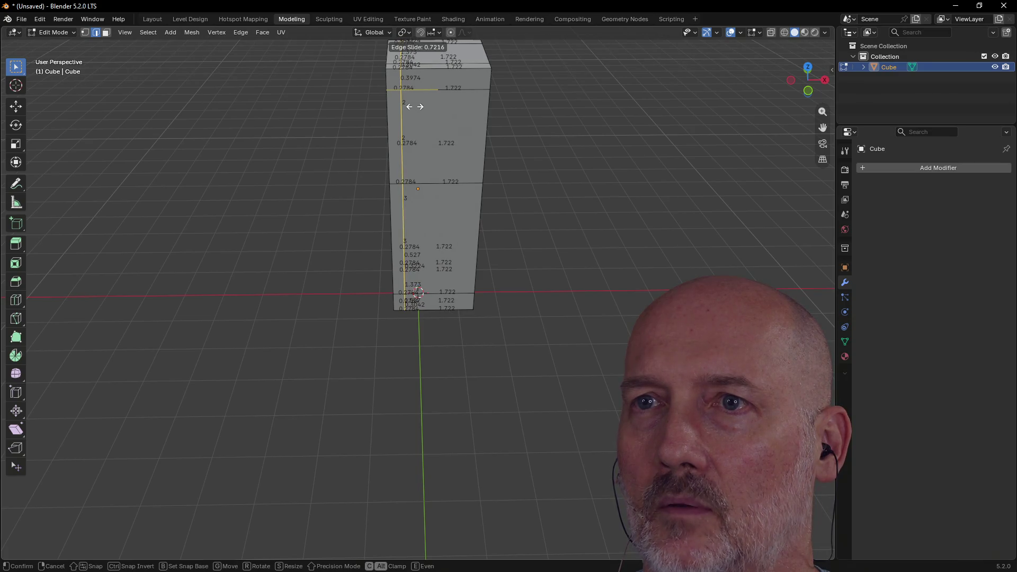
left_click(414, 106)
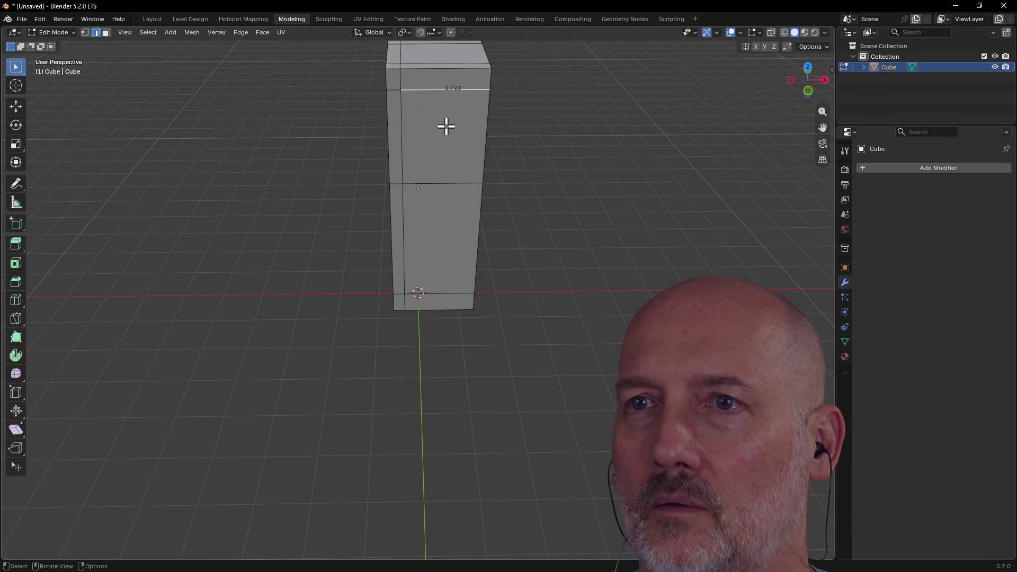
left_click(268, 101)
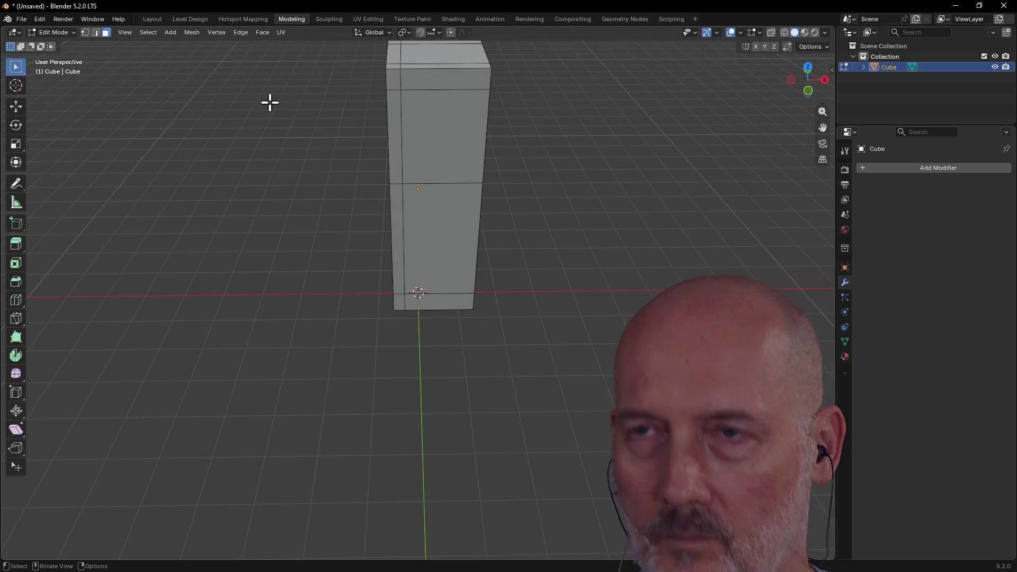
Step: Add a second vertical loop cut on the front face, slid near the right edge
left_click(419, 134)
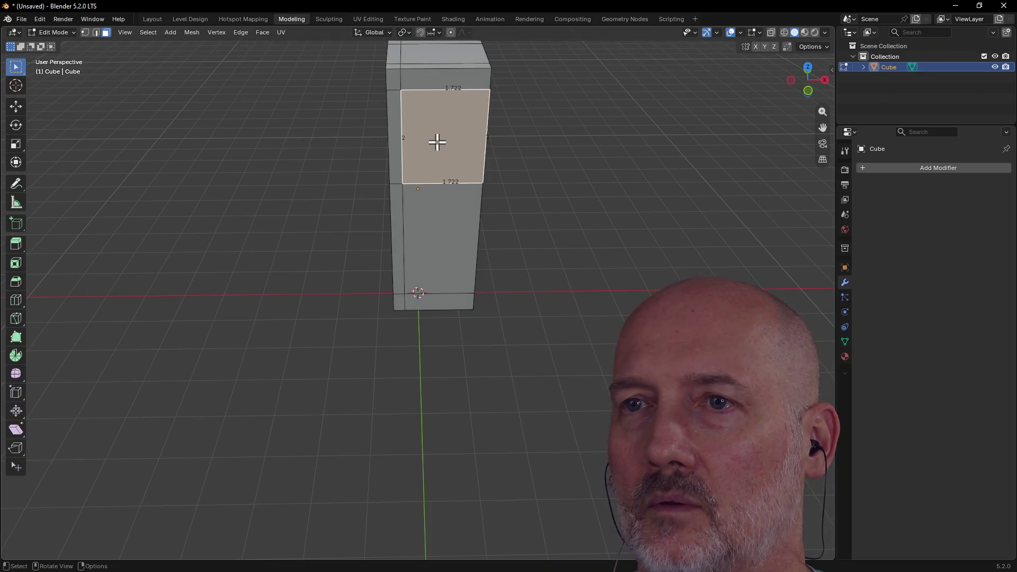
key("ctrl+r")
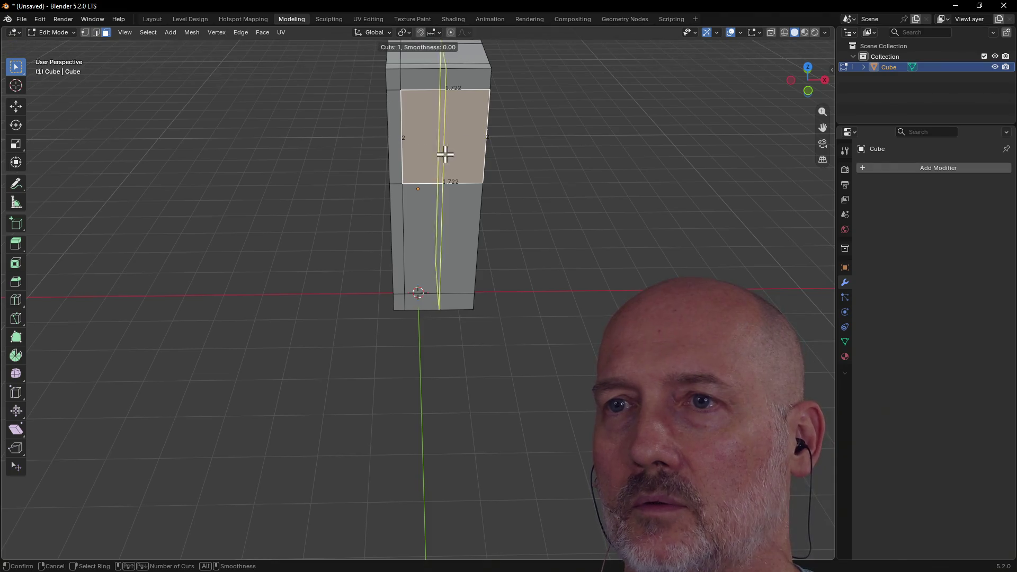
left_click(446, 166)
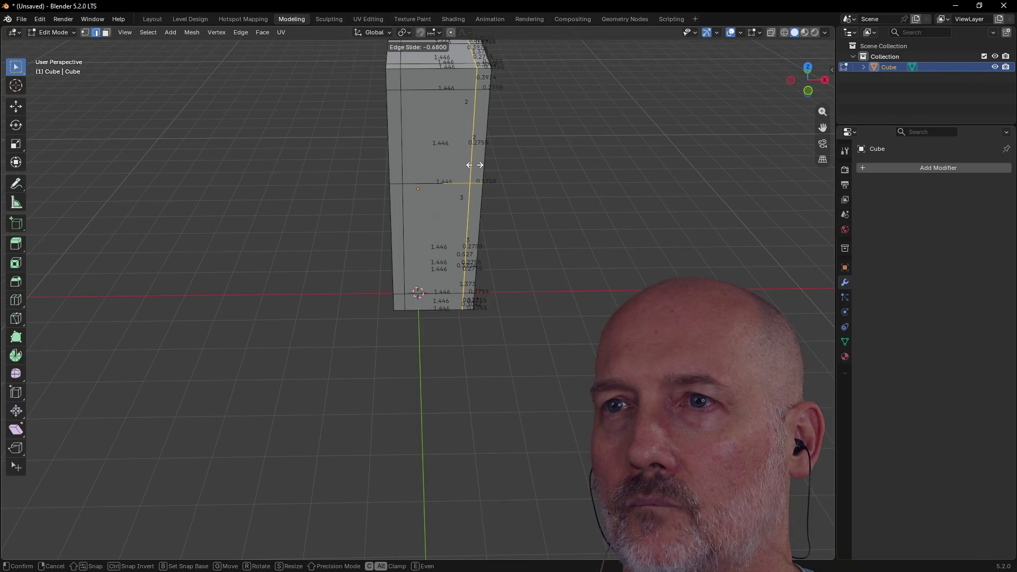
left_click(472, 164)
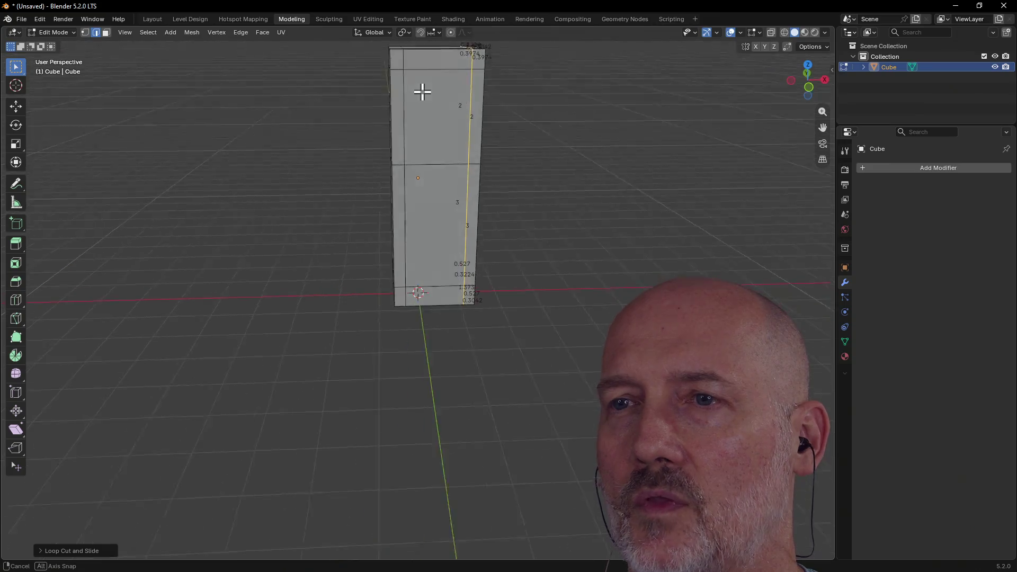
mouse_move(413, 101)
middle_mouse_down()
mouse_move(402, 155)
mouse_move(418, 162)
mouse_move(395, 187)
middle_mouse_up()
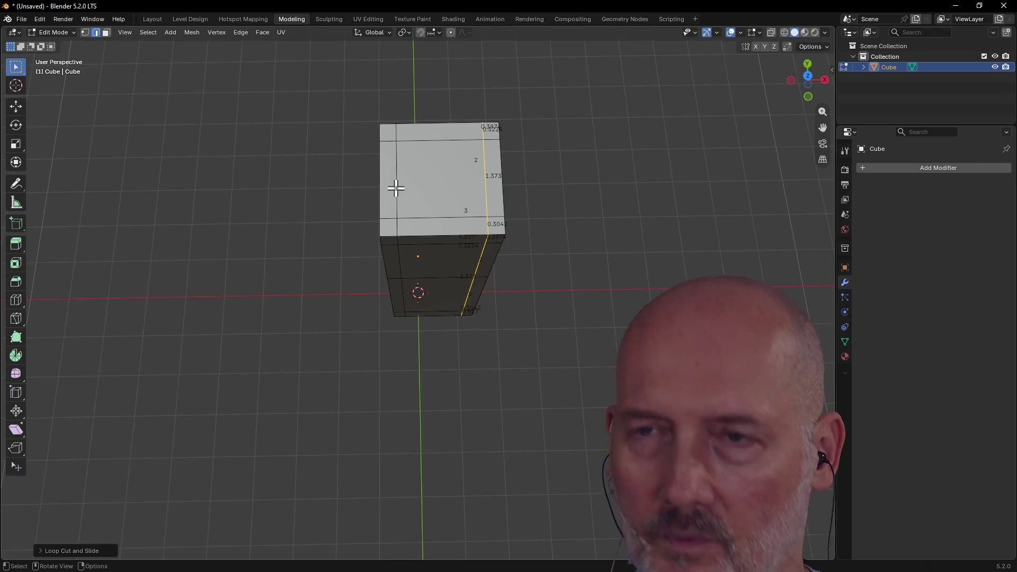
Step: Move the left vertical edge loop along X, then view the pillar head-on
left_click(396, 188, "alt")
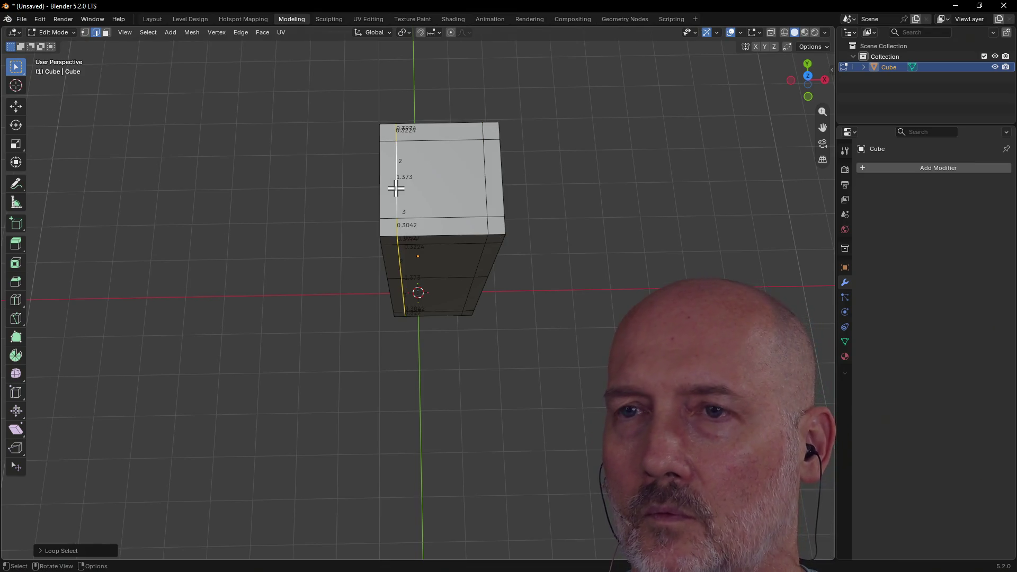
key("g")
key("x")
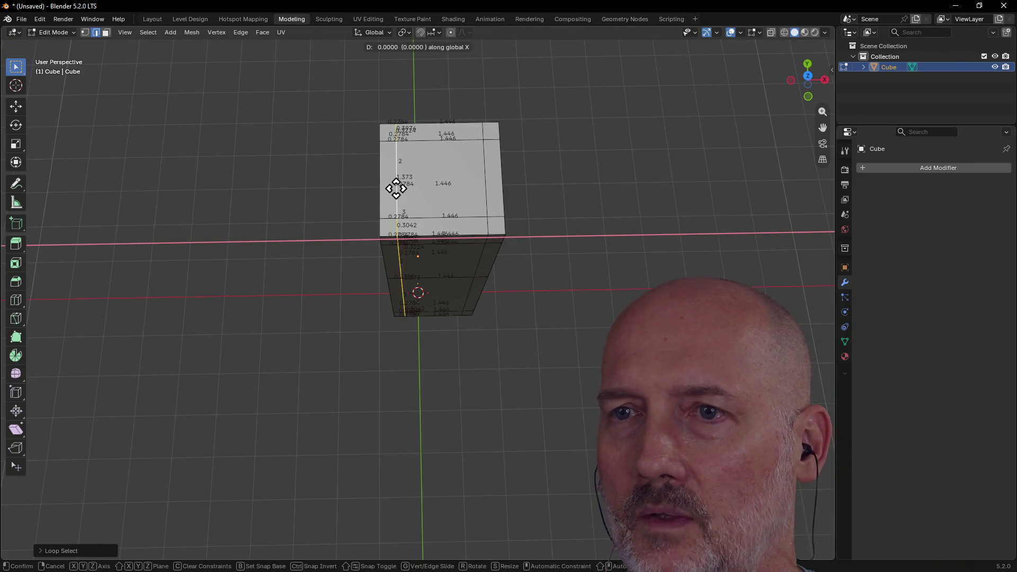
left_click(398, 188)
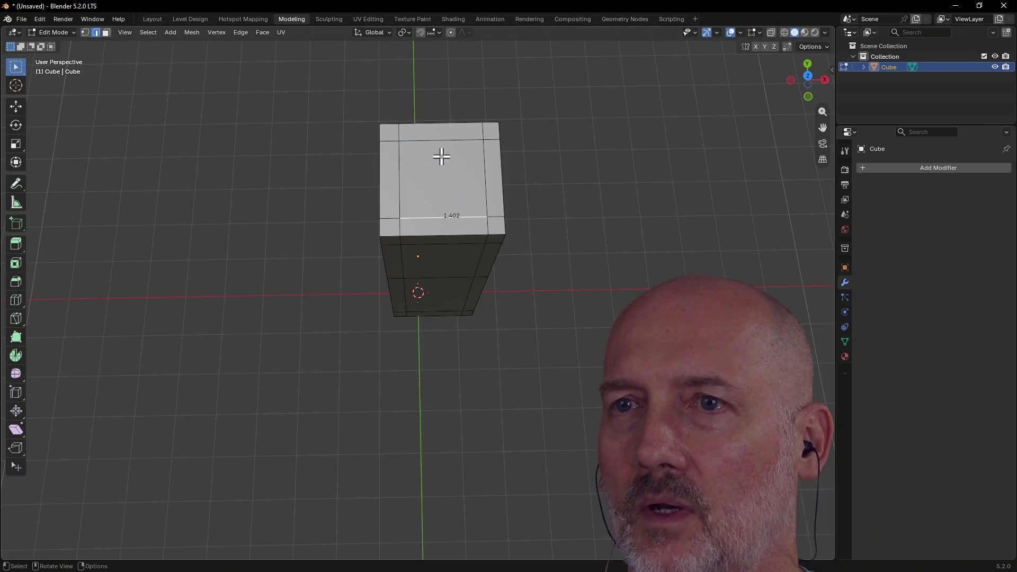
middle_click_drag(447, 212, 458, 118)
mouse_move(422, 207)
middle_mouse_down()
mouse_move(480, 173)
mouse_move(414, 167)
mouse_move(488, 168)
mouse_move(351, 223)
mouse_move(411, 191)
mouse_move(415, 172)
middle_mouse_up()
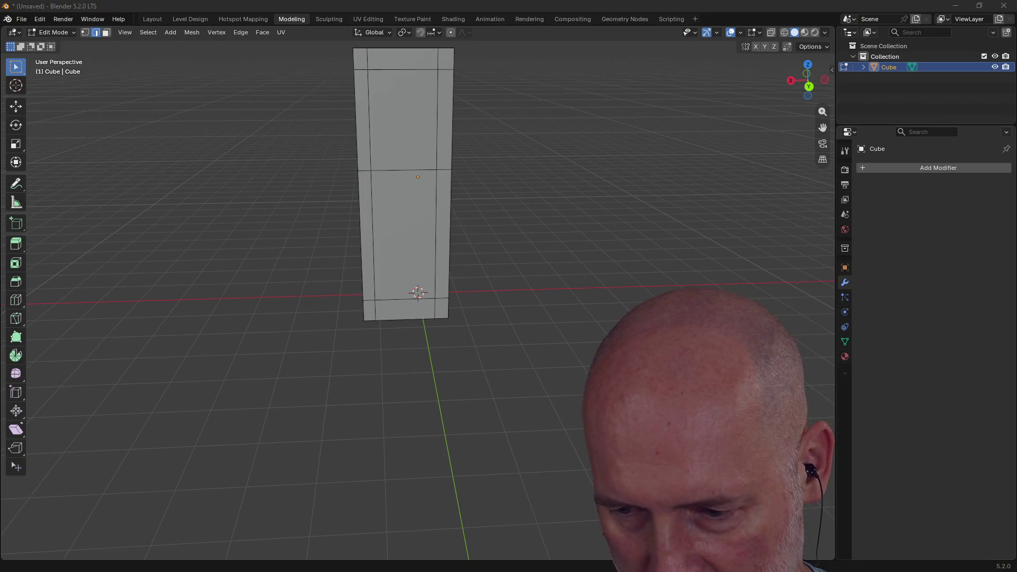
Step: Save the project as demon_king_save_shrine.blend and clear the sketched guide lines
key("ctrl+s")
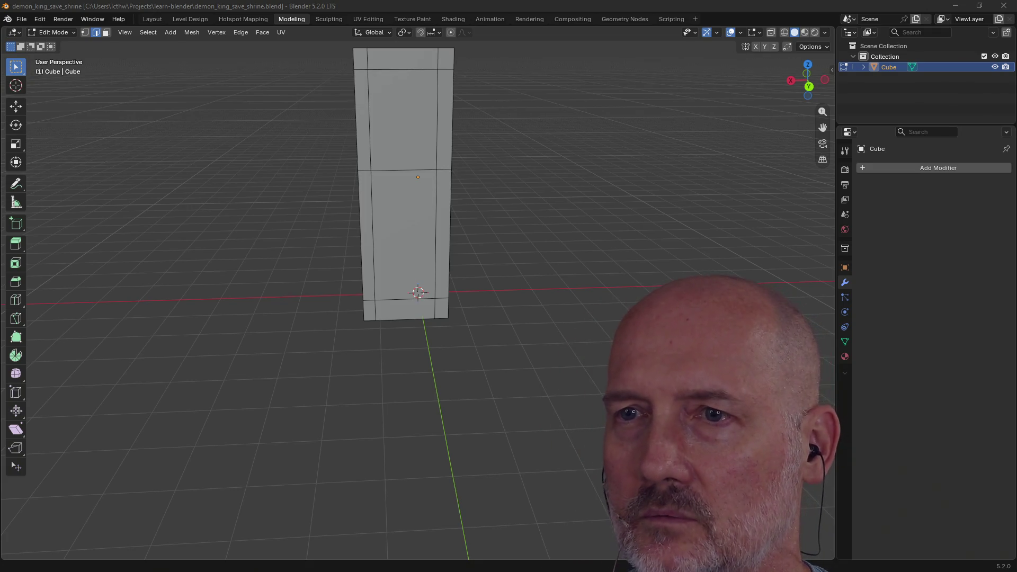
mouse_move(399, 230)
middle_mouse_down()
mouse_move(400, 296)
mouse_move(386, 186)
middle_mouse_up()
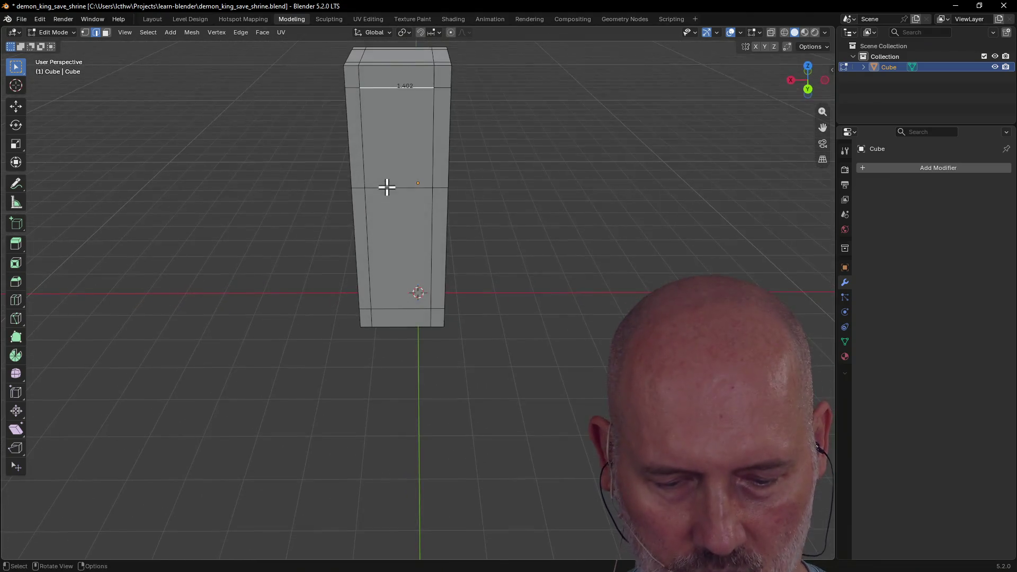
left_click(384, 116)
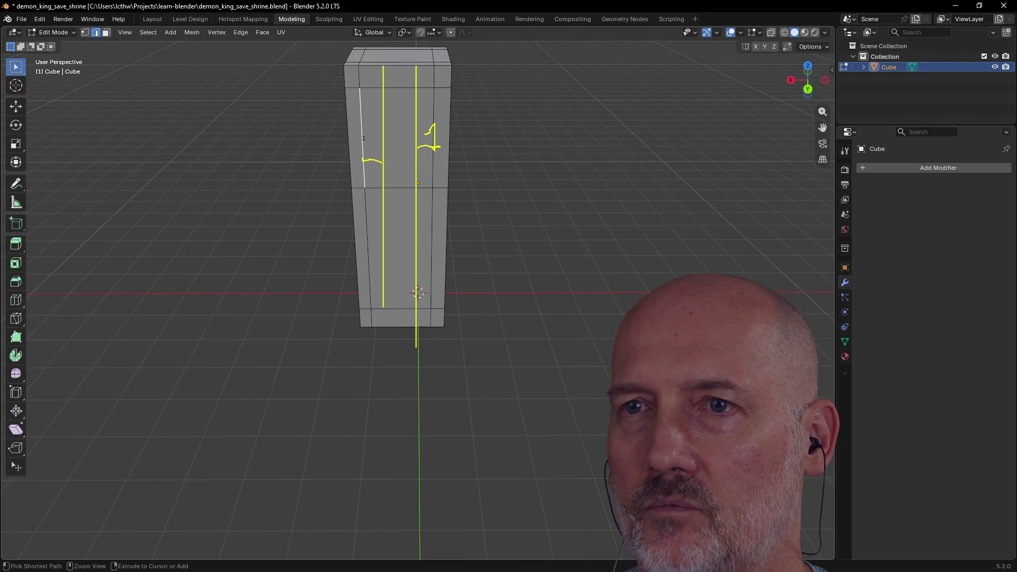
left_click(364, 179, "shift")
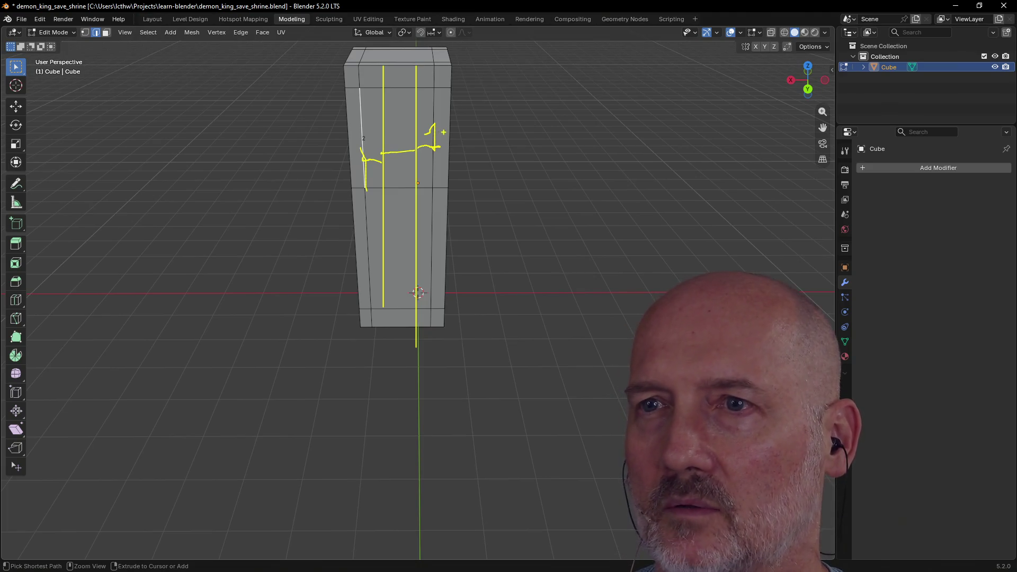
key("alt+a")
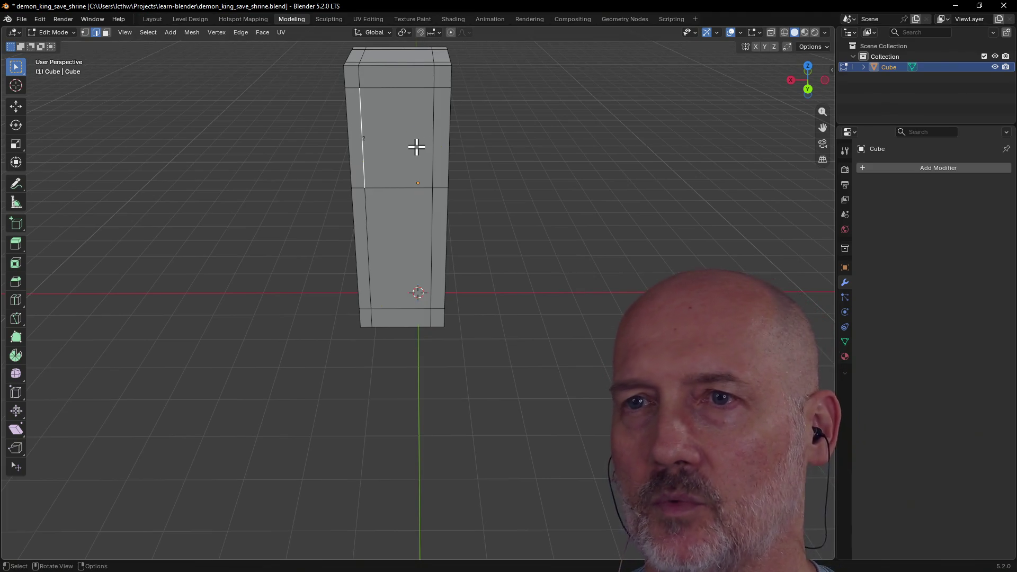
scroll(415, 145, "up", 2)
scroll(415, 146, "down", 4)
Step: Loop-cut the upper front face with 2 vertical cuts kept in place, then pick one edge
mouse_move(431, 129)
middle_mouse_down()
mouse_move(485, 128)
mouse_move(420, 168)
middle_mouse_up()
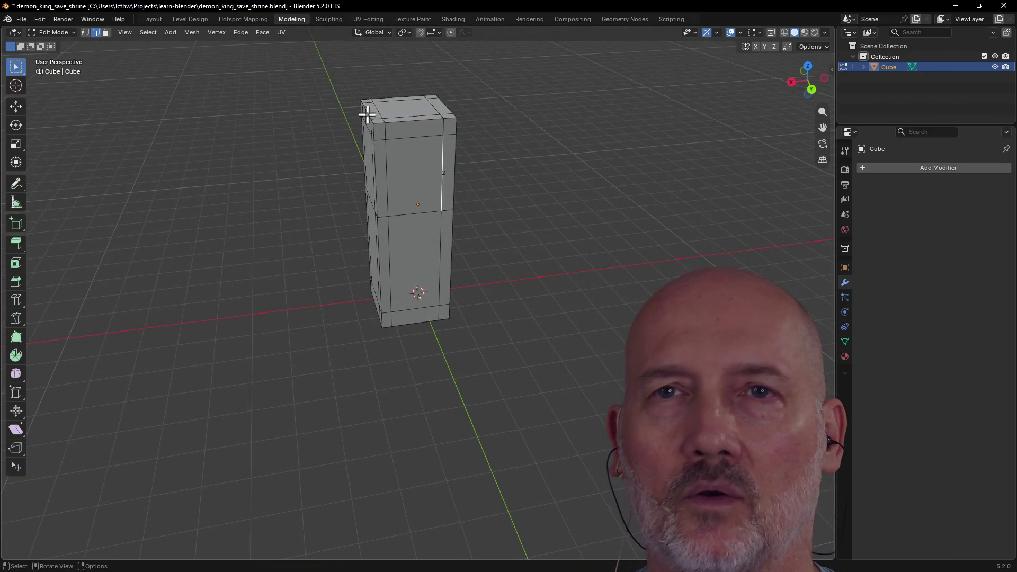
left_click(106, 32)
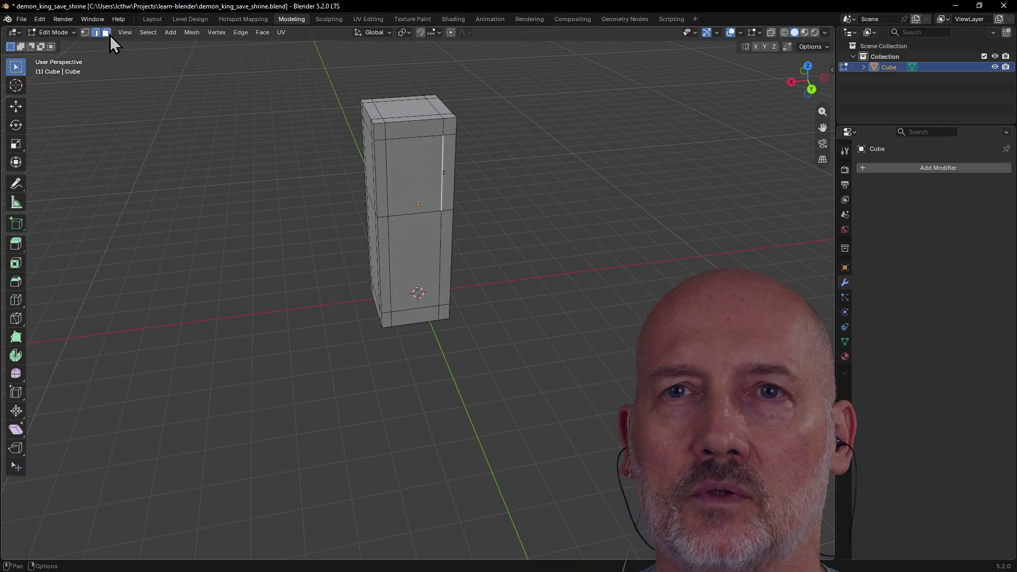
left_click(404, 167)
mouse_move(404, 167)
middle_mouse_down()
mouse_move(376, 159)
mouse_move(390, 158)
middle_mouse_up()
scroll(376, 159, "up", 2)
scroll(377, 159, "down", 2)
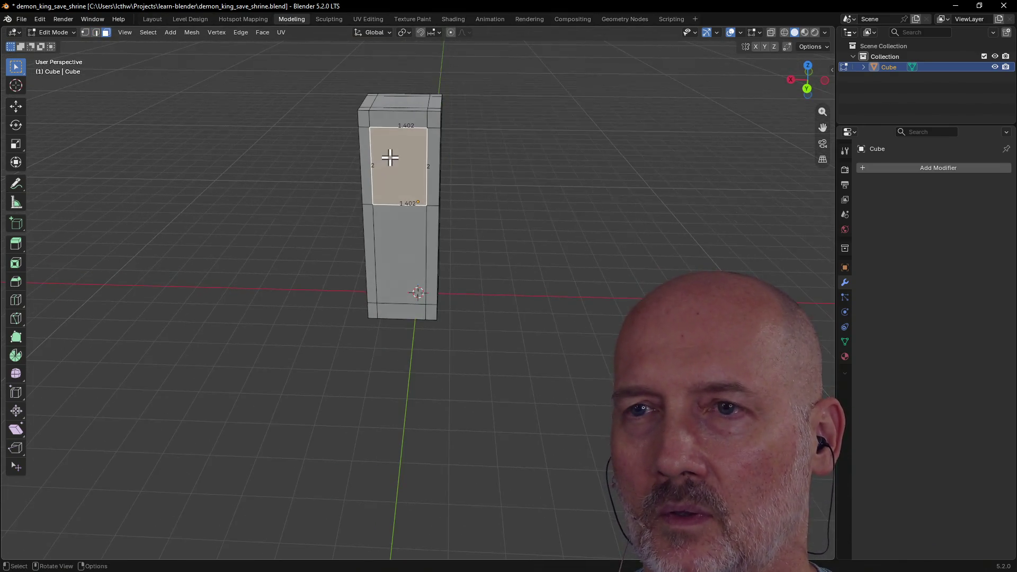
key("ctrl+r")
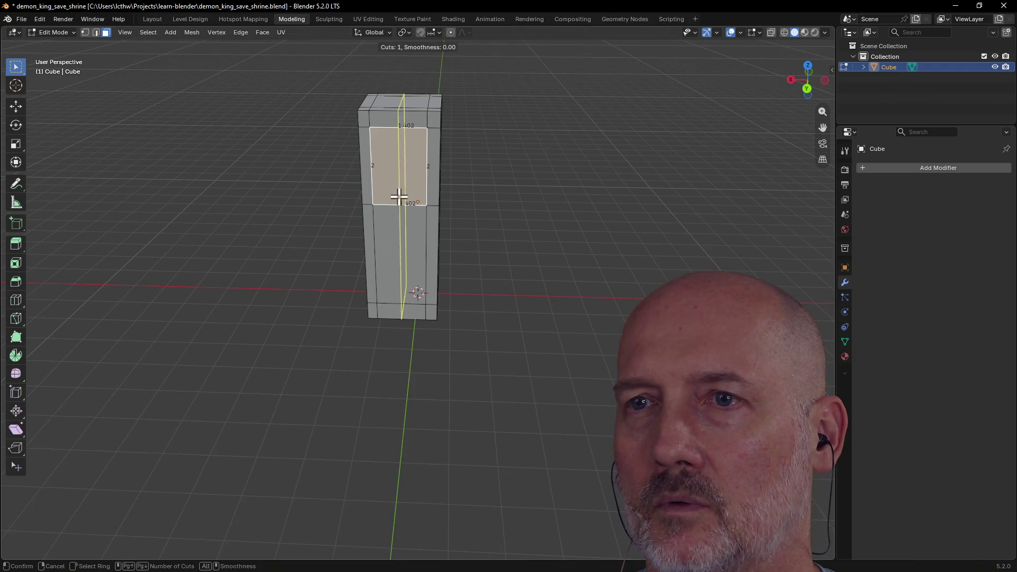
scroll(394, 203, "up", 4)
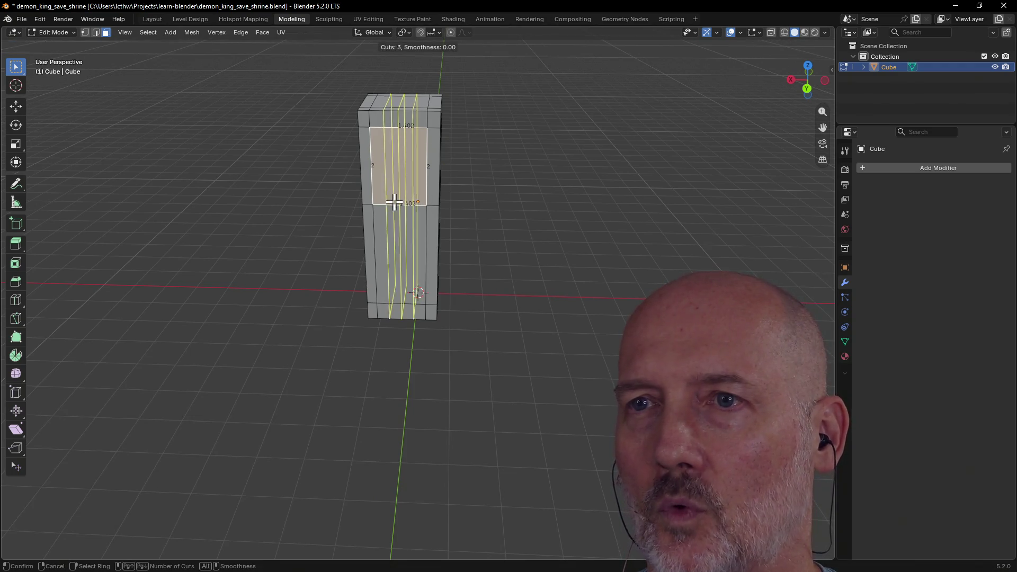
scroll(394, 203, "up", 5)
scroll(394, 202, "down", 3)
scroll(394, 202, "down", 6)
scroll(394, 202, "up", 3)
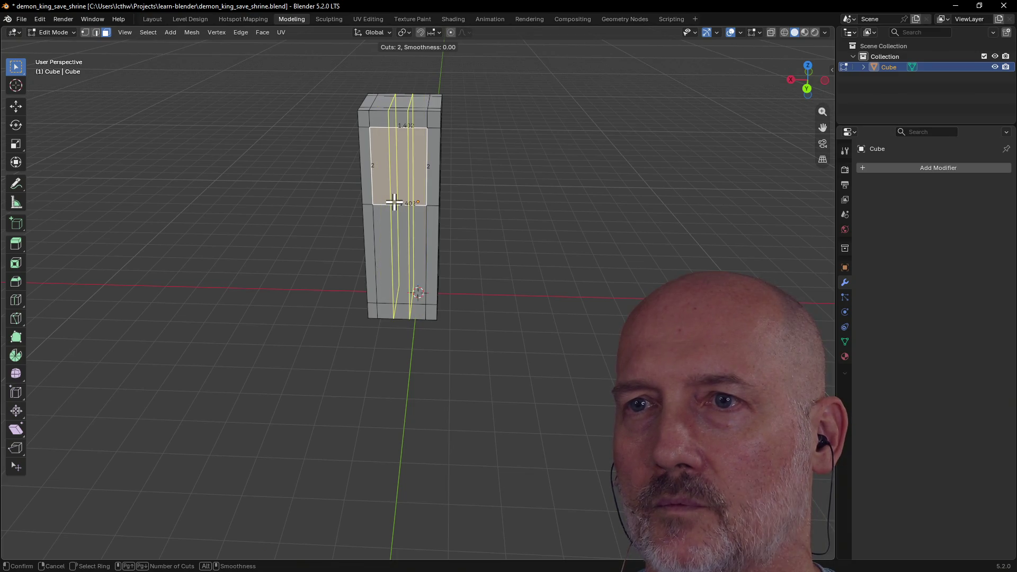
scroll(394, 202, "down", 2)
left_click(393, 201)
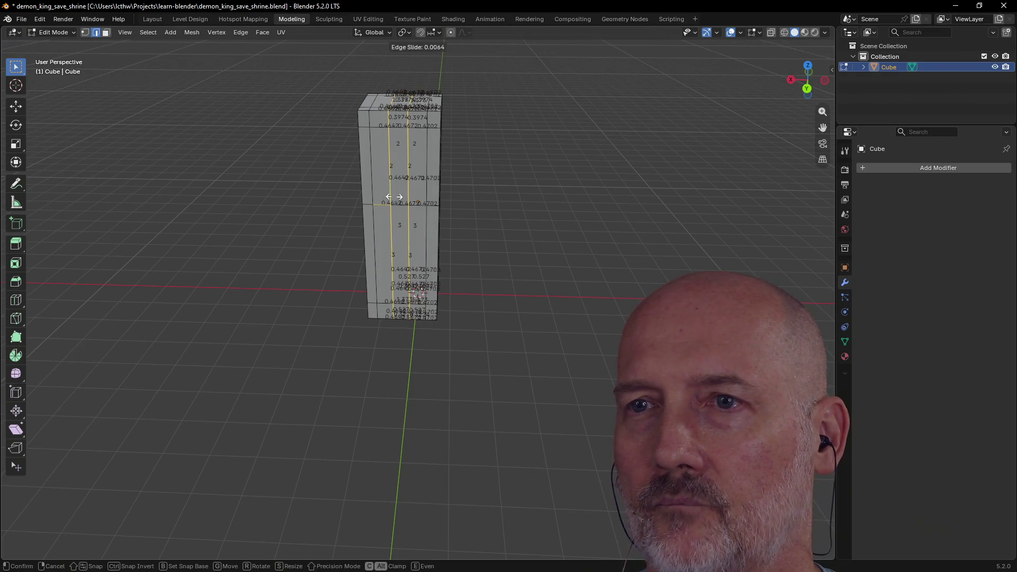
left_click(392, 195)
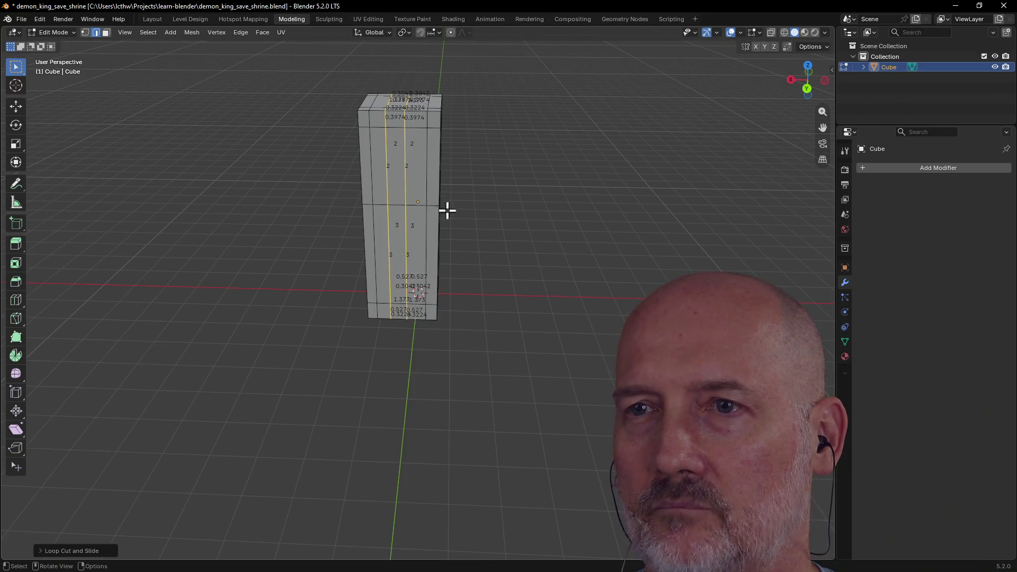
scroll(442, 192, "up", 3)
scroll(442, 191, "down", 2)
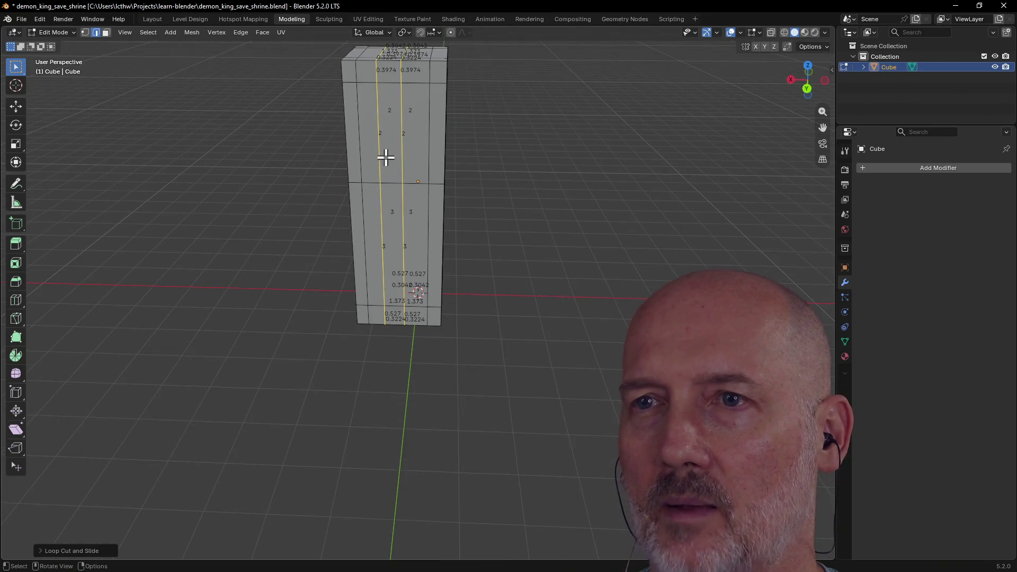
left_click(403, 156)
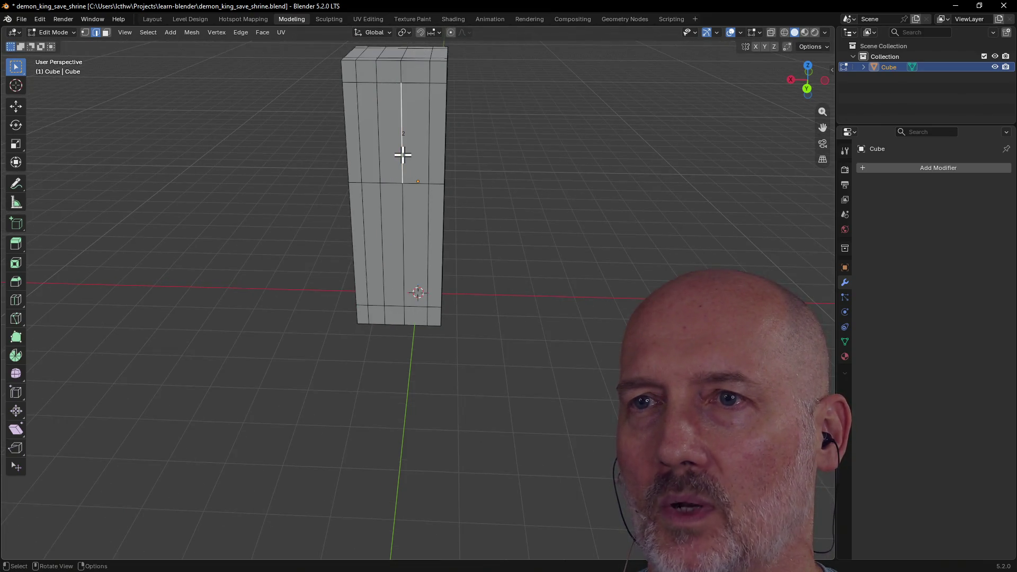
Step: In face select mode, pick the lower and then the upper front face of the pillar
left_click(404, 195, "ctrl")
key("3")
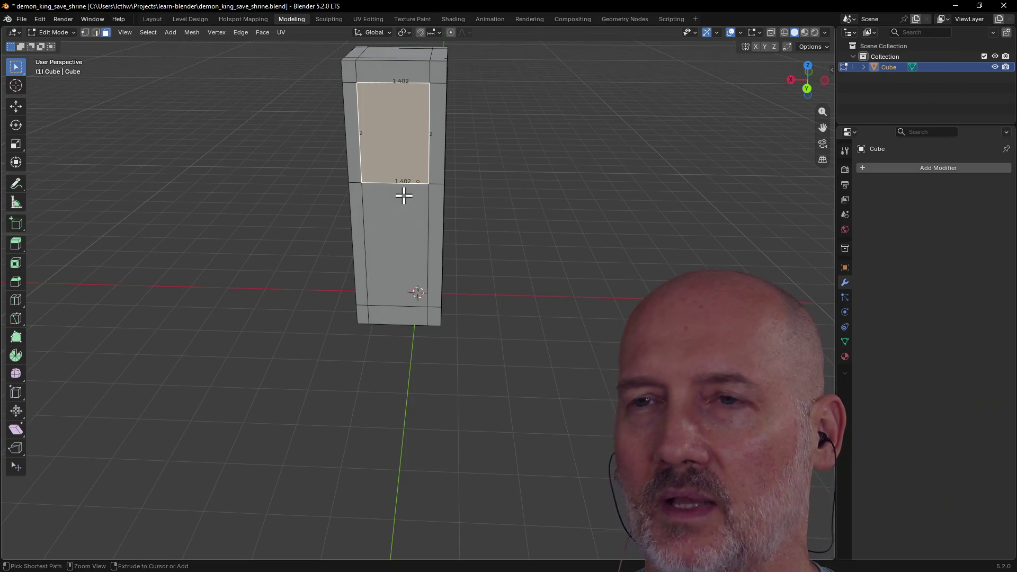
left_click(398, 256)
scroll(419, 249, "down", 5)
mouse_move(418, 249)
middle_mouse_down()
mouse_move(500, 238)
mouse_move(488, 238)
middle_mouse_up()
left_click(426, 209)
middle_click_drag(427, 209, 386, 236)
scroll(386, 235, "up", 5)
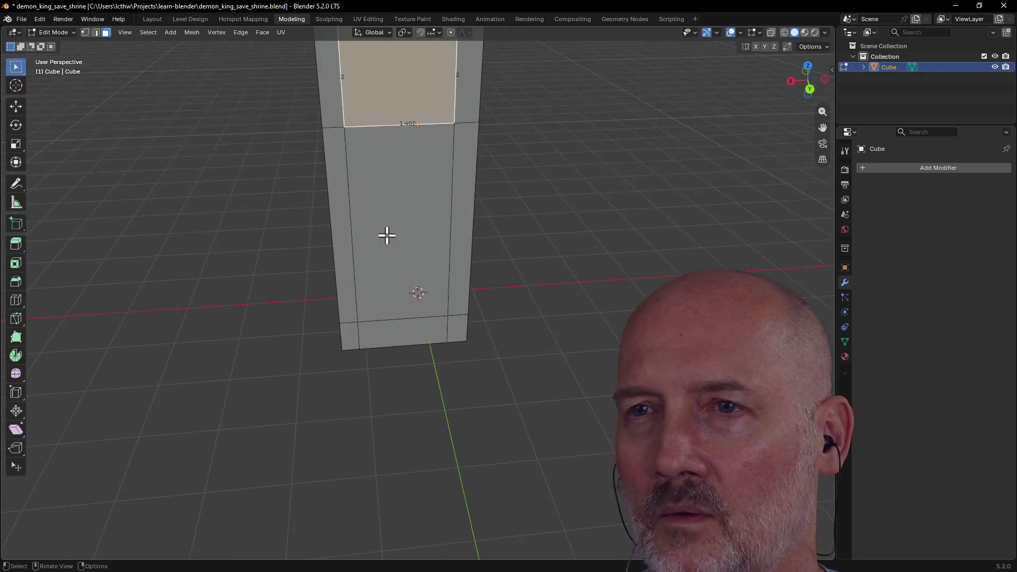
scroll(386, 235, "down", 7)
Step: Orbit around the pillar to view it head-on and from above
mouse_move(341, 282)
middle_mouse_down()
mouse_move(429, 279)
mouse_move(318, 283)
middle_mouse_up()
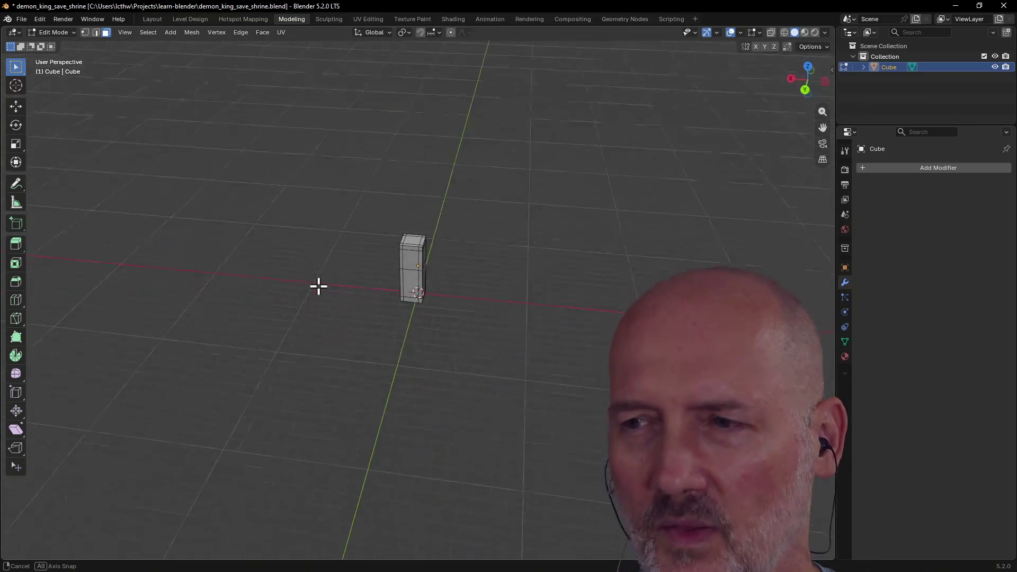
scroll(437, 259, "up", 2)
scroll(454, 247, "up", 1)
scroll(484, 215, "up", 3)
middle_click_drag(485, 216, 532, 180)
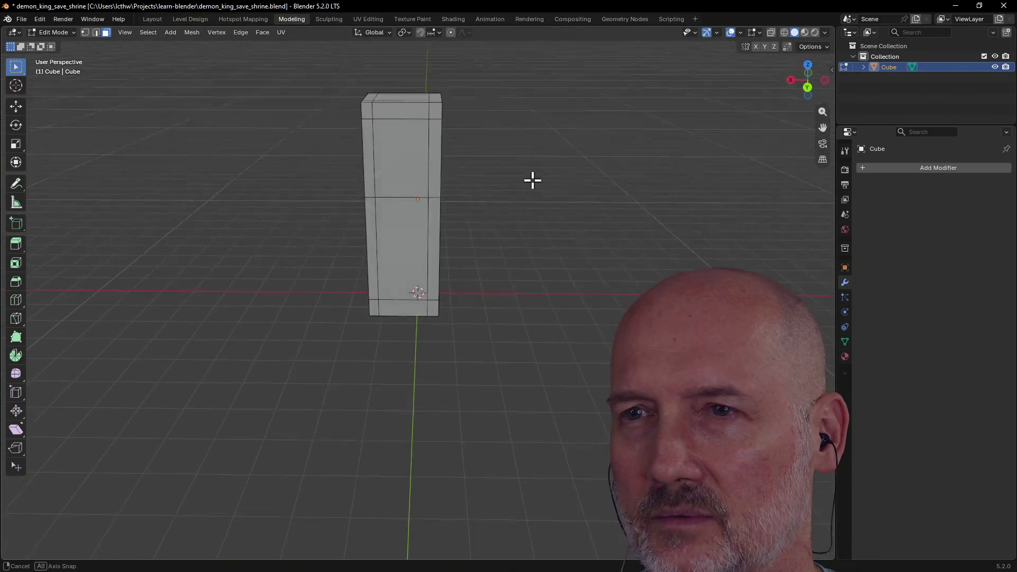
middle_click_drag(395, 152, 397, 159)
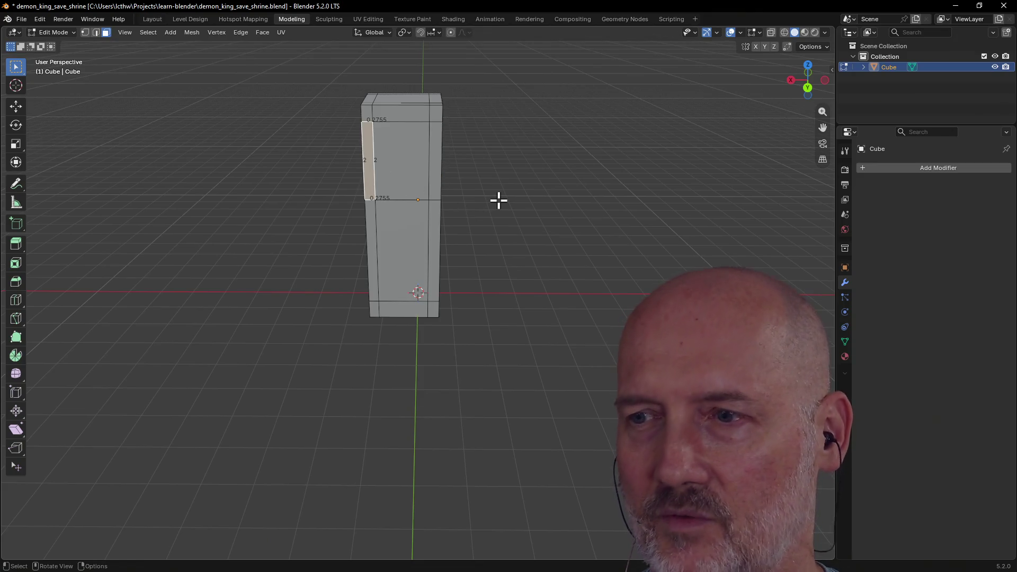
mouse_move(498, 200)
middle_mouse_down()
mouse_move(599, 193)
mouse_move(532, 171)
mouse_move(484, 218)
mouse_move(435, 240)
mouse_move(384, 239)
middle_mouse_up()
scroll(435, 239, "up", 5)
scroll(434, 238, "down", 8)
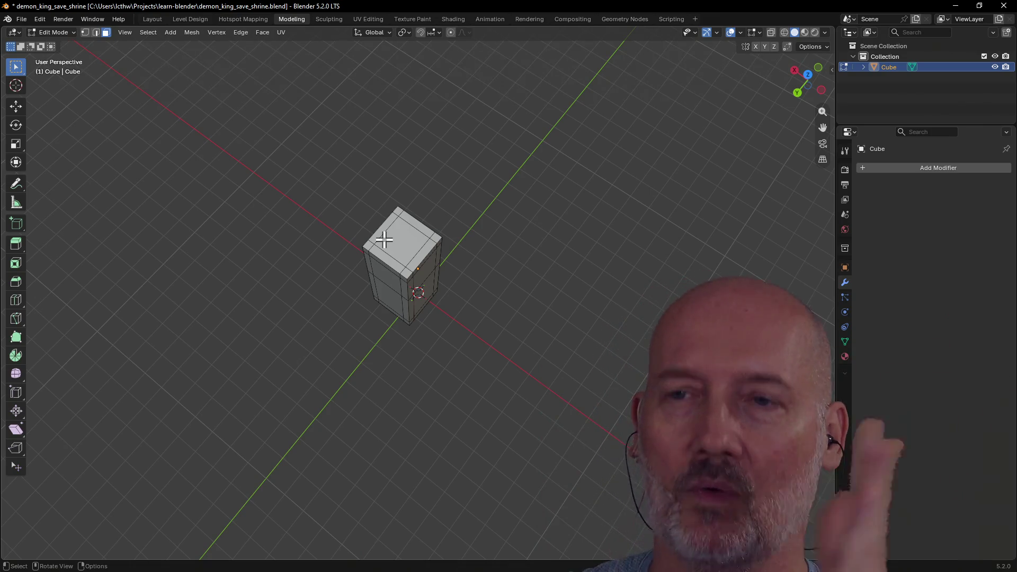
scroll(409, 234, "up", 4)
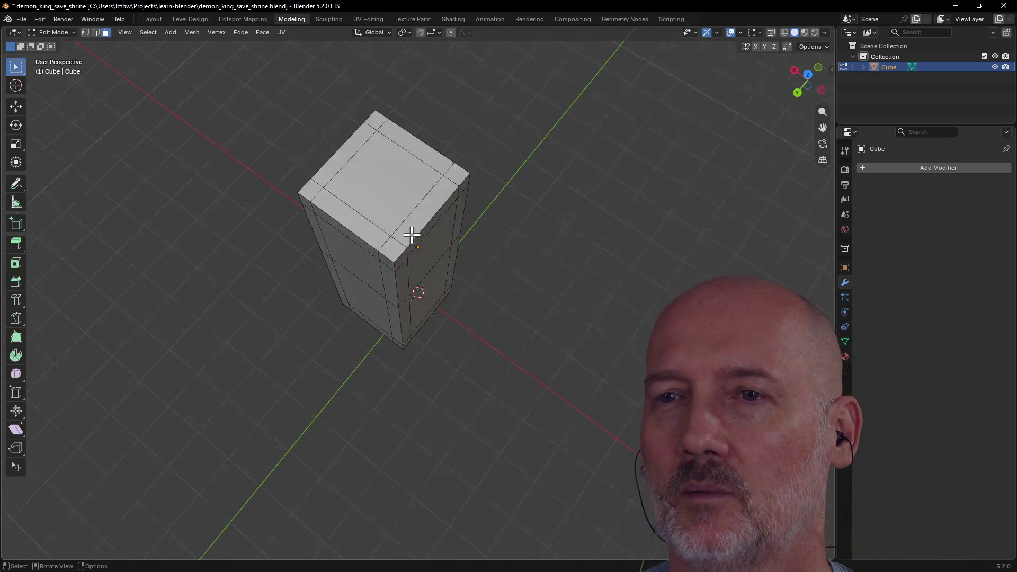
scroll(411, 234, "up", 2)
mouse_move(468, 191)
middle_mouse_down()
mouse_move(442, 184)
mouse_move(404, 273)
mouse_move(320, 217)
middle_mouse_up()
left_click(404, 272)
mouse_move(413, 189)
middle_mouse_down()
mouse_move(398, 273)
mouse_move(402, 196)
middle_mouse_up()
left_click(413, 231)
scroll(413, 231, "up", 2)
scroll(408, 241, "up", 1)
scroll(408, 241, "down", 2)
scroll(397, 272, "up", 2)
scroll(395, 195, "down", 2)
left_click(400, 150)
mouse_move(400, 150)
middle_mouse_down()
mouse_move(467, 135)
mouse_move(397, 220)
mouse_move(508, 200)
middle_mouse_up()
left_click(408, 200)
mouse_move(408, 201)
middle_mouse_down()
mouse_move(434, 215)
mouse_move(437, 243)
mouse_move(371, 248)
middle_mouse_up()
left_click(419, 260)
mouse_move(447, 249)
middle_mouse_down()
mouse_move(406, 263)
mouse_move(383, 297)
middle_mouse_up()
left_click(407, 287)
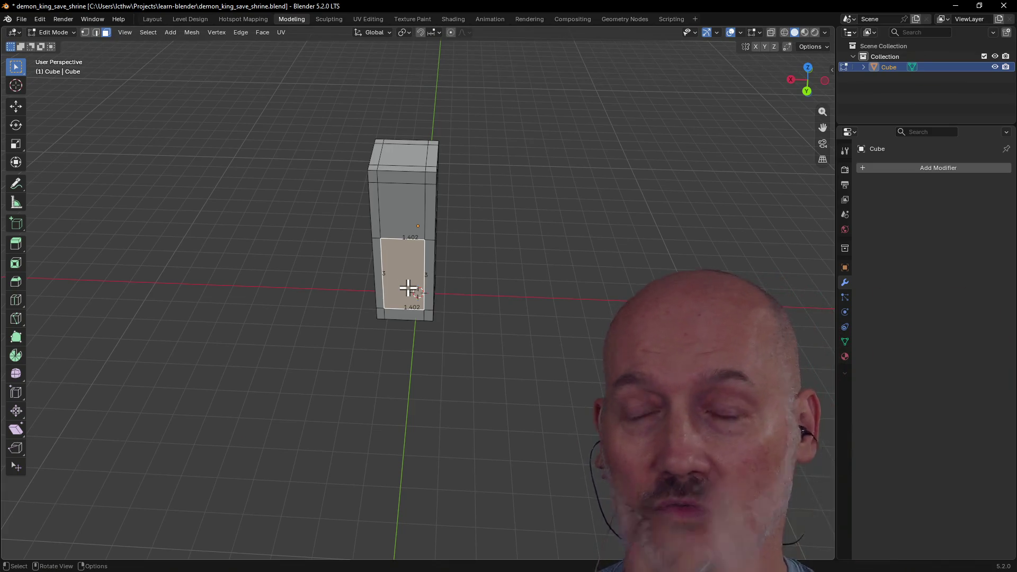
left_click(394, 217)
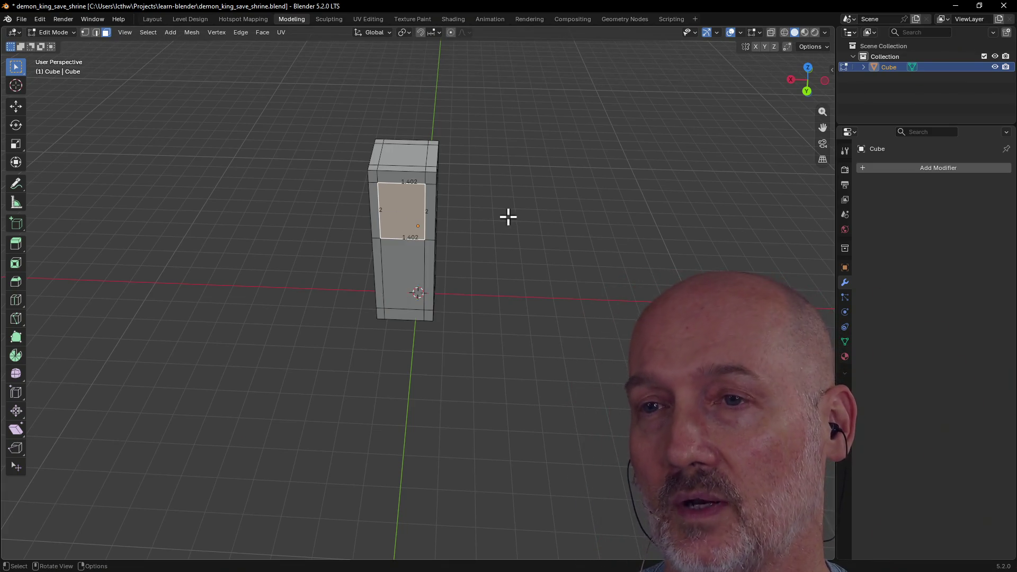
mouse_move(508, 216)
middle_mouse_down()
mouse_move(415, 212)
mouse_move(559, 243)
middle_mouse_up()
left_click(398, 268)
scroll(477, 220, "up", 3)
scroll(477, 220, "down", 4)
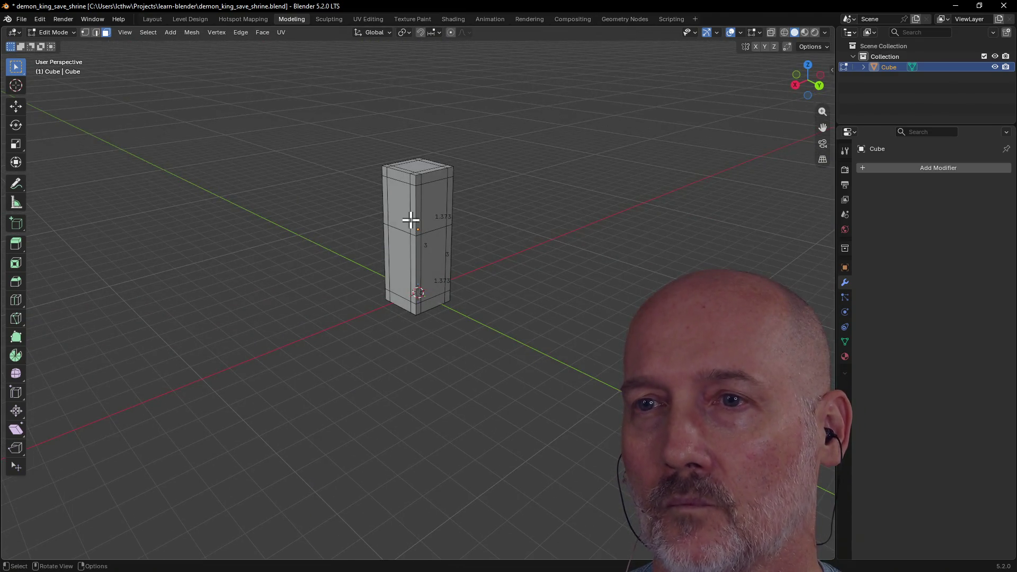
left_click(398, 207)
mouse_move(398, 207)
middle_mouse_down()
mouse_move(468, 218)
mouse_move(346, 226)
mouse_move(401, 251)
mouse_move(395, 200)
mouse_move(404, 244)
mouse_move(415, 209)
mouse_move(408, 238)
mouse_move(416, 230)
mouse_move(426, 304)
mouse_move(430, 222)
mouse_move(405, 199)
middle_mouse_up()
left_click(428, 267)
scroll(461, 197, "up", 3)
left_click(407, 216)
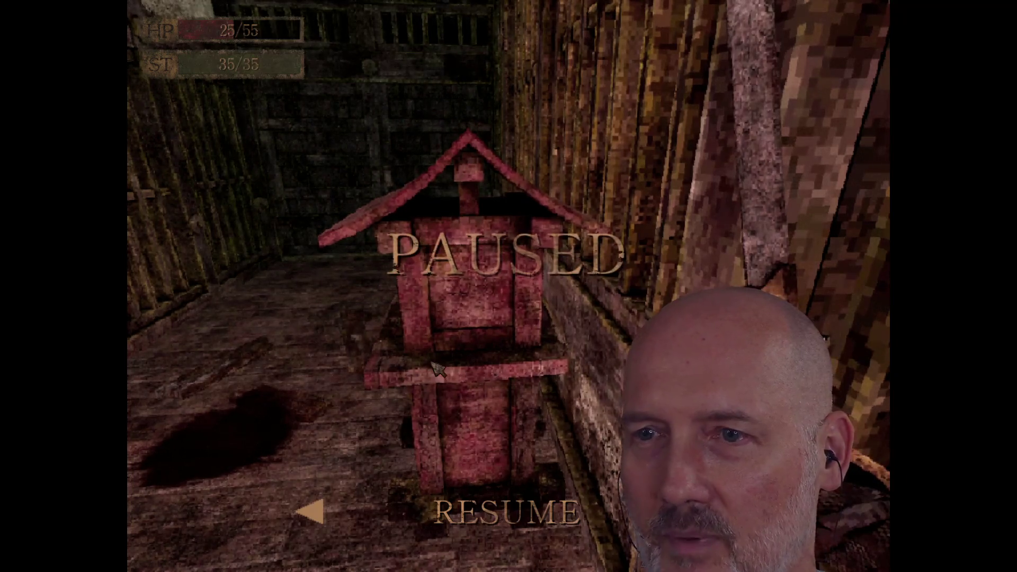
Step: Resume the game, step back to frame the whole shrine, then pause on it to study the design
key("Escape")
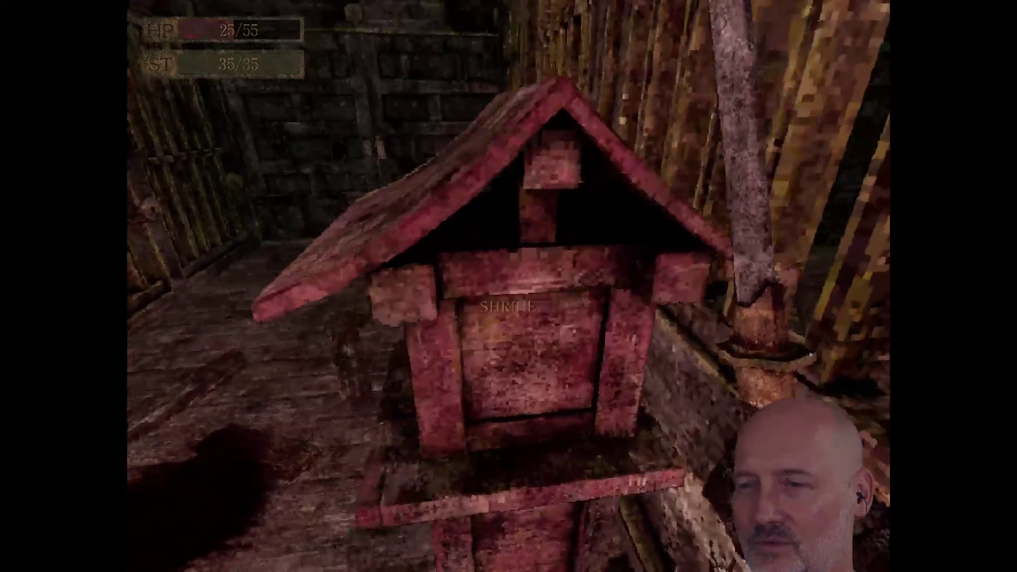
key("s")
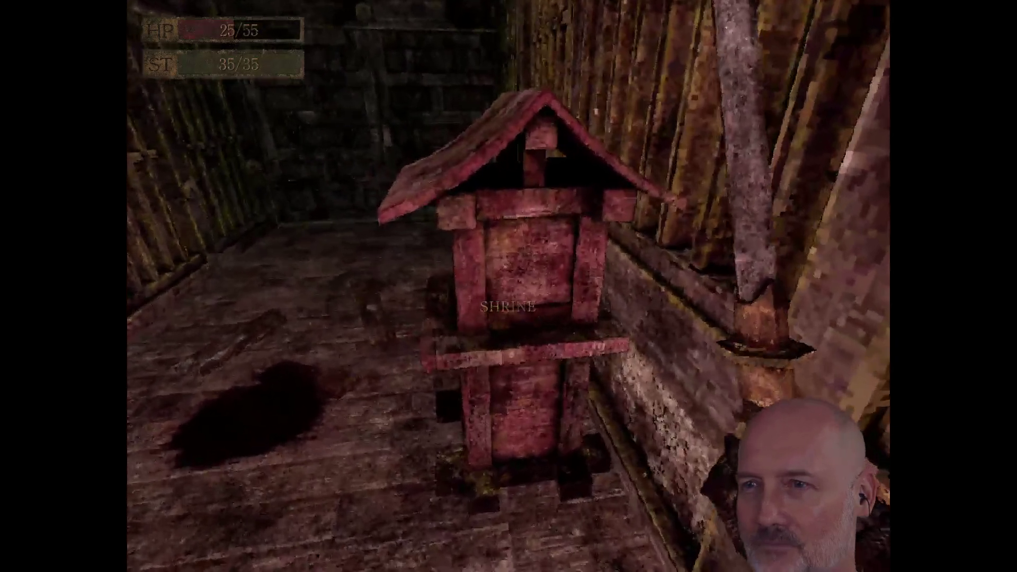
key("Escape")
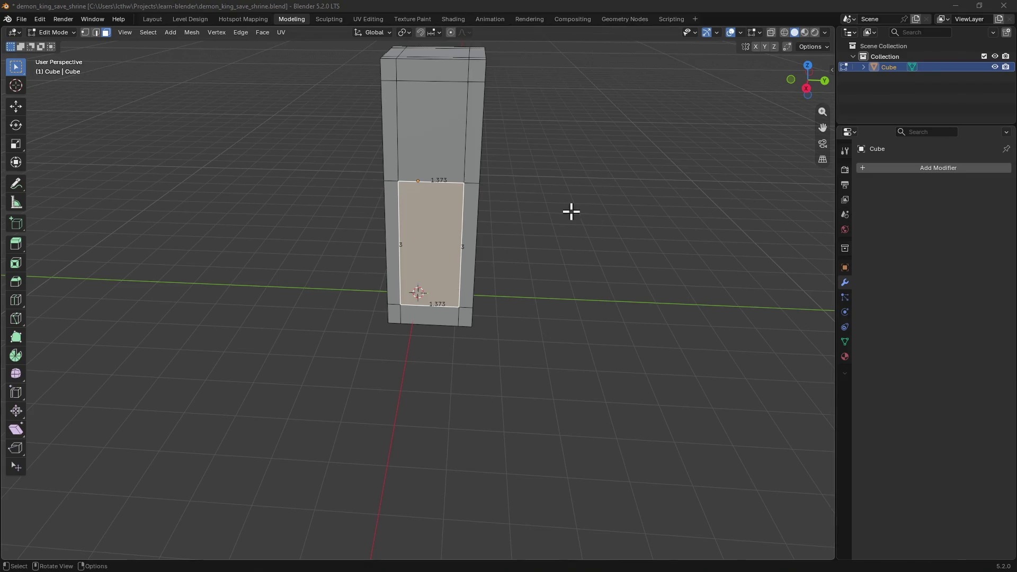
scroll(571, 210, "down", 3)
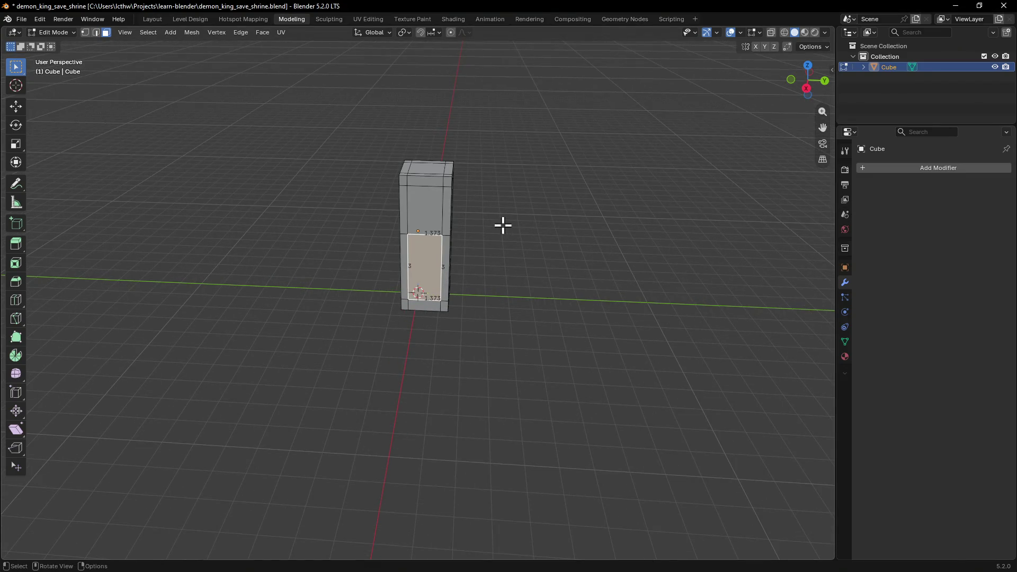
Step: Save the shrine file, load magick_bow_da.blend from recent files and look the bow over
key("ctrl+s")
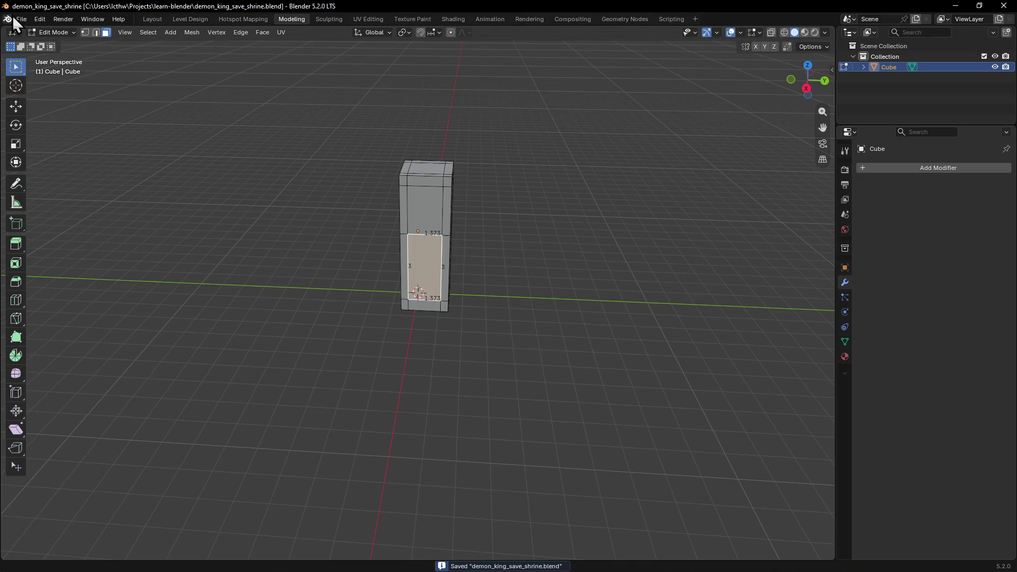
left_click(21, 19)
left_click(182, 63)
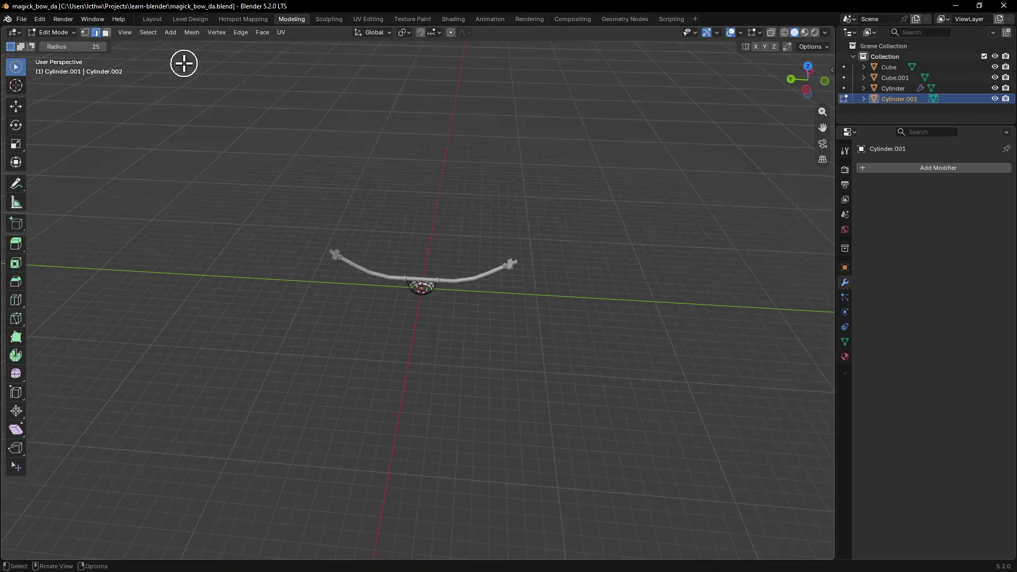
scroll(402, 183, "up", 3)
scroll(402, 172, "up", 2)
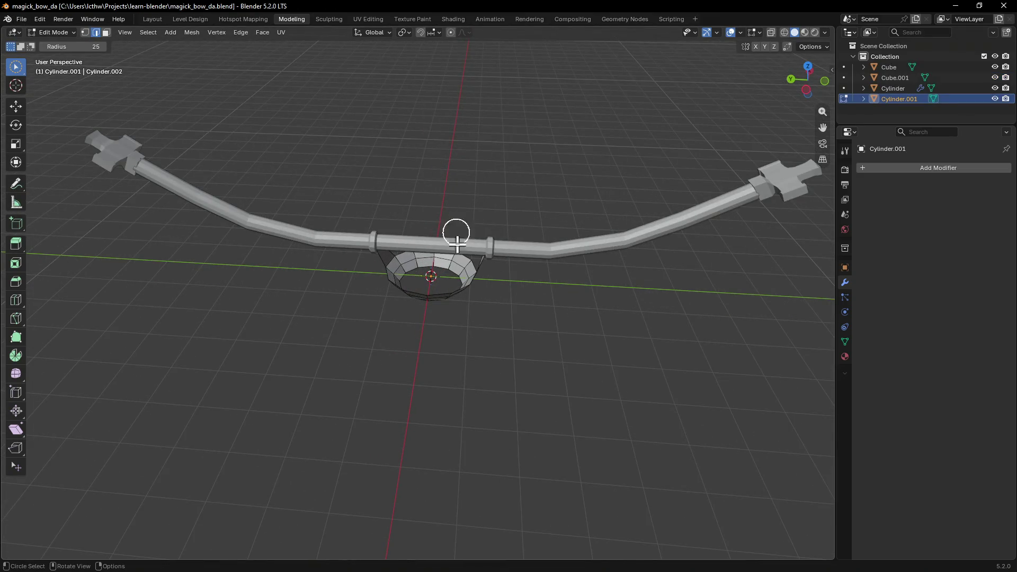
middle_click_drag(452, 242, 583, 216)
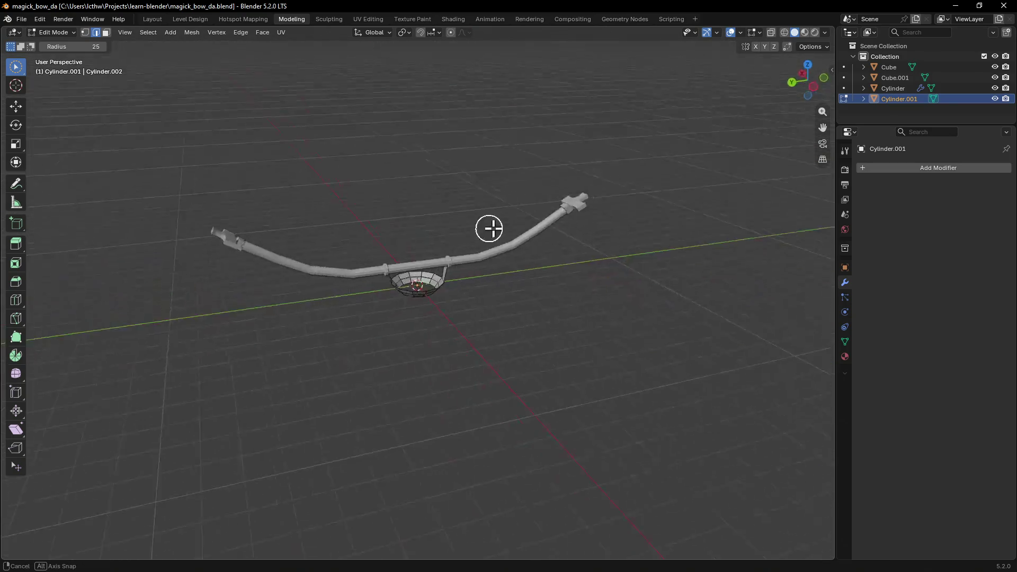
middle_click_drag(582, 215, 305, 178)
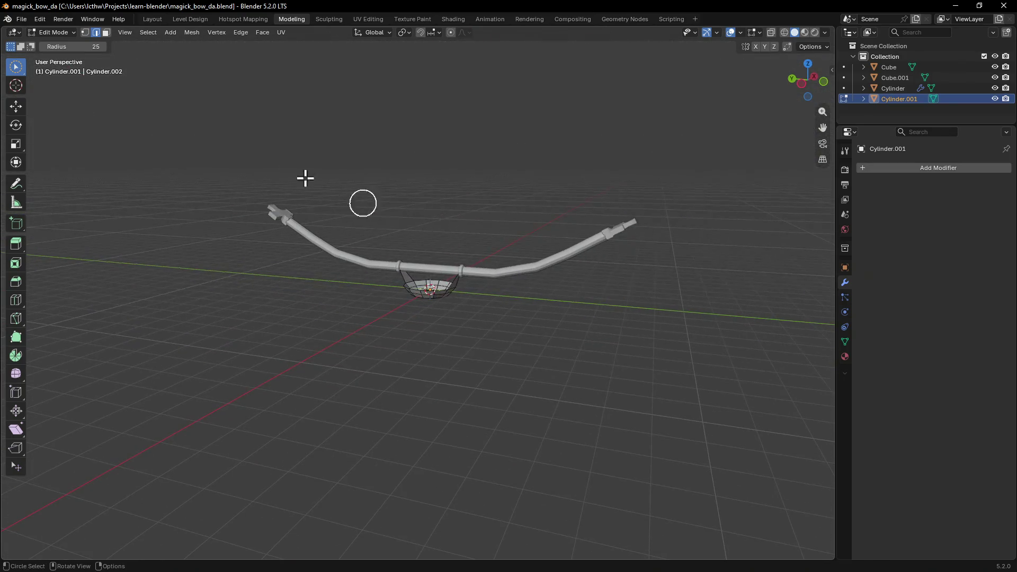
Step: Reopen demon_king_save_shrine.blend from the recent files list
left_click(22, 19)
mouse_move(48, 53)
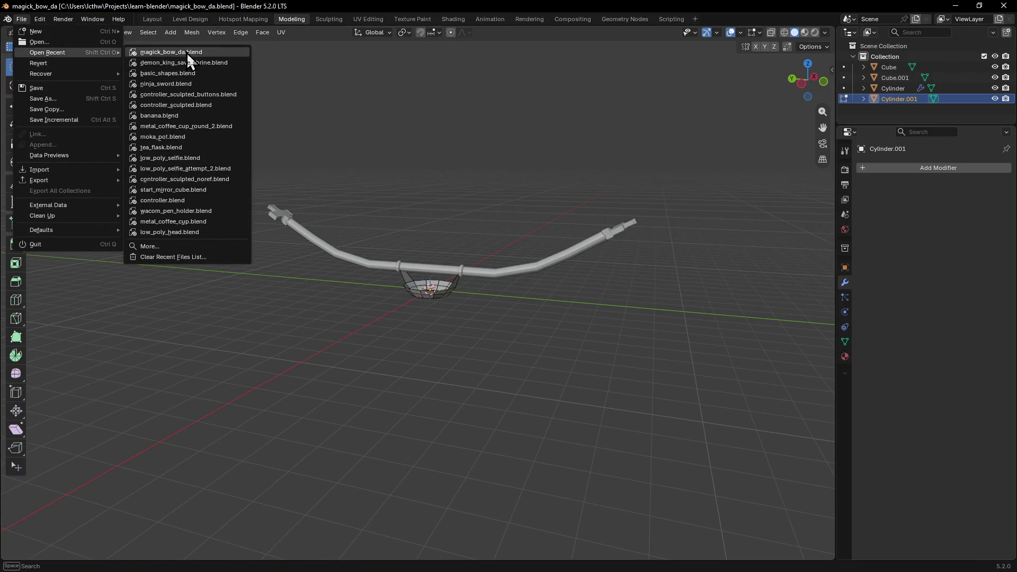
left_click(186, 53)
scroll(290, 240, "down", 2)
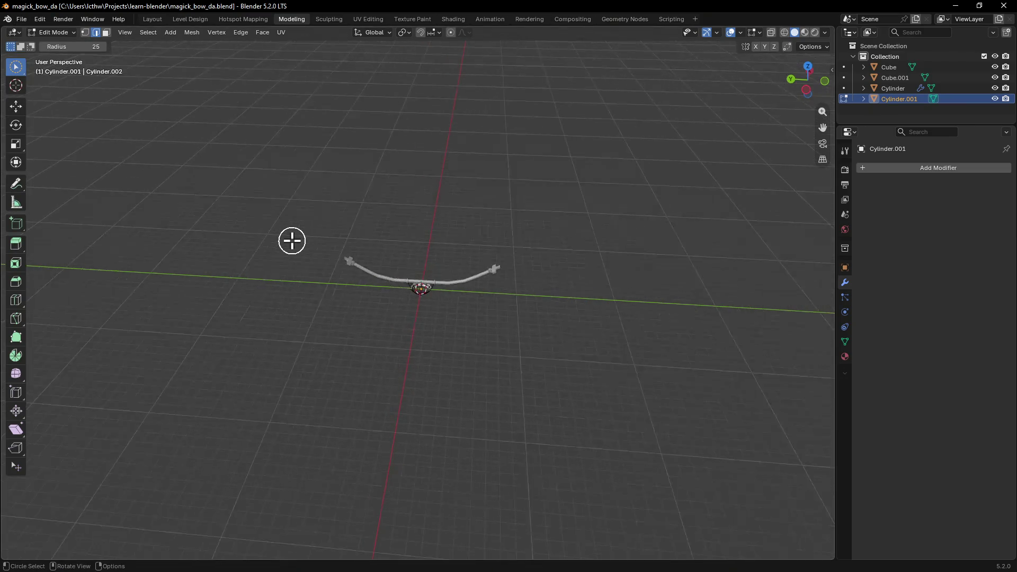
scroll(220, 143, "up", 3)
left_click(23, 18)
mouse_move(48, 53)
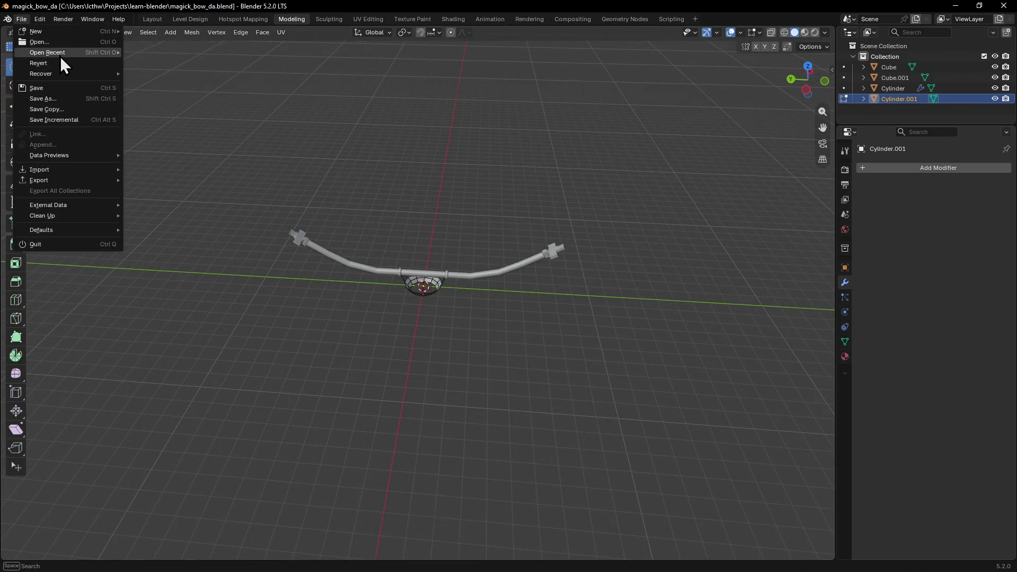
left_click(174, 66)
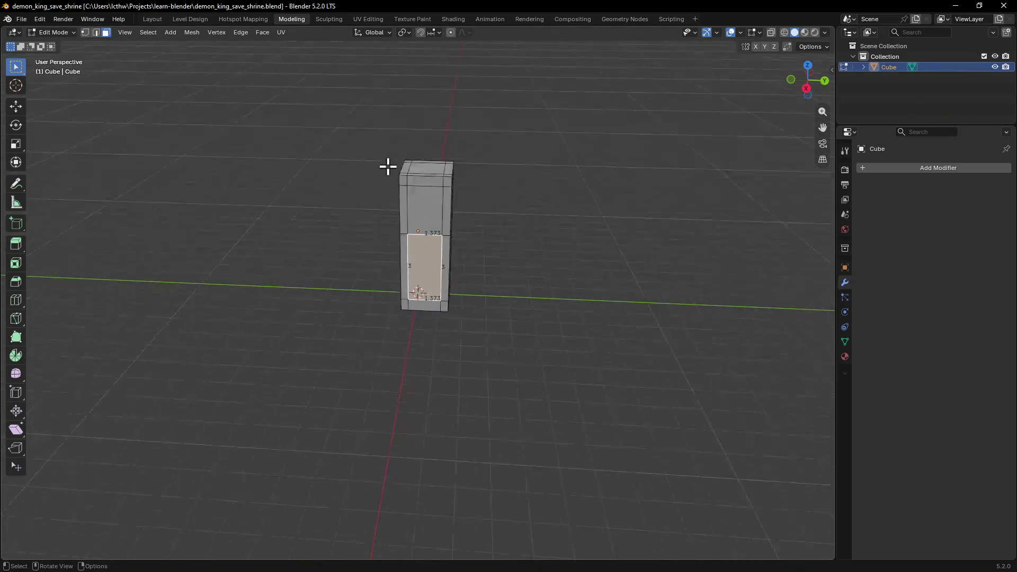
Step: Dismiss a delete prompt, add a horizontal loop cut across the upper half, and select the new upper front panel
middle_click_drag(388, 165, 334, 148)
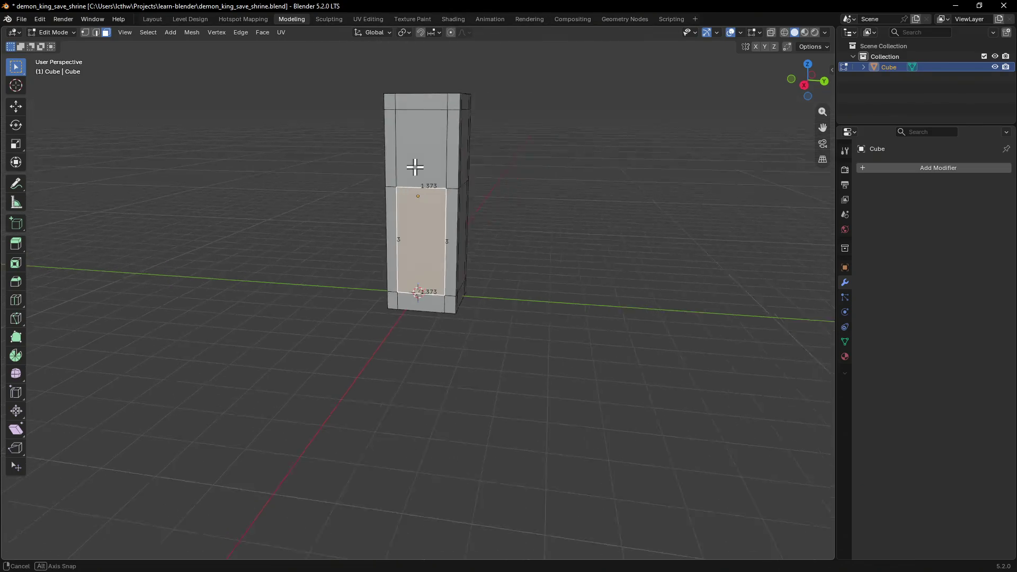
middle_click_drag(414, 166, 423, 232)
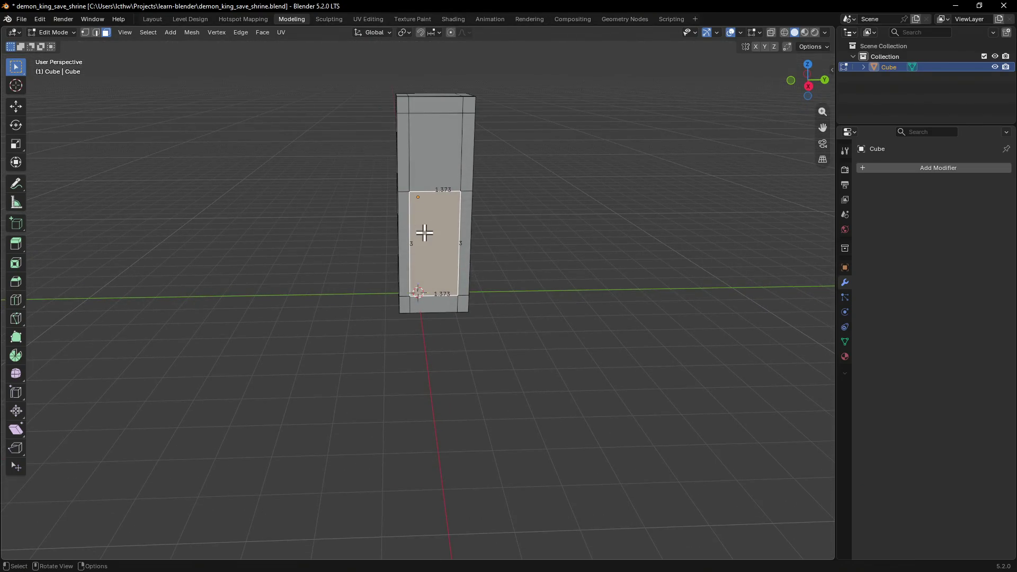
key("shift+g")
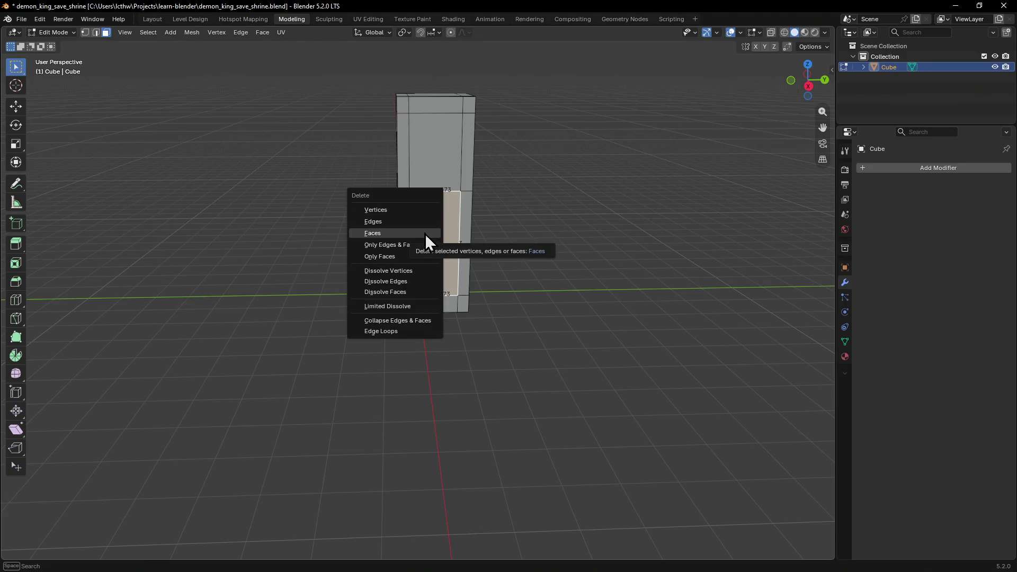
key("Escape")
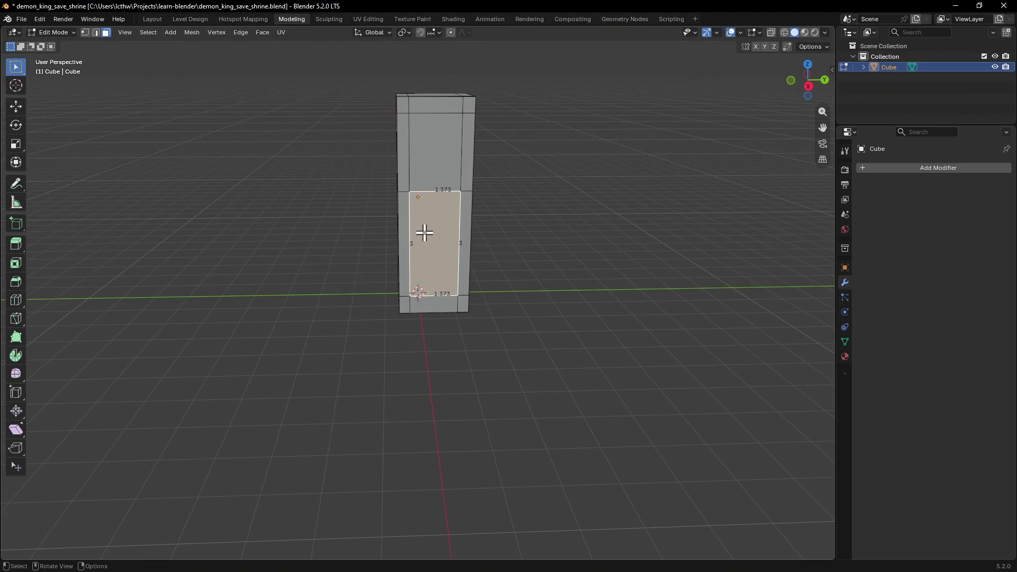
key("ctrl+r")
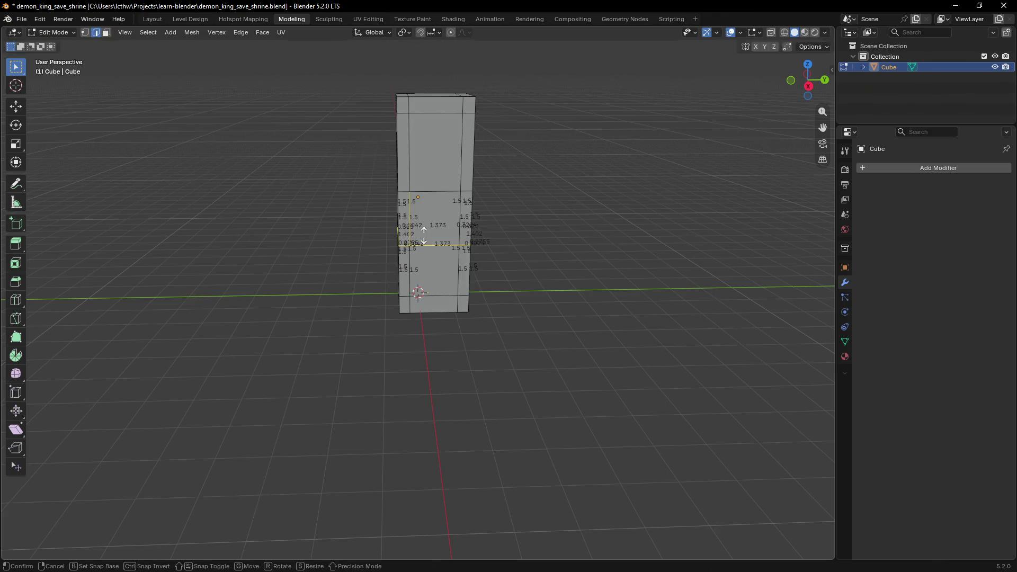
left_click(424, 233)
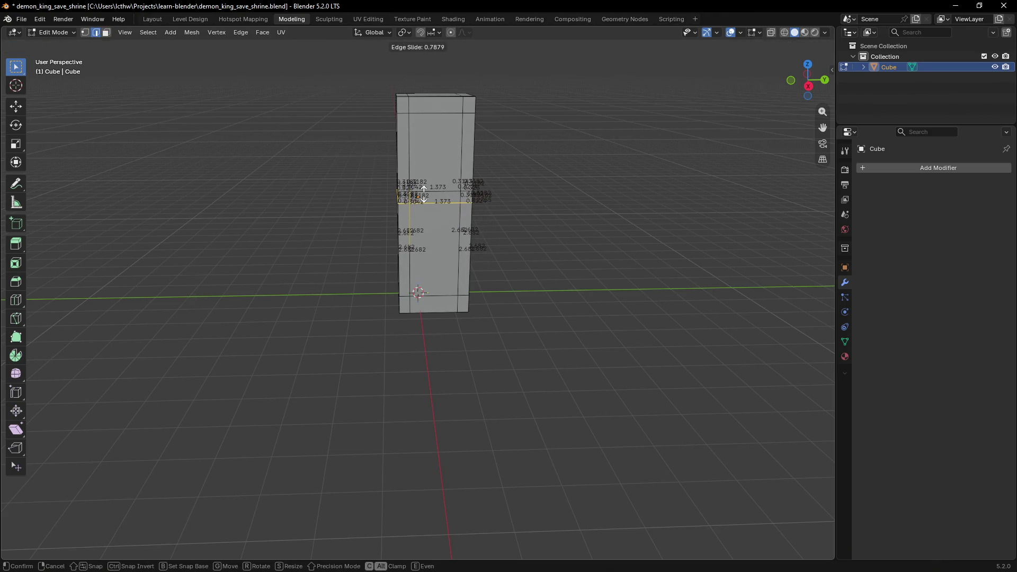
left_click(424, 191)
scroll(472, 228, "up", 2)
scroll(473, 229, "down", 4)
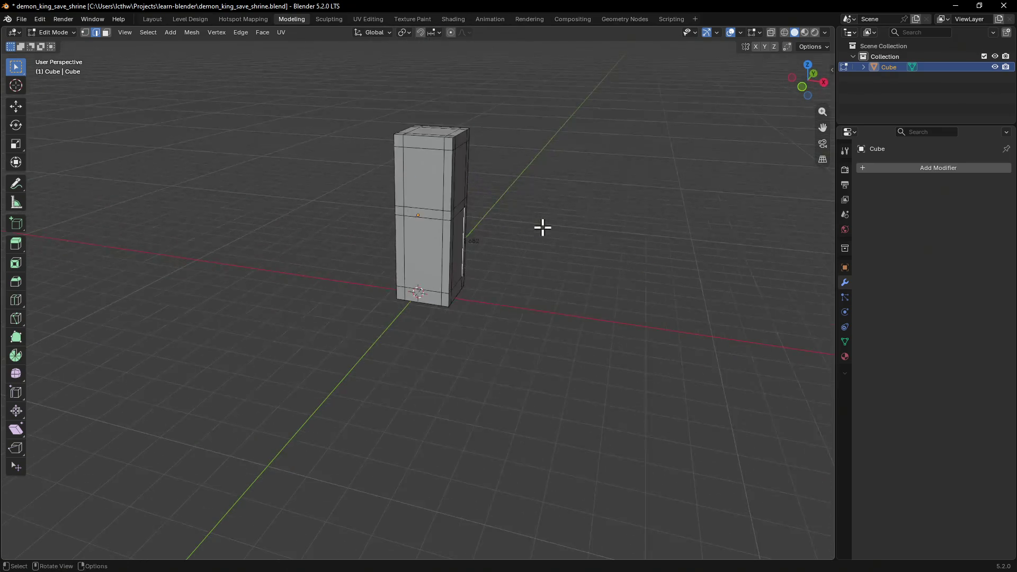
mouse_move(543, 227)
middle_mouse_down()
mouse_move(472, 209)
mouse_move(535, 220)
mouse_move(447, 243)
mouse_move(450, 211)
mouse_move(453, 251)
mouse_move(429, 218)
mouse_move(493, 211)
mouse_move(459, 225)
mouse_move(427, 262)
middle_mouse_up()
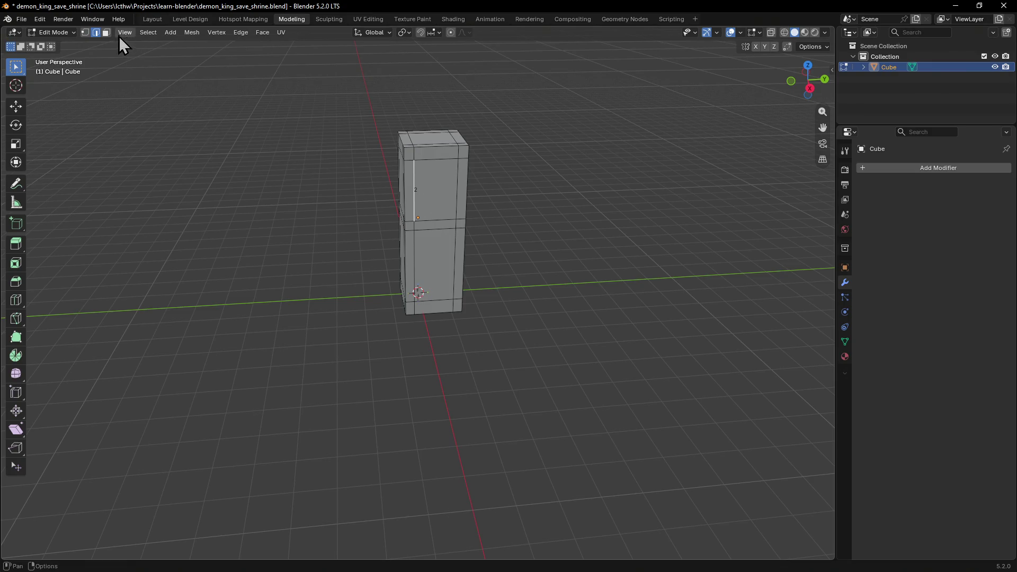
left_click(433, 187)
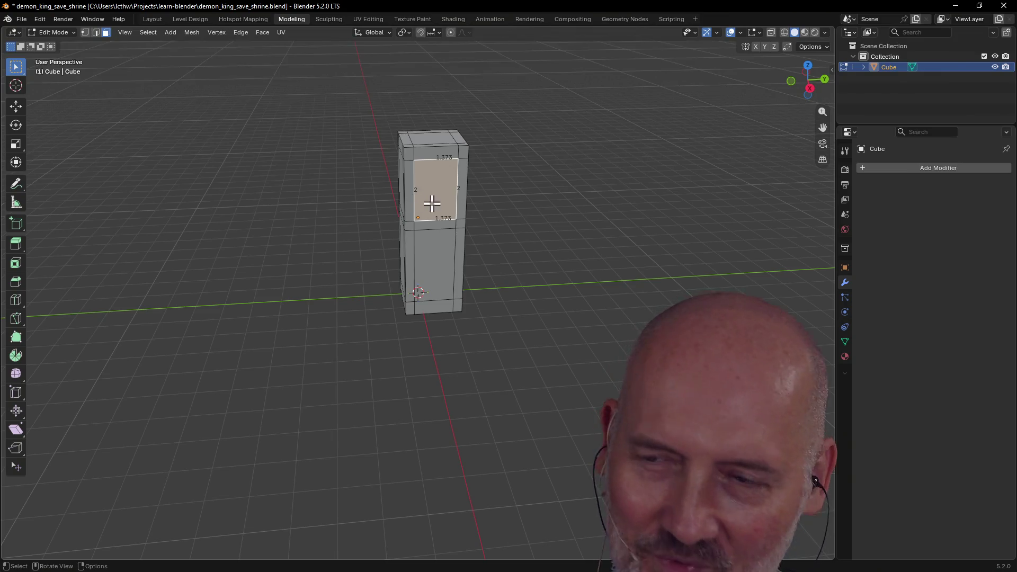
scroll(429, 191, "up", 2)
scroll(431, 183, "down", 2)
Step: Frame the upper panel, inspect it from several angles, then box-select the entire pillar mesh
mouse_move(433, 185)
middle_mouse_down()
mouse_move(458, 177)
mouse_move(424, 207)
middle_mouse_up()
scroll(456, 178, "up", 2)
key("grave")
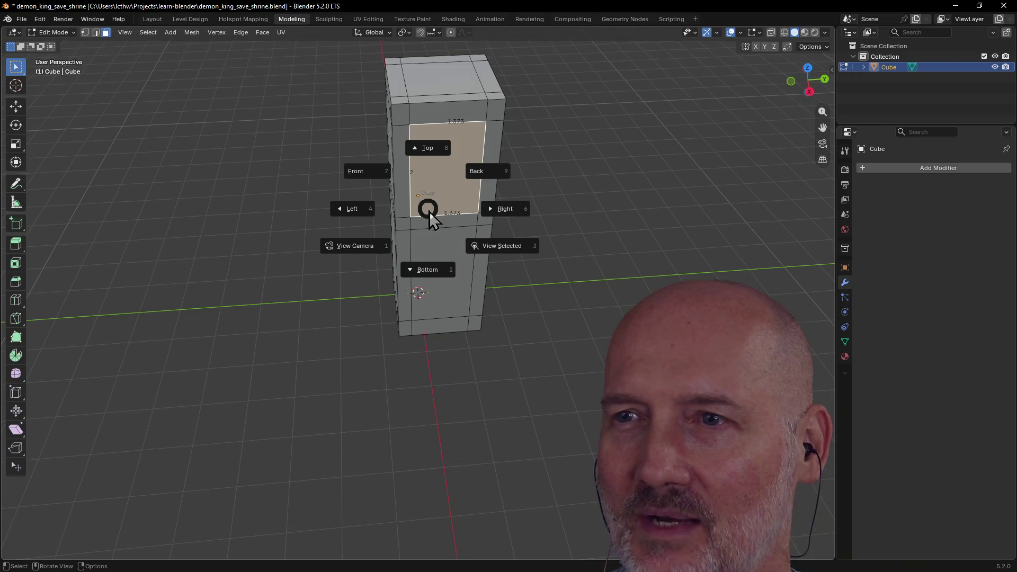
left_click(507, 247)
scroll(504, 243, "down", 3)
mouse_move(504, 243)
middle_mouse_down()
mouse_move(504, 216)
mouse_move(413, 243)
mouse_move(463, 220)
mouse_move(511, 217)
middle_mouse_up()
middle_click_drag(583, 246, 493, 226)
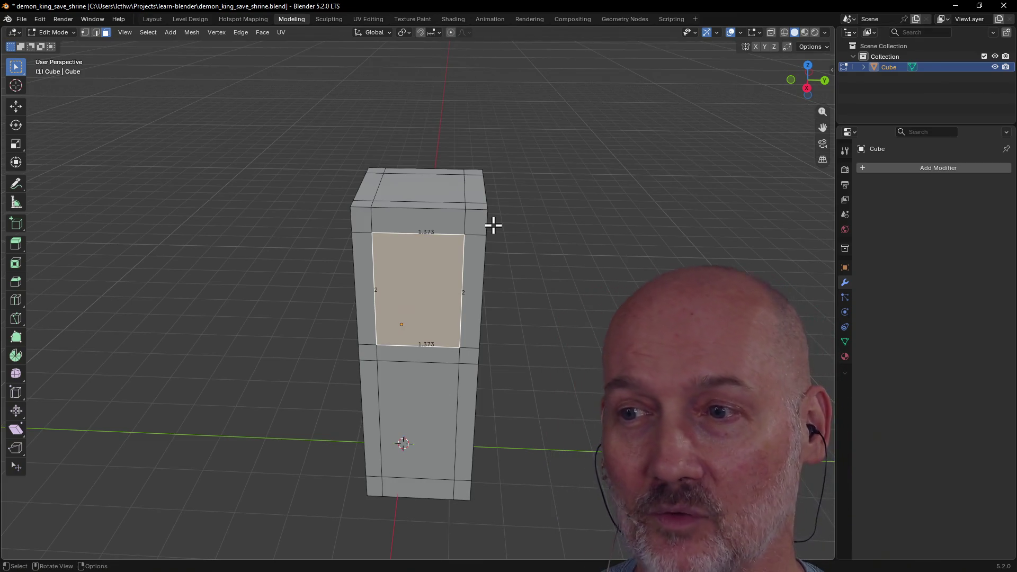
scroll(493, 227, "down", 3)
mouse_move(493, 227)
middle_mouse_down()
mouse_move(465, 235)
mouse_move(411, 219)
middle_mouse_up()
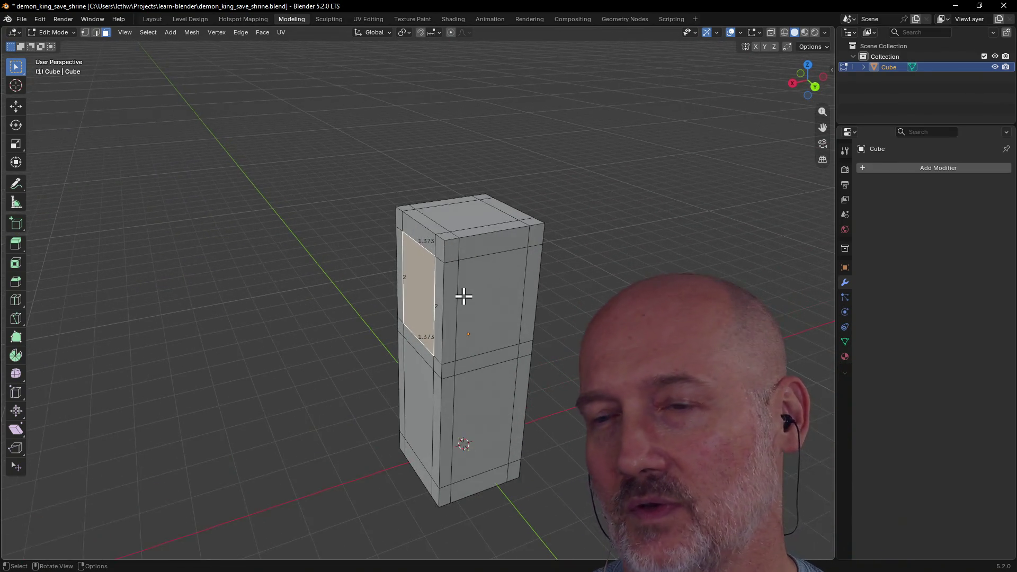
mouse_move(463, 297)
middle_mouse_down()
mouse_move(576, 284)
mouse_move(516, 313)
mouse_move(588, 282)
mouse_move(500, 355)
middle_mouse_up()
scroll(519, 310, "up", 5)
scroll(427, 195, "down", 5)
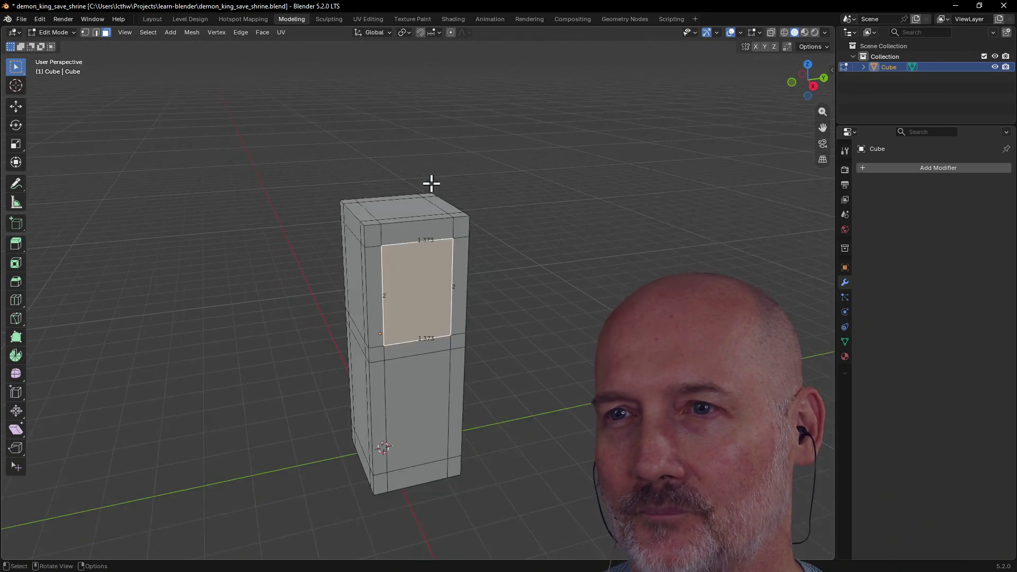
middle_click_drag(431, 181, 406, 240)
left_click_drag(320, 145, 516, 370)
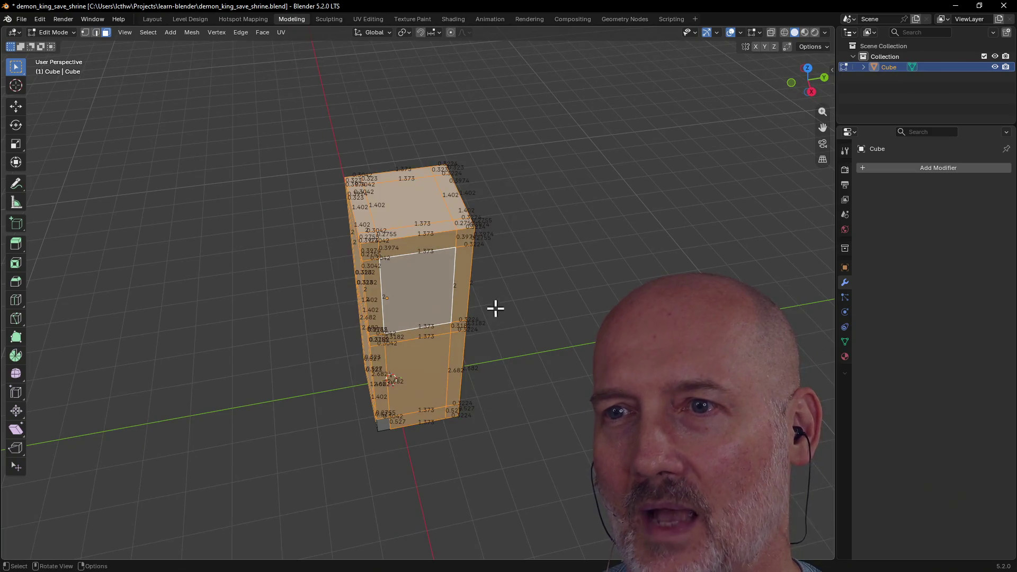
Step: Turn snapping off and select only the upper front panel face (1.402 by 2)
mouse_move(495, 307)
middle_mouse_down()
mouse_move(471, 243)
mouse_move(383, 242)
mouse_move(336, 224)
mouse_move(382, 211)
mouse_move(487, 199)
mouse_move(399, 249)
mouse_move(447, 275)
mouse_move(497, 256)
mouse_move(454, 300)
mouse_move(311, 335)
mouse_move(339, 232)
middle_mouse_up()
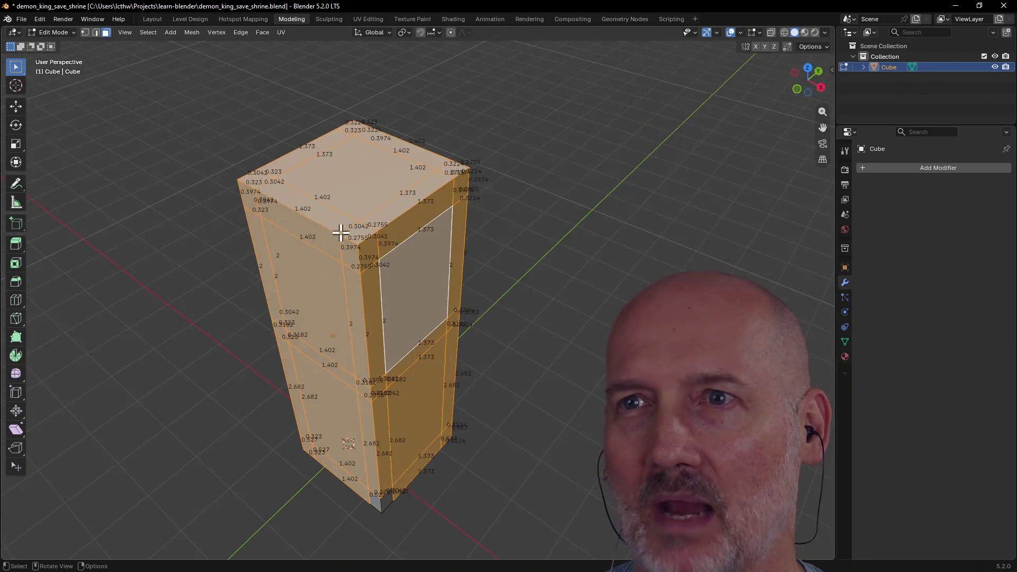
left_click(421, 32)
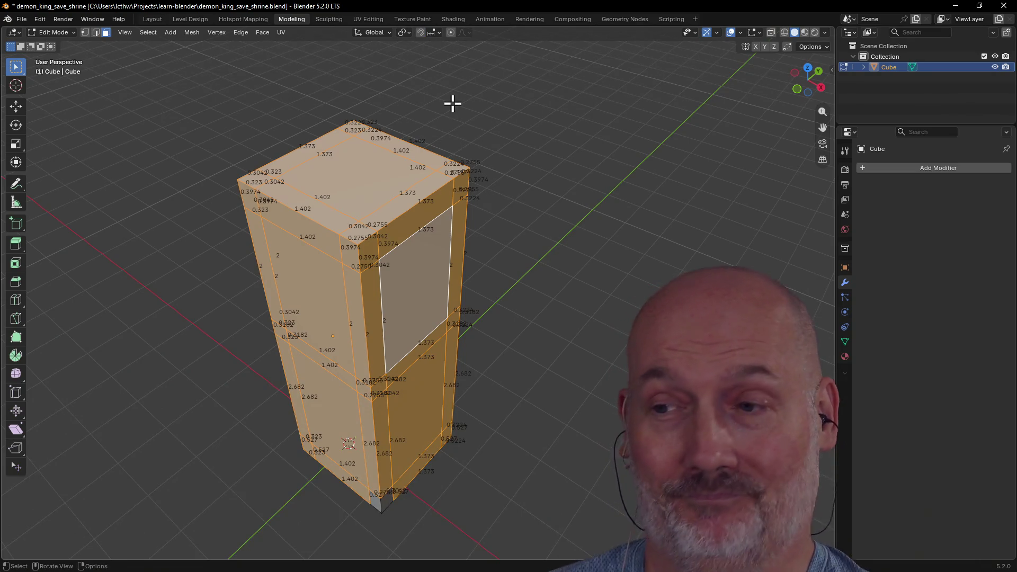
mouse_move(451, 103)
middle_mouse_down()
mouse_move(352, 112)
mouse_move(404, 161)
middle_mouse_up()
left_click(447, 313)
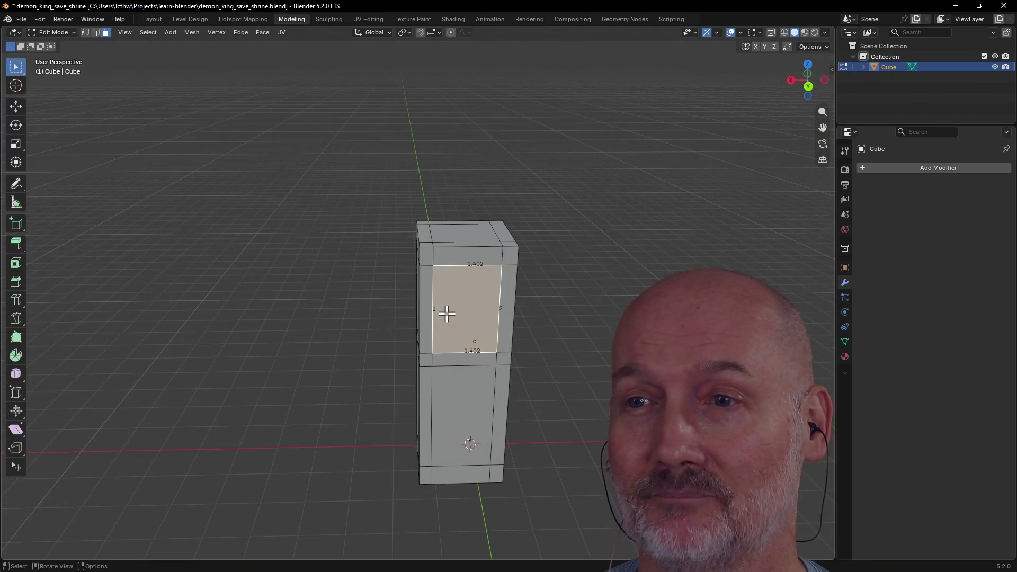
Step: Orbit to a front-on view and select the thin mid-band face on the pillar's front
mouse_move(601, 142)
middle_mouse_down()
mouse_move(695, 34)
mouse_move(722, 29)
mouse_move(580, 105)
middle_mouse_up()
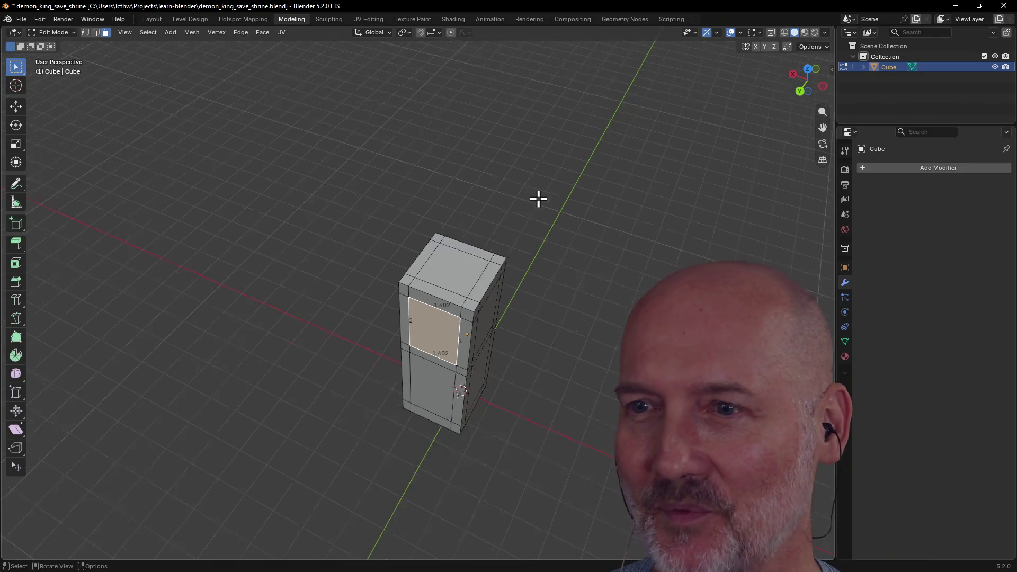
middle_click_drag(537, 199, 560, 169)
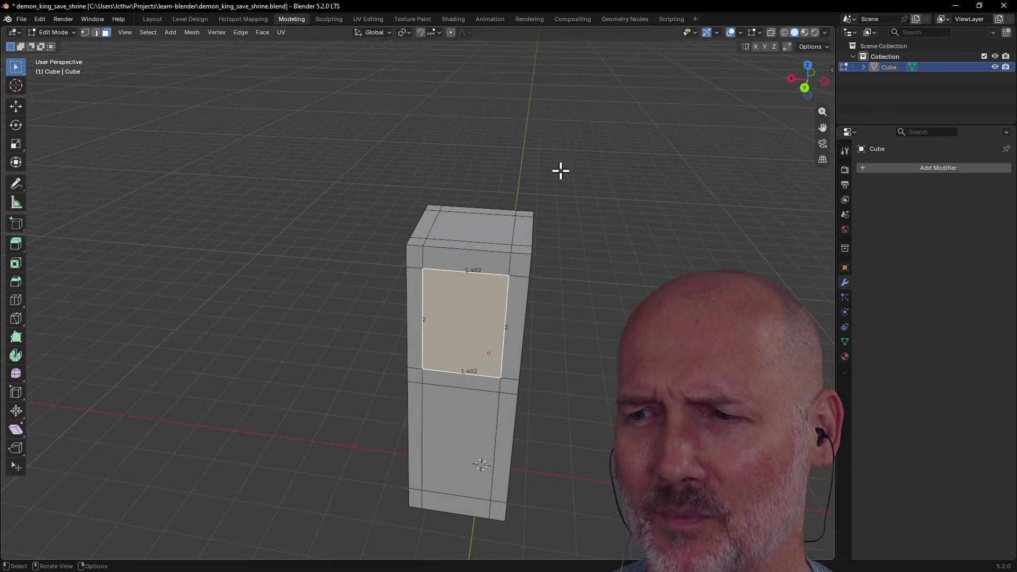
middle_click_drag(547, 212, 546, 210)
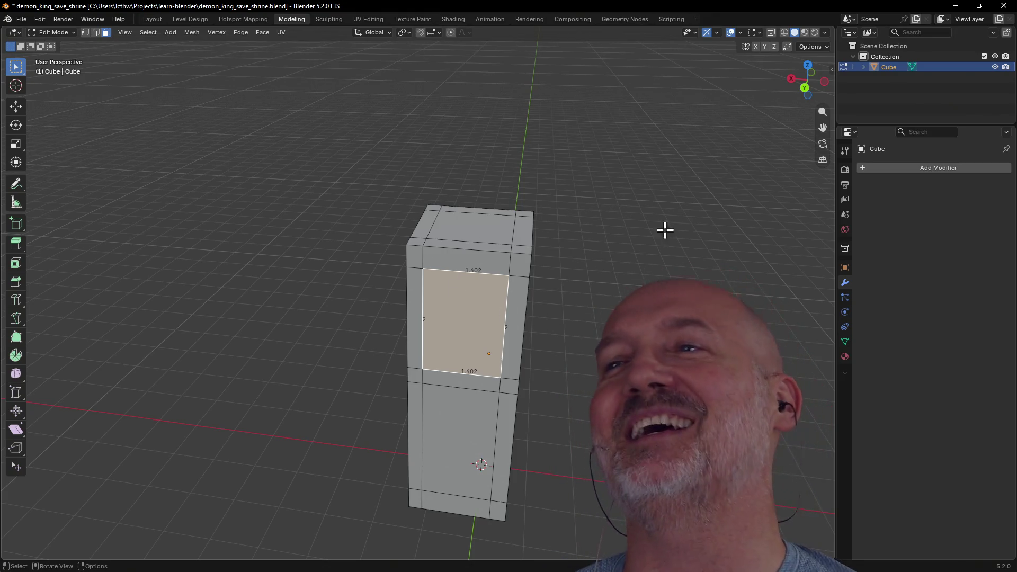
scroll(595, 230, "up", 2)
scroll(596, 232, "down", 2)
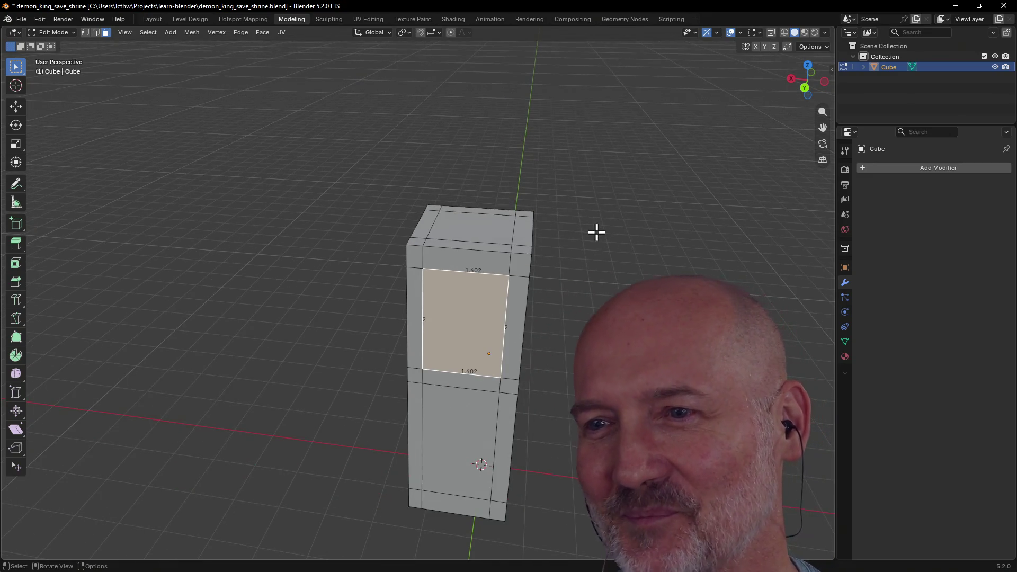
left_click(457, 424)
key("ctrl+r")
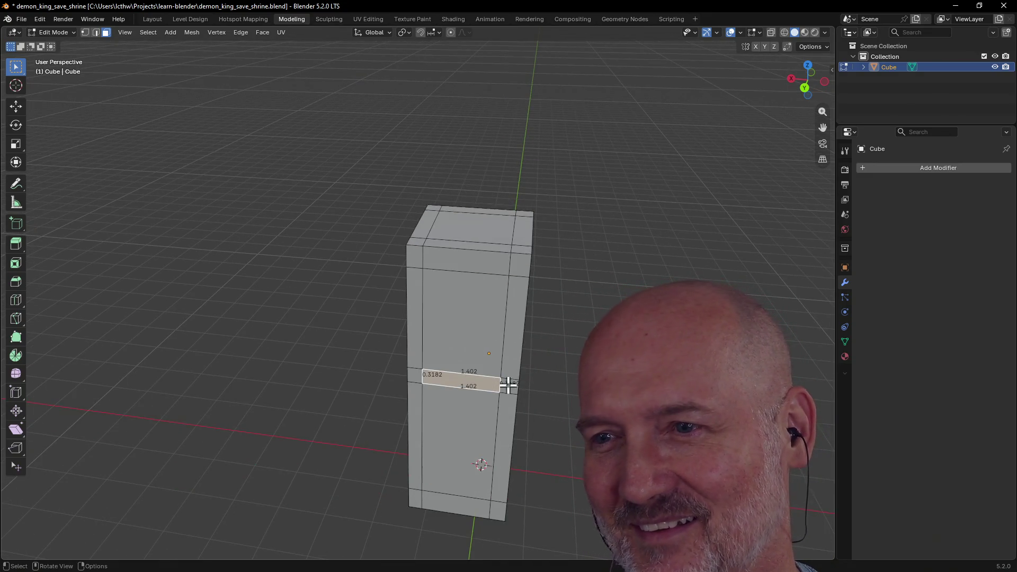
Step: Select the small corner face of the mid band and toggle the viewport overlays off and on
left_click(506, 389)
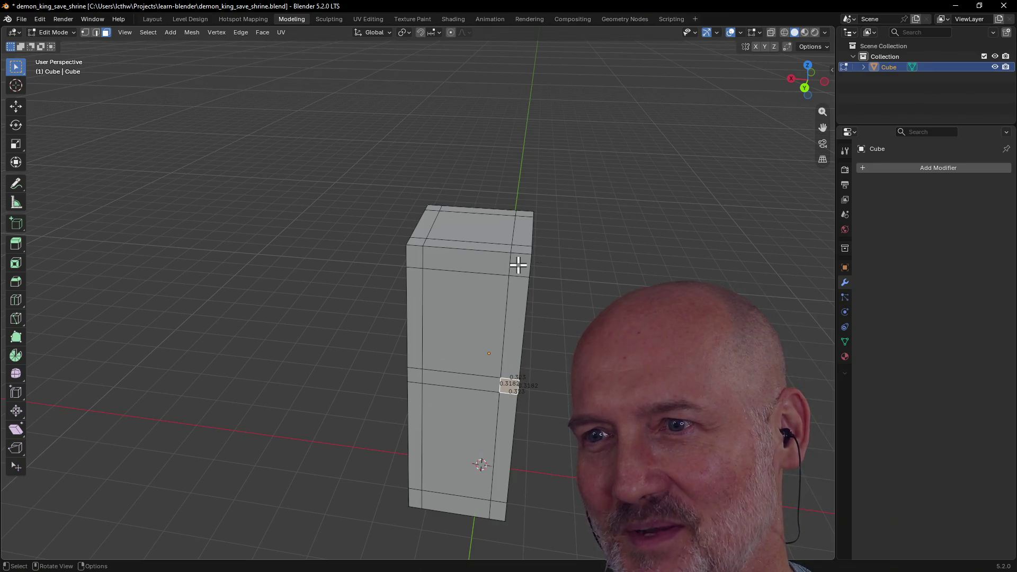
left_click(516, 382)
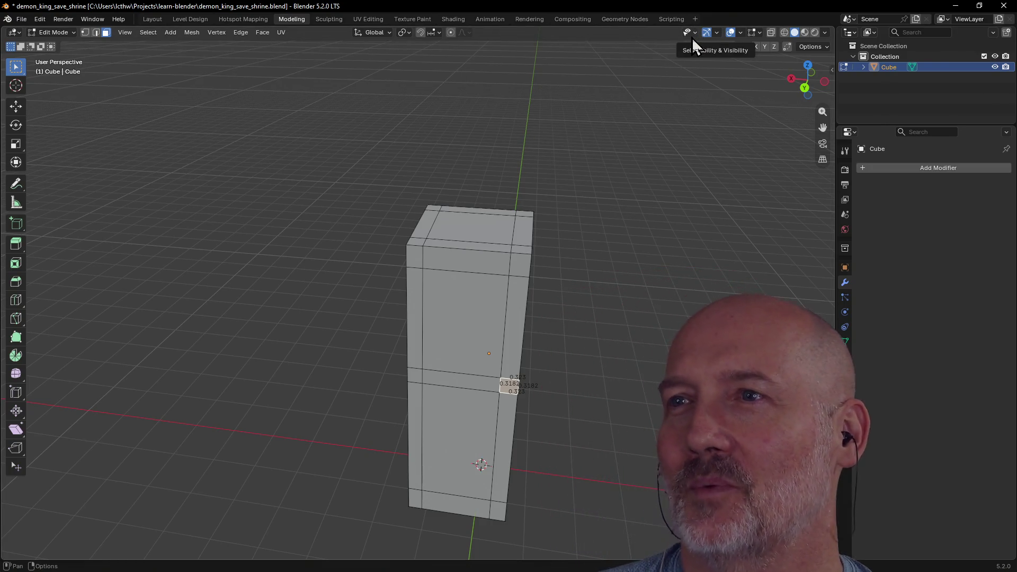
left_click(731, 35)
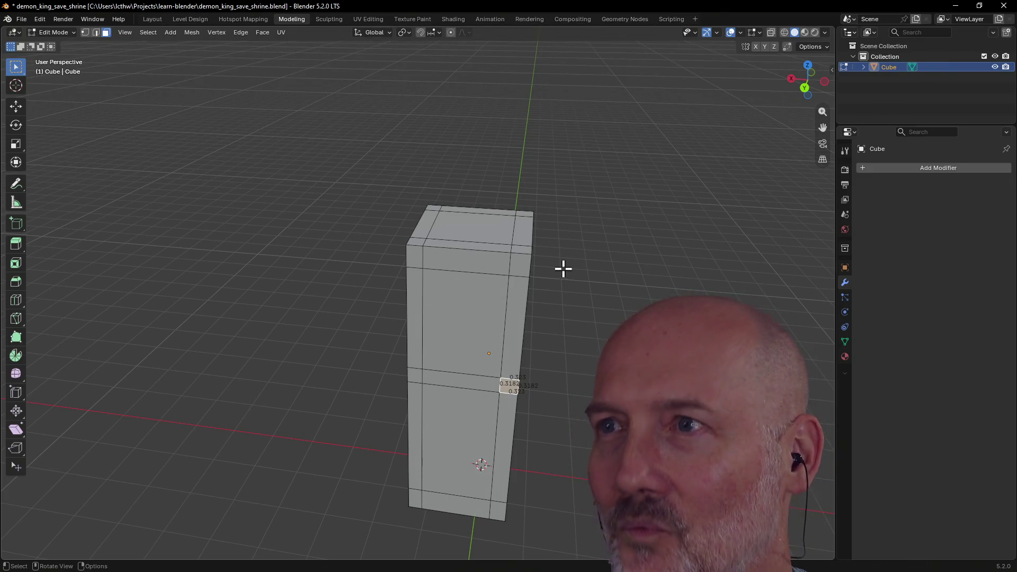
left_click(729, 32)
left_click(729, 31)
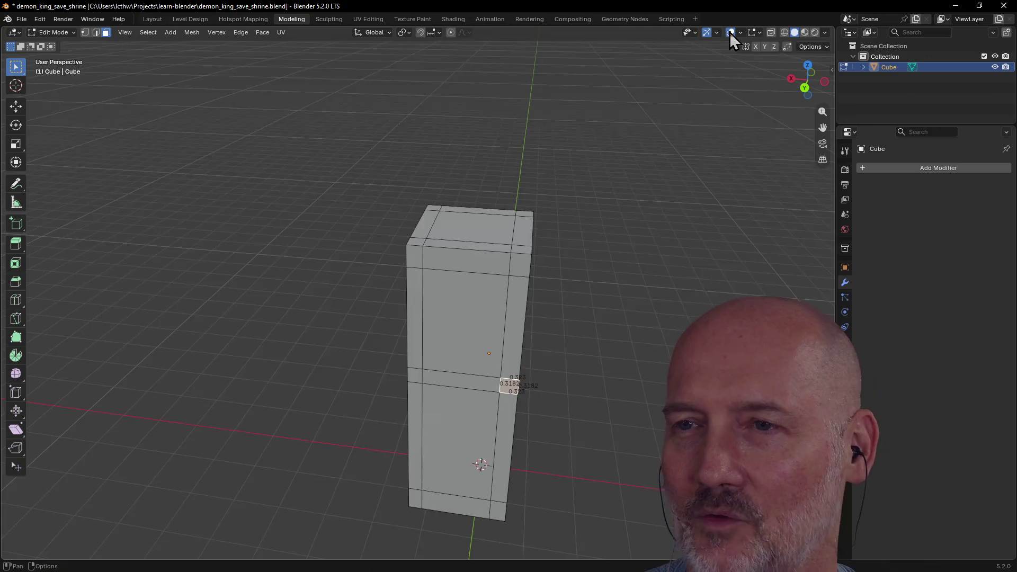
left_click(729, 32)
left_click(728, 32)
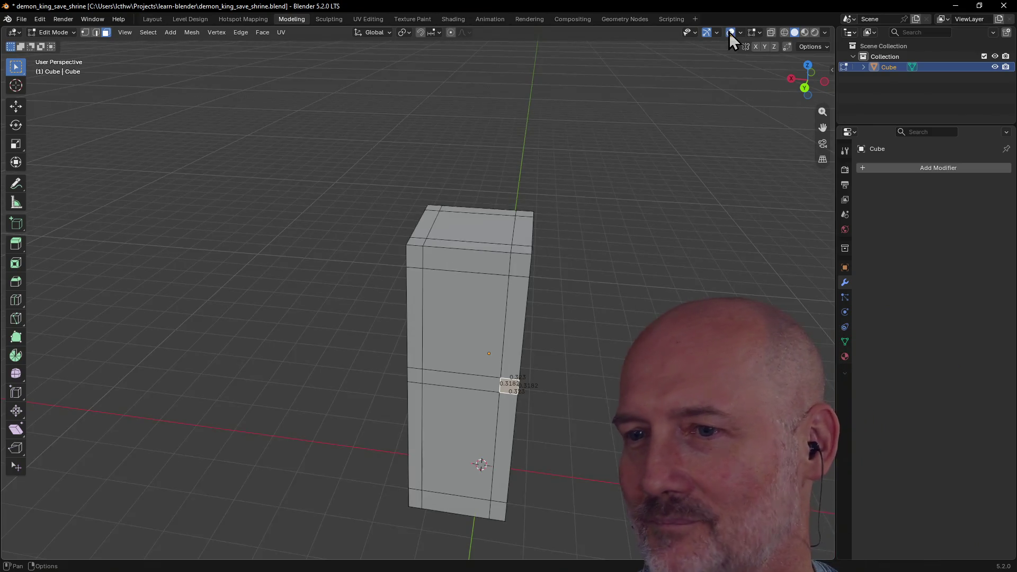
left_click(728, 32)
left_click(728, 32)
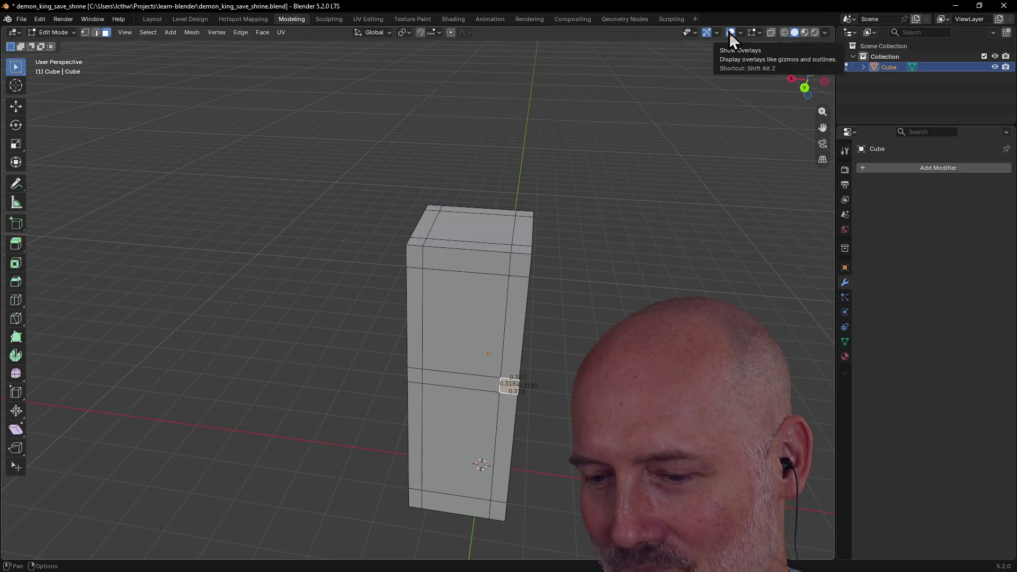
left_click(728, 33)
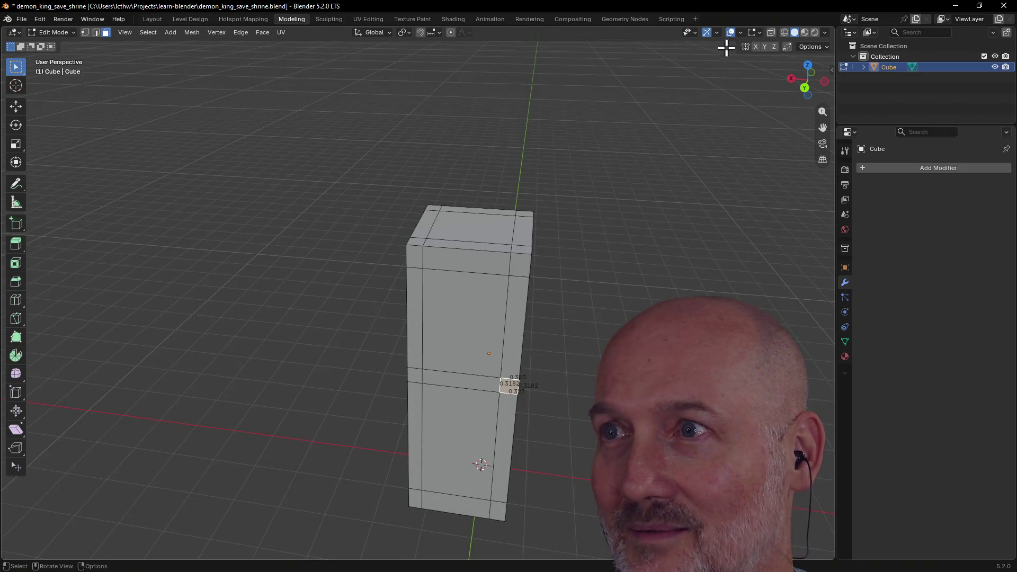
Step: Browse the Viewport Overlays and Mesh Edit display popovers, leaving the display unchanged
left_click(741, 34)
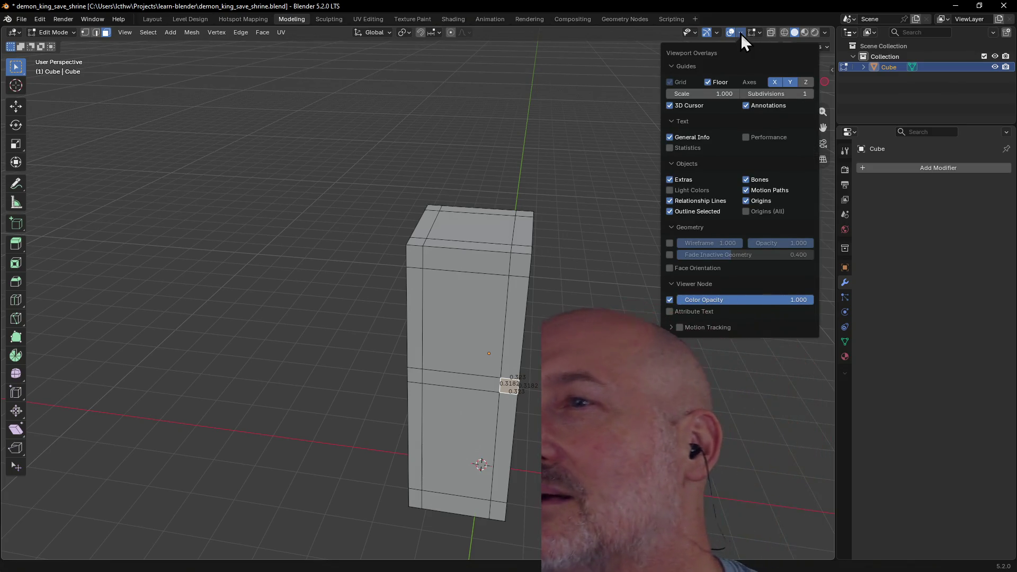
left_click(741, 33)
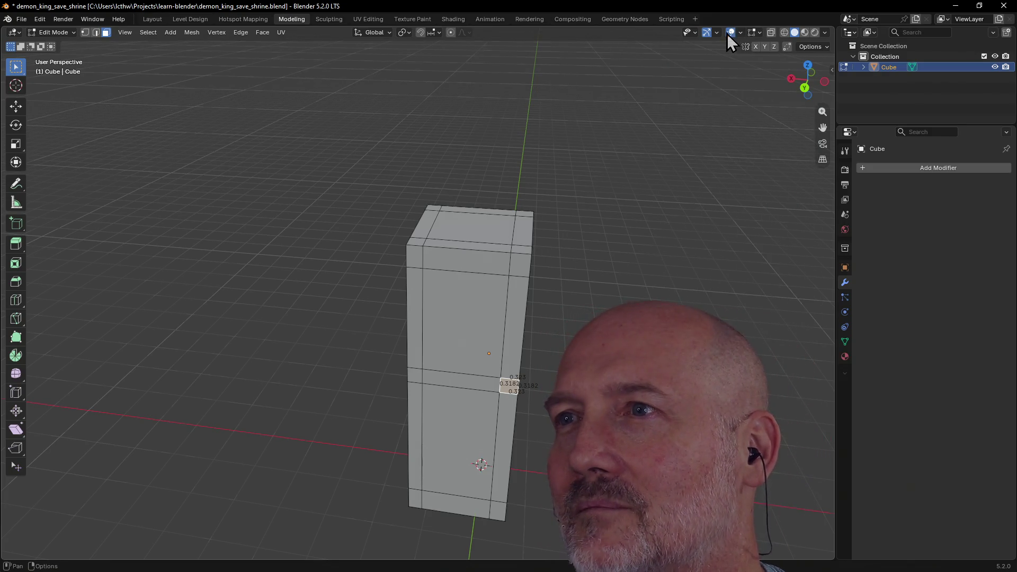
left_click(729, 32)
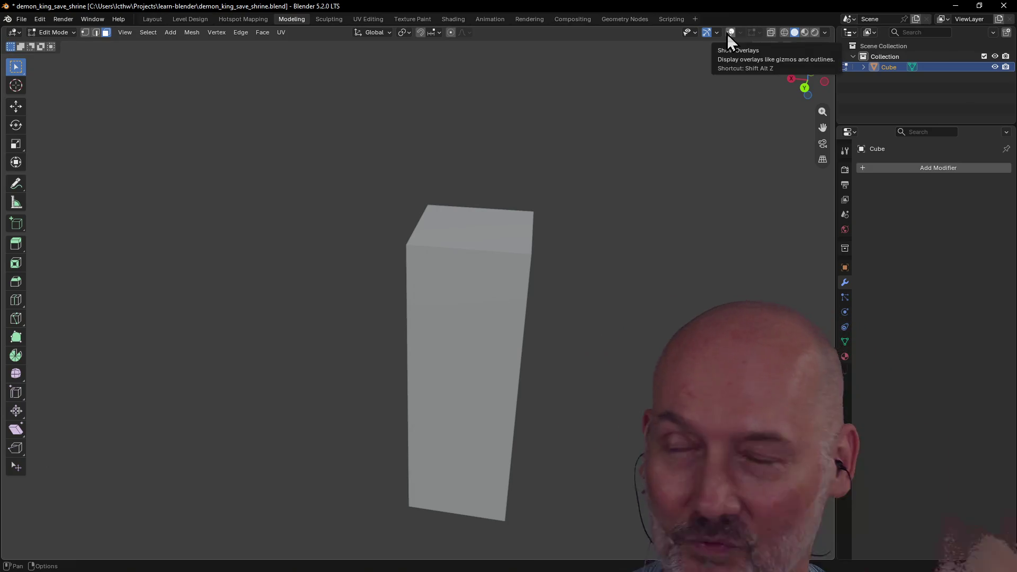
left_click(728, 33)
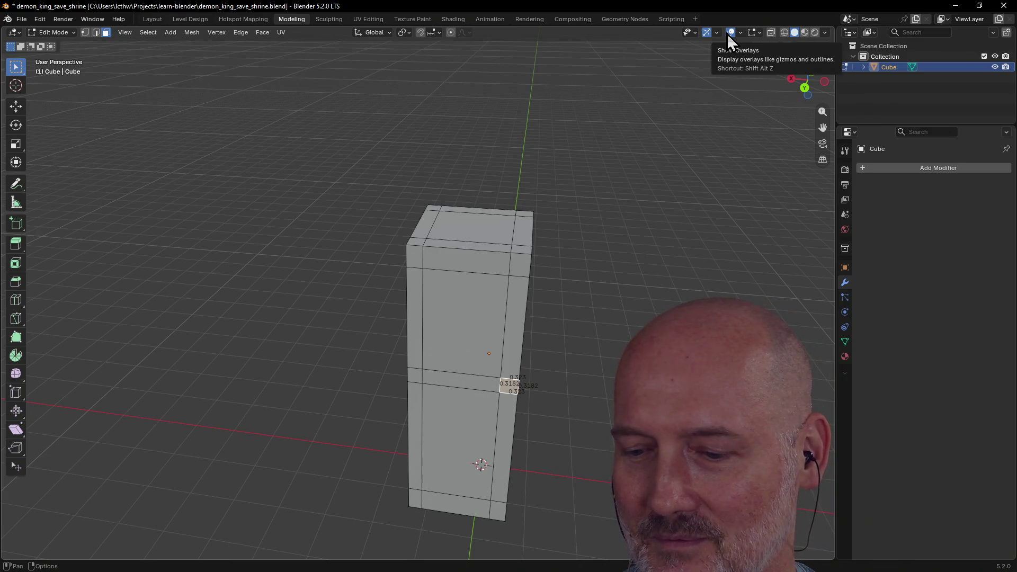
left_click(749, 36)
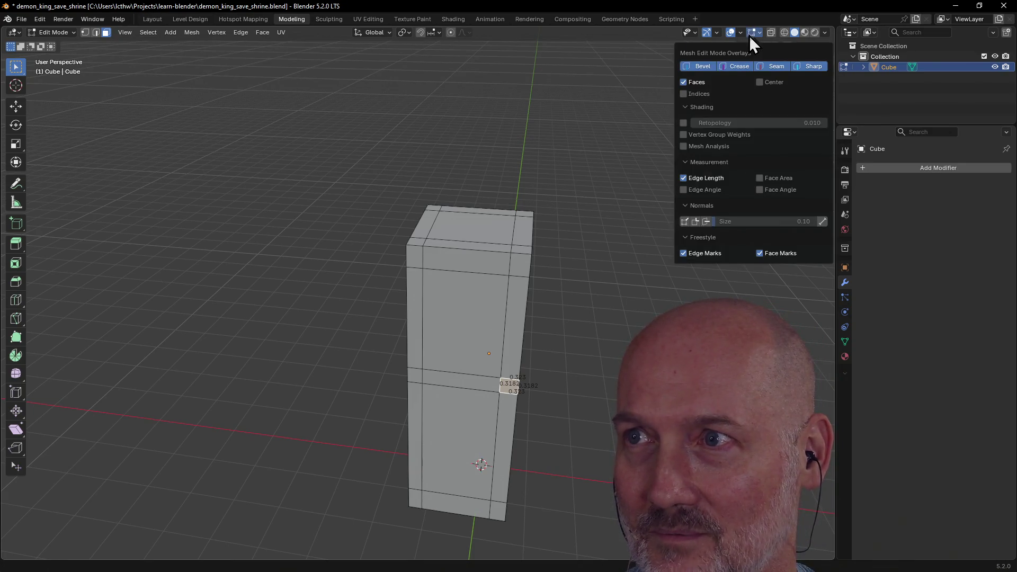
left_click(749, 36)
left_click(749, 36)
left_click(749, 36)
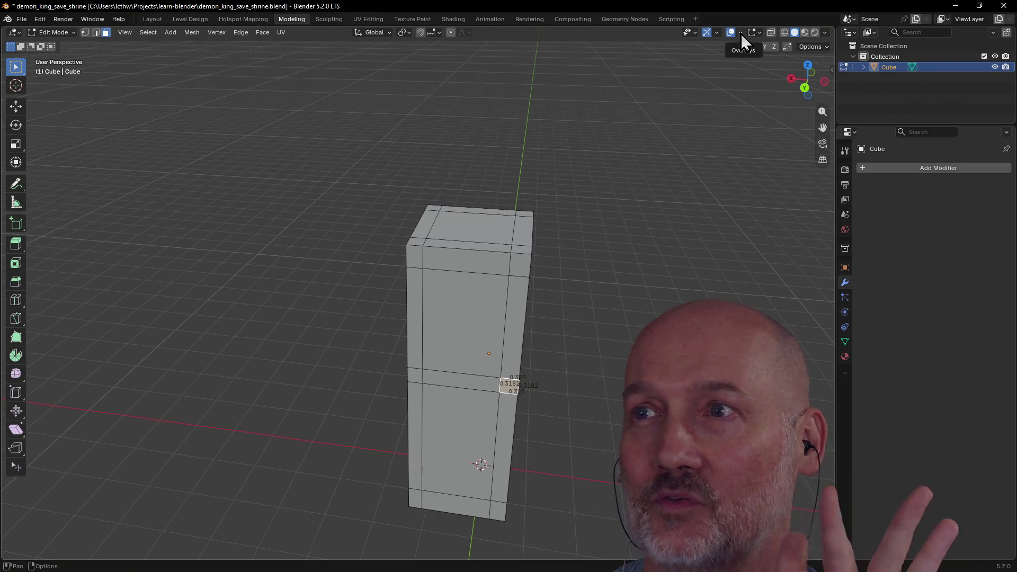
left_click(741, 34)
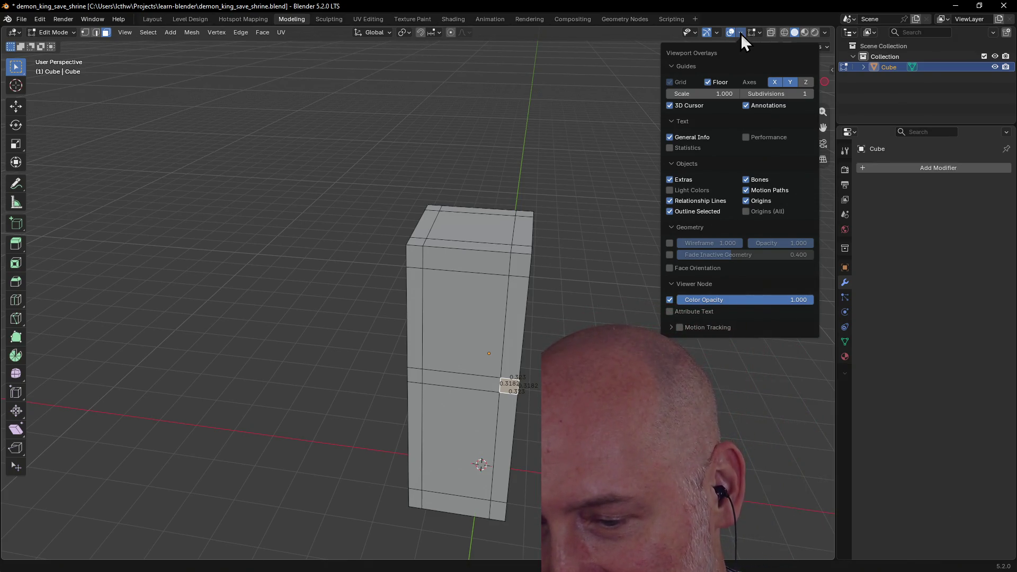
left_click(740, 34)
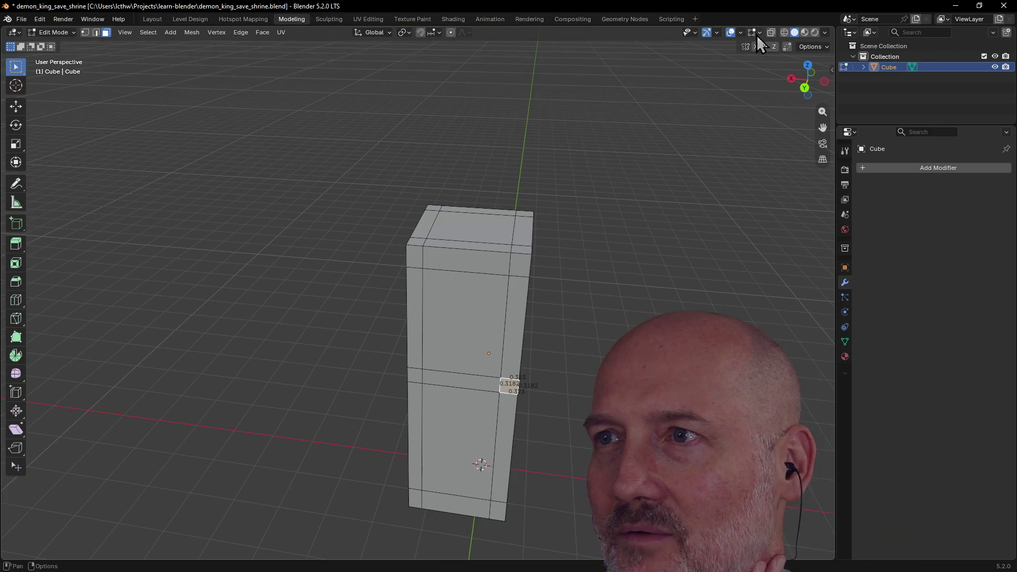
left_click(751, 32)
left_click(754, 33)
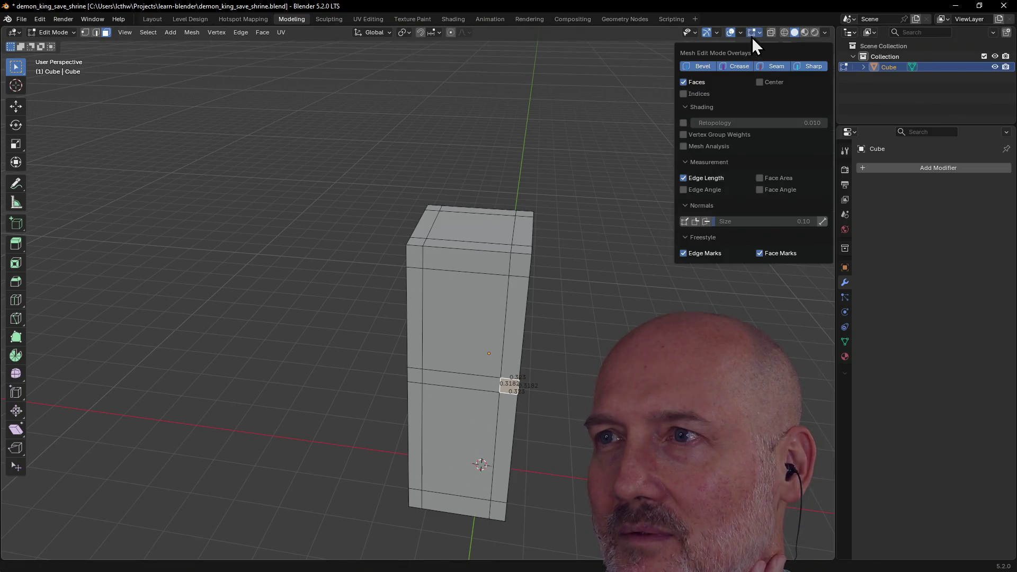
left_click(752, 37)
left_click(751, 37)
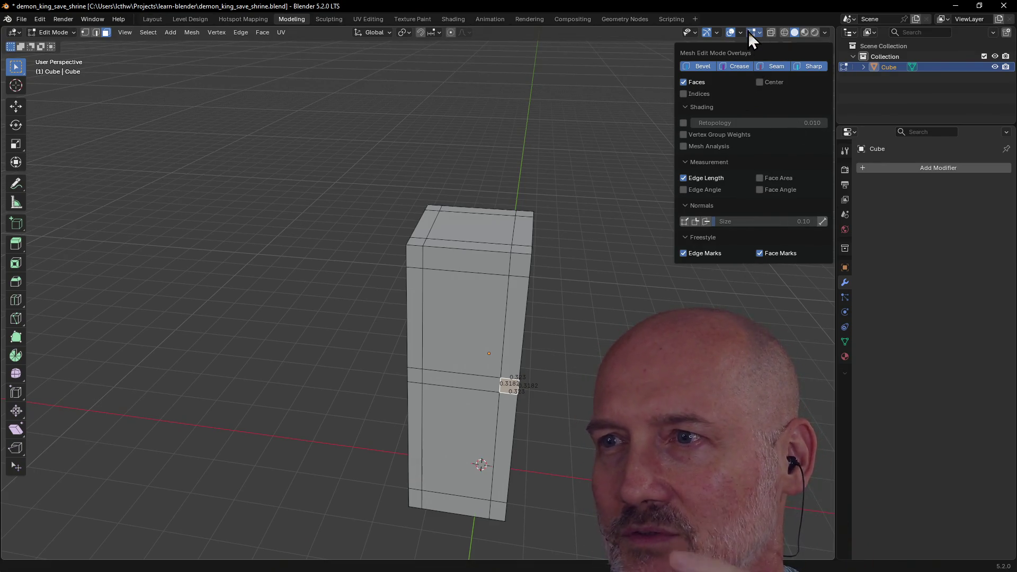
left_click(684, 178)
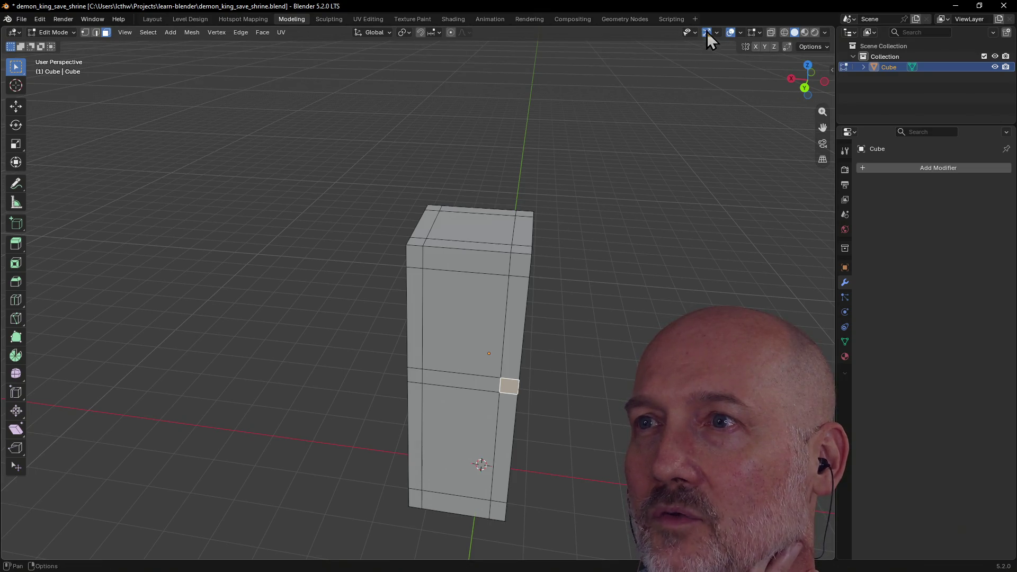
left_click(753, 33)
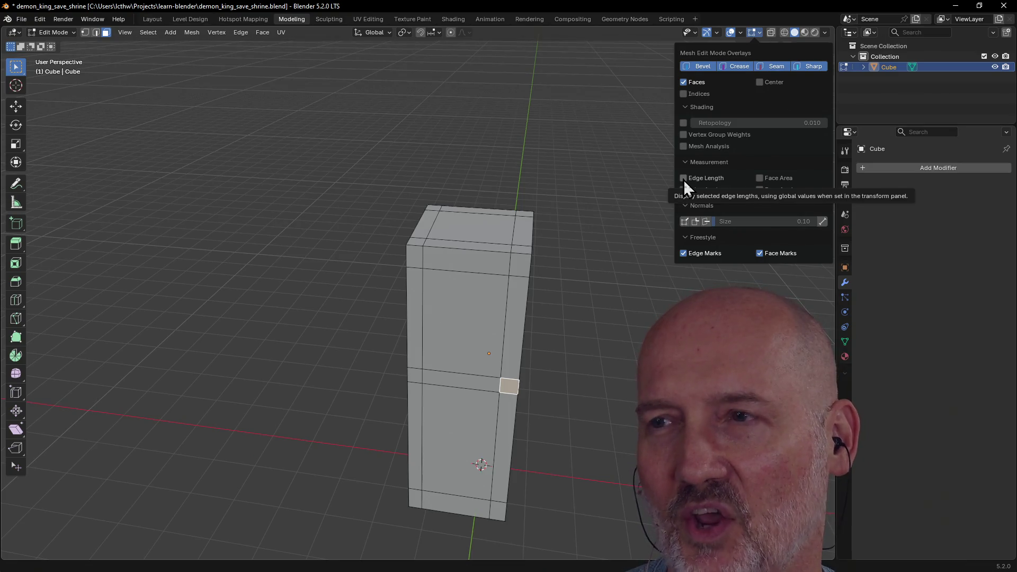
left_click(752, 37)
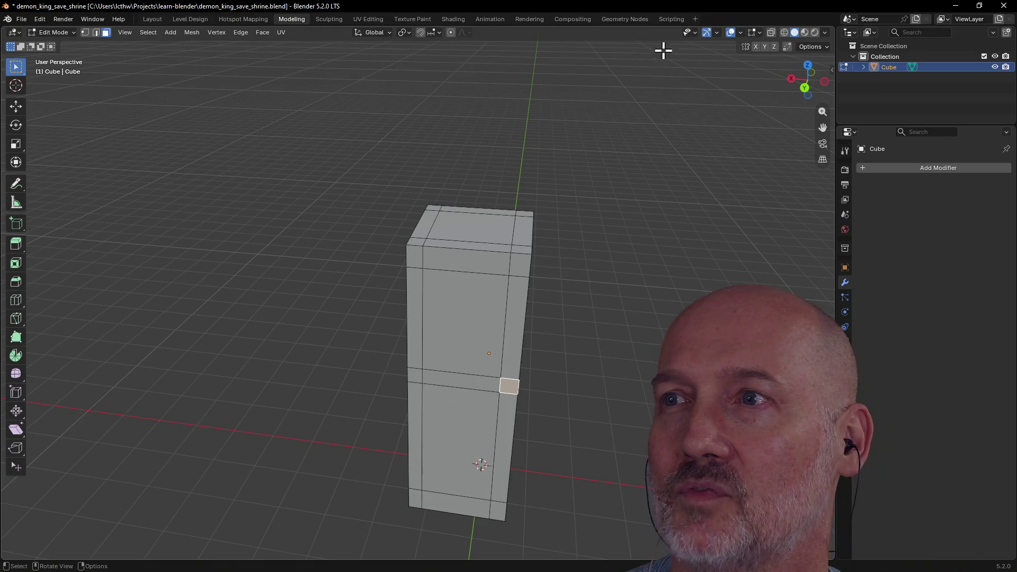
left_click(757, 31)
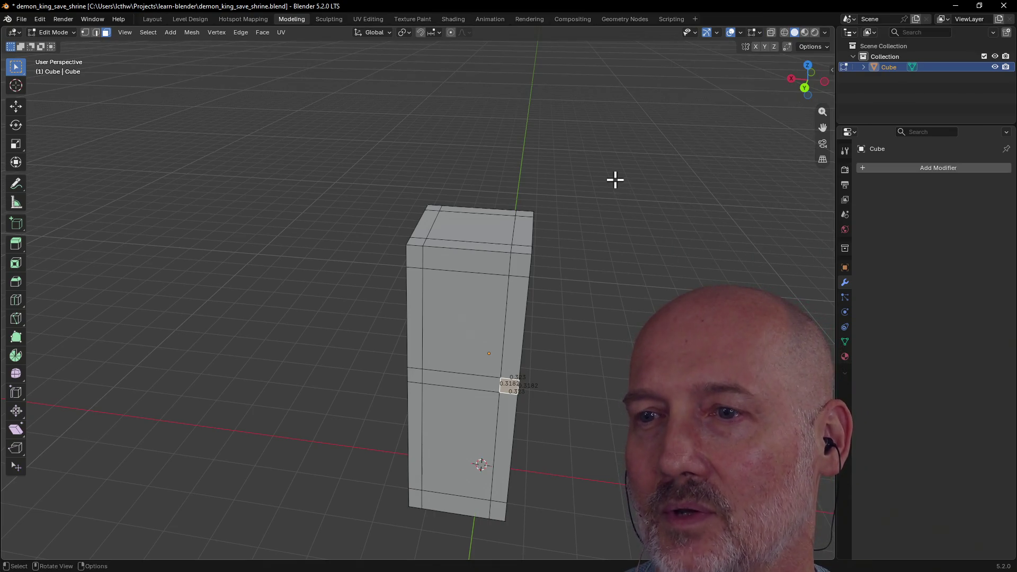
left_click(758, 33)
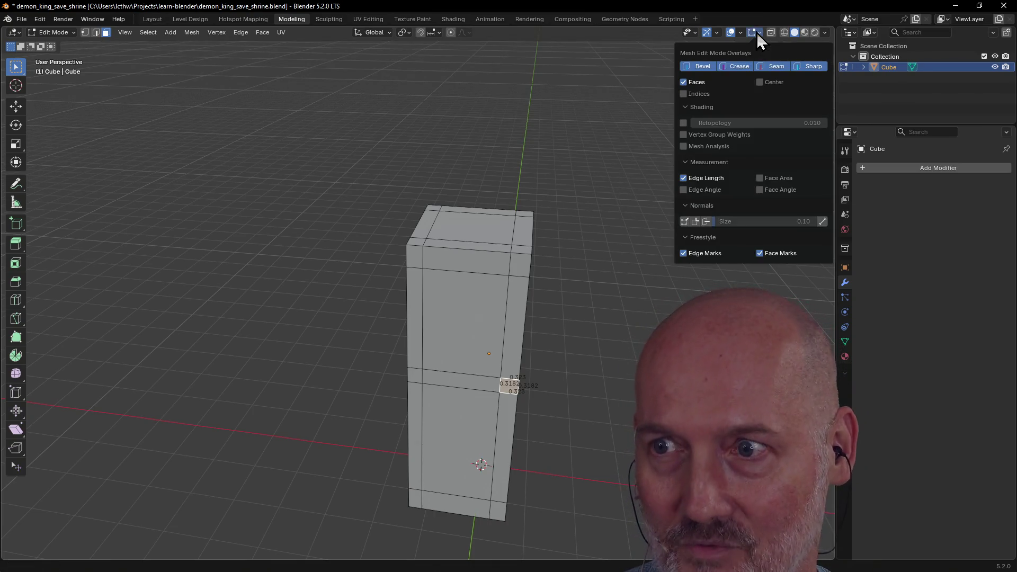
Step: Hide the edge-length readouts and begin extruding the mid-band corner face outward
left_click(682, 178)
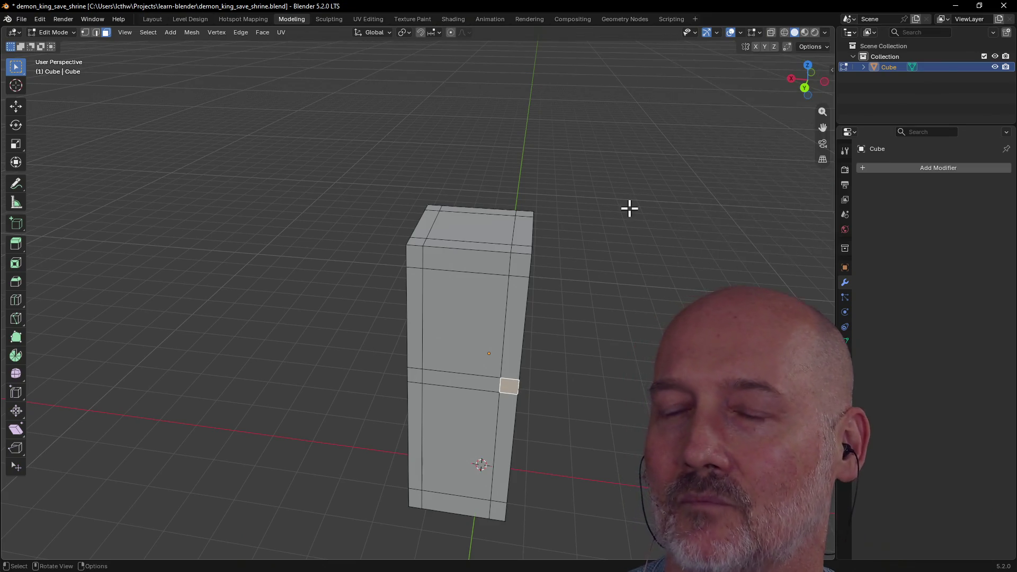
scroll(547, 279, "down", 4)
scroll(528, 285, "up", 5)
mouse_move(529, 285)
middle_mouse_down()
mouse_move(474, 275)
mouse_move(564, 295)
mouse_move(451, 311)
mouse_move(511, 297)
middle_mouse_up()
scroll(476, 282, "down", 3)
scroll(520, 297, "up", 2)
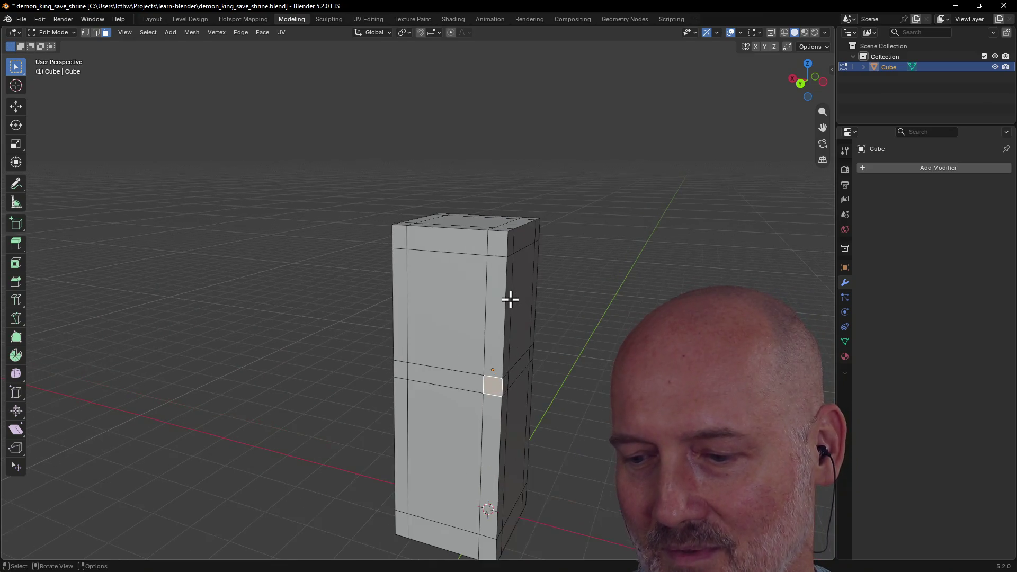
mouse_move(510, 299)
middle_mouse_down()
mouse_move(474, 297)
mouse_move(527, 291)
middle_mouse_up()
scroll(527, 291, "up", 2)
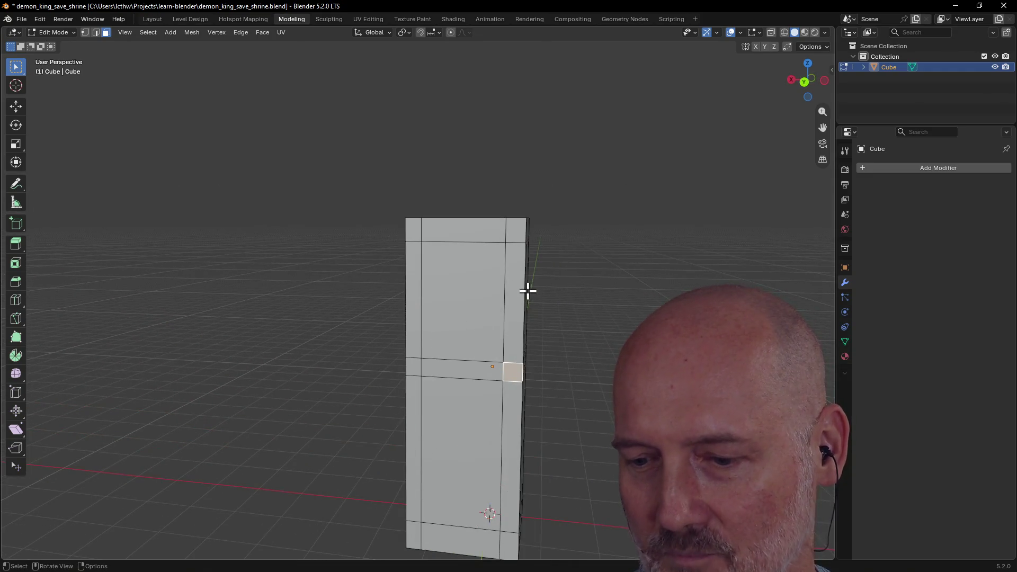
scroll(526, 296, "down", 1)
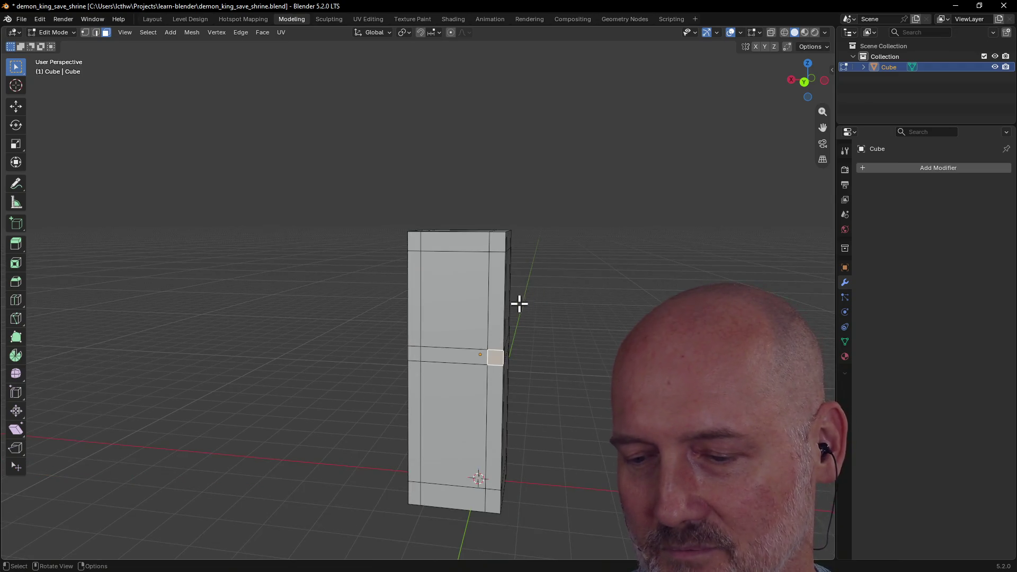
mouse_move(484, 335)
middle_mouse_down()
mouse_move(468, 358)
mouse_move(470, 311)
mouse_move(543, 301)
mouse_move(422, 312)
mouse_move(588, 294)
mouse_move(538, 298)
middle_mouse_up()
scroll(467, 358, "up", 2)
scroll(464, 344, "up", 1)
scroll(469, 310, "down", 2)
scroll(420, 308, "up", 1)
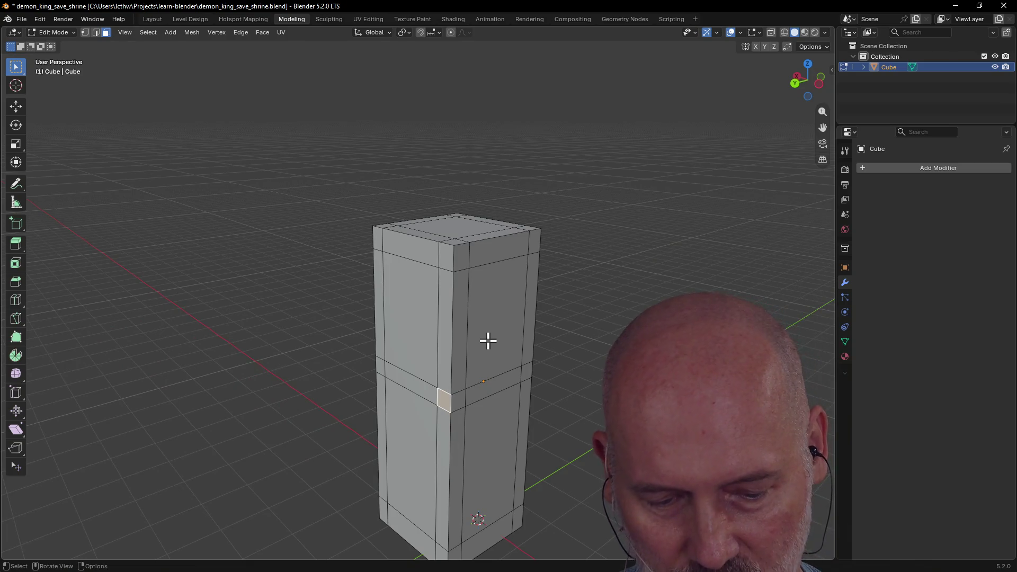
key("e")
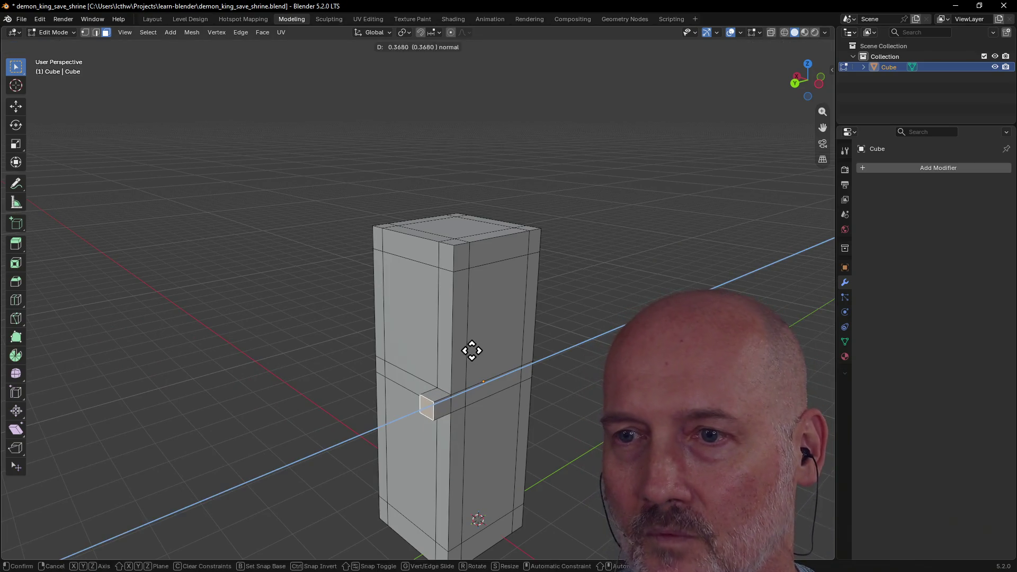
Step: Extrude three mid-band corner faces into short square blocks jutting out from the band
left_click(476, 349)
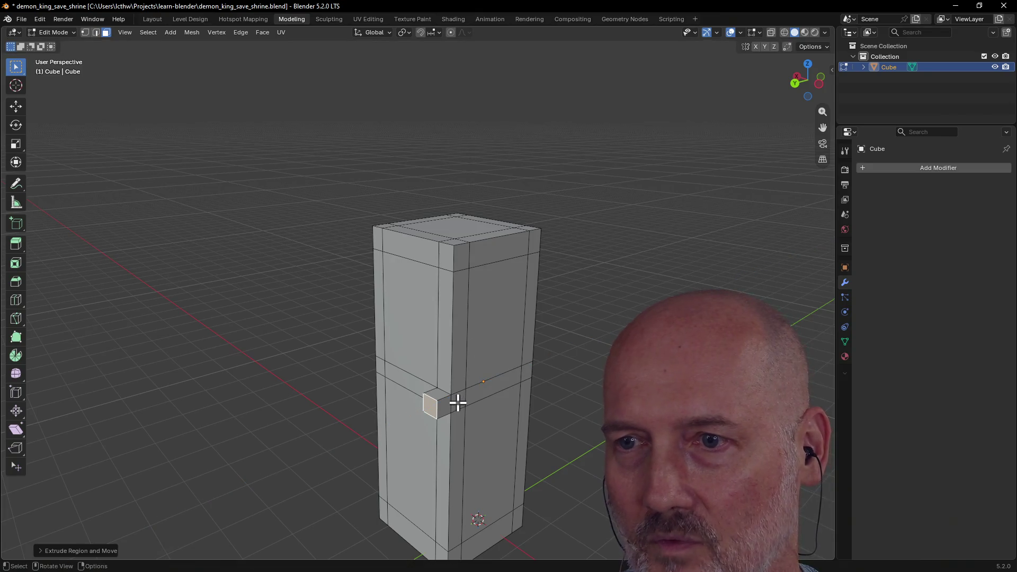
key("alt+a")
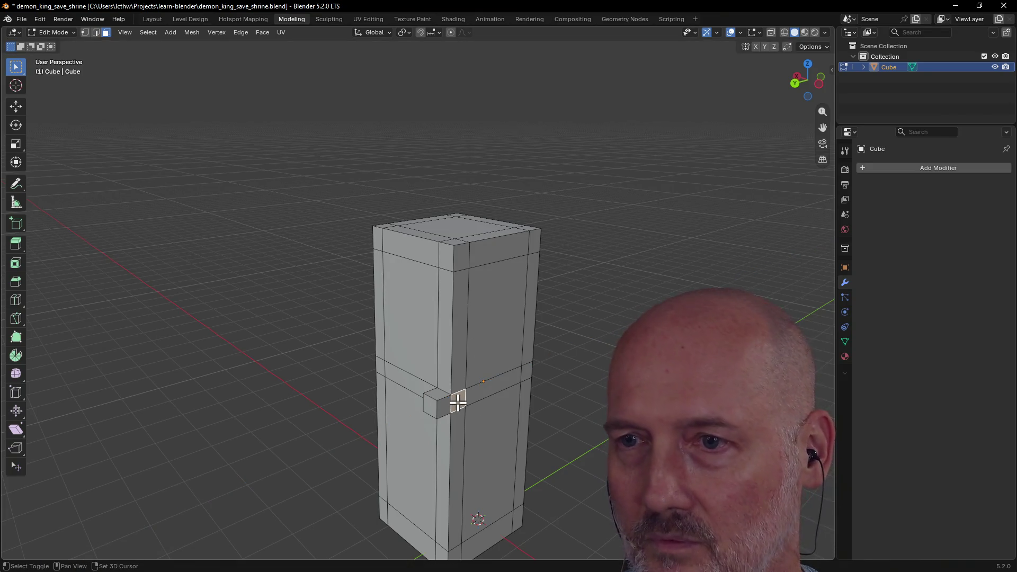
key("e")
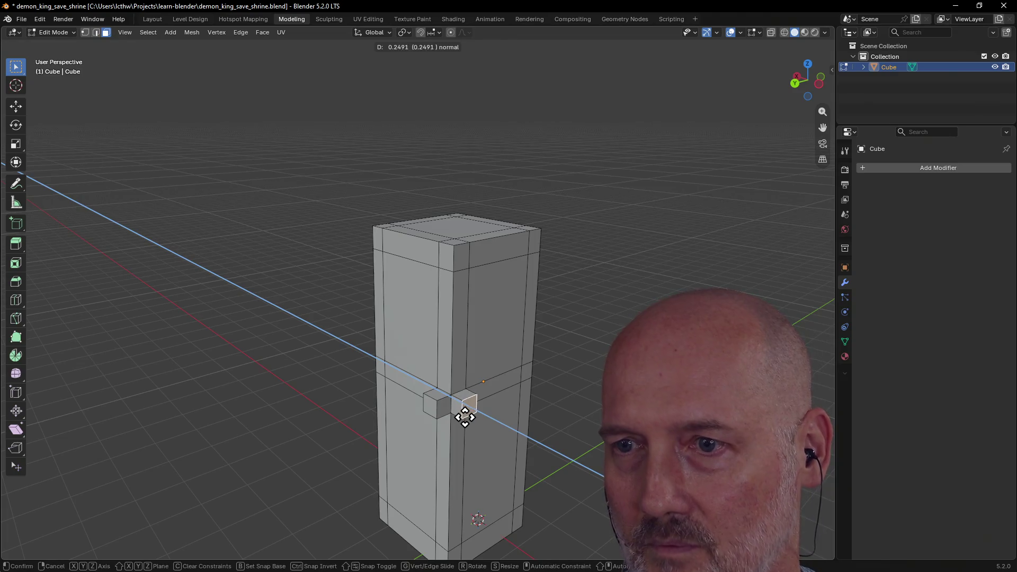
left_click(465, 417)
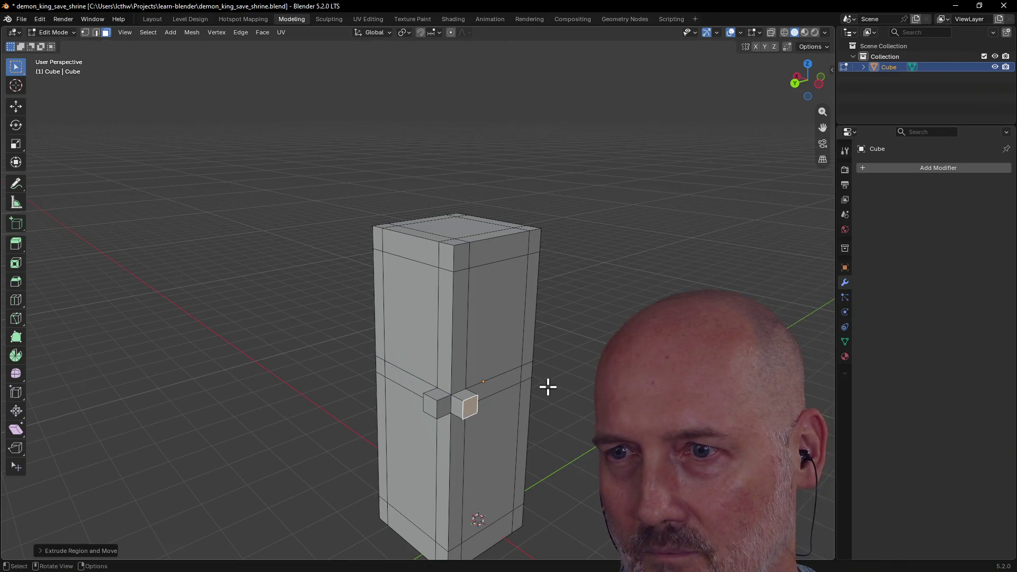
middle_click_drag(547, 387, 437, 394)
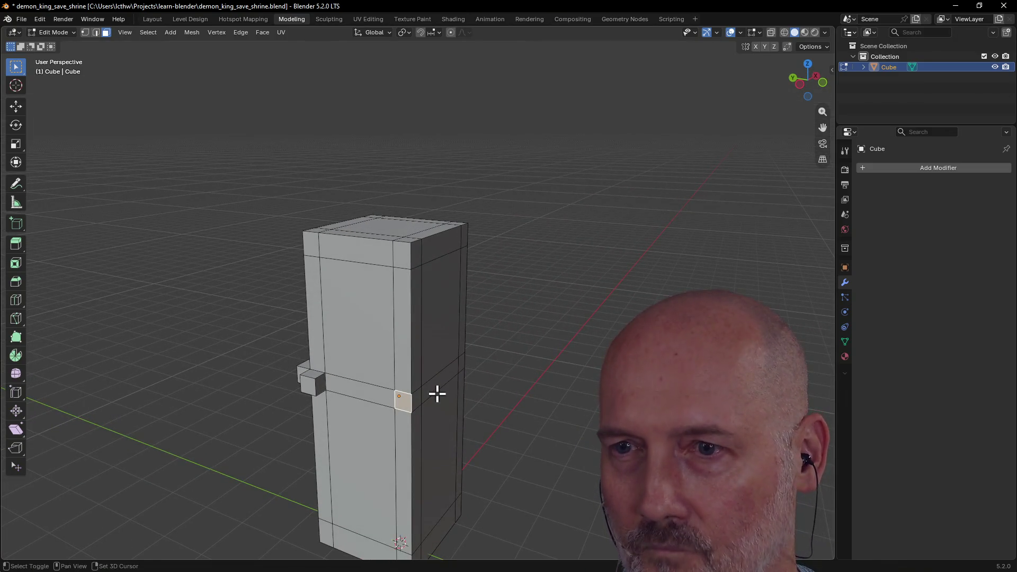
key("e")
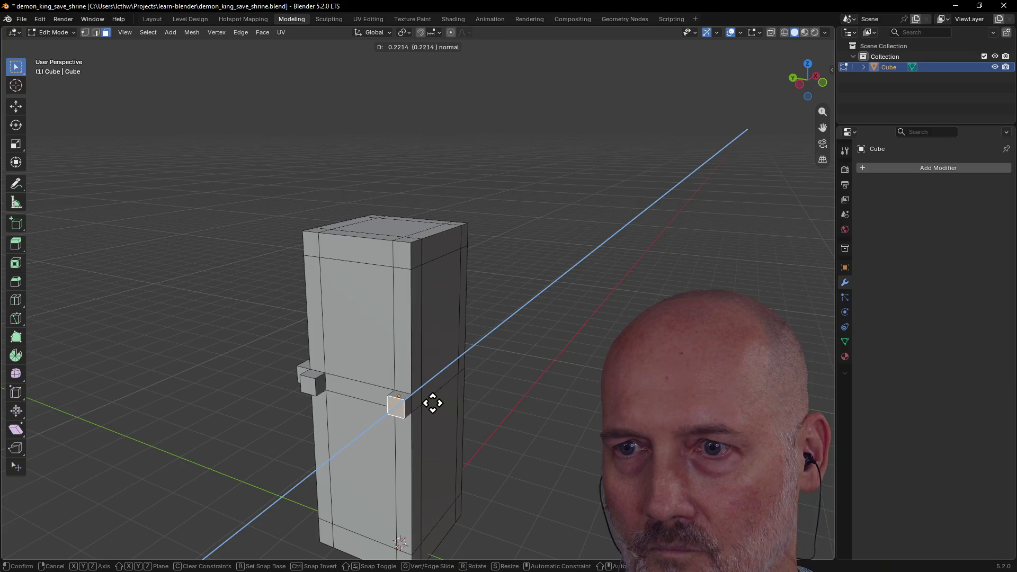
left_click(430, 404)
middle_click_drag(422, 402, 393, 405)
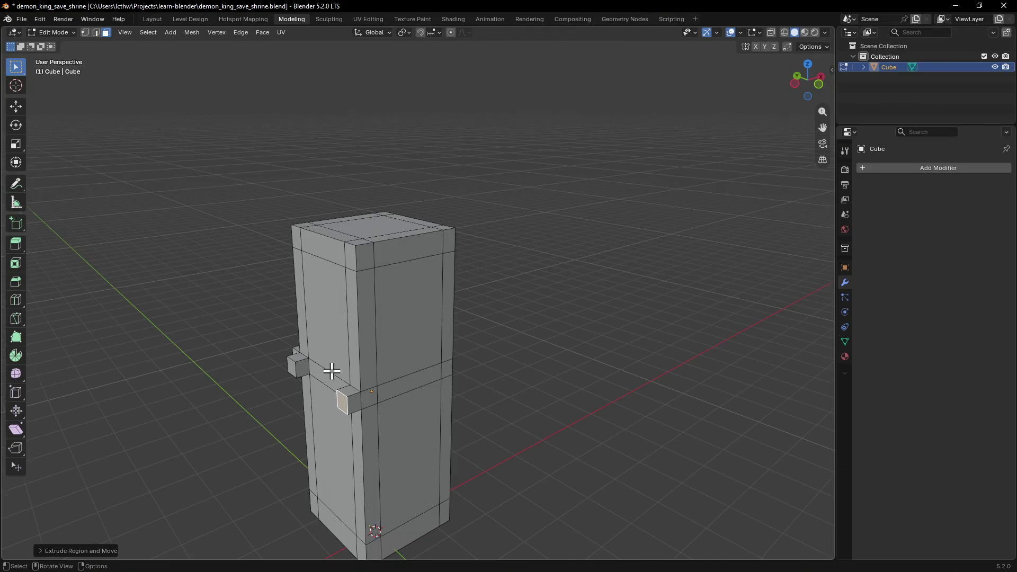
Step: Undo the corner block extrusions so the mid band is flush again
middle_click_drag(331, 370, 394, 356)
key("ctrl+z")
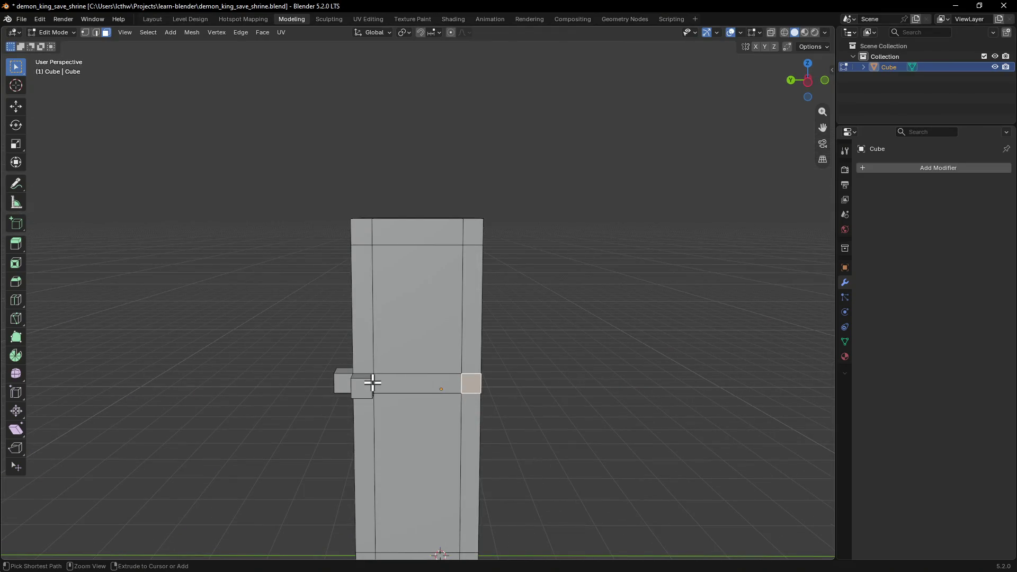
key("ctrl+z")
key("ctrl+z")
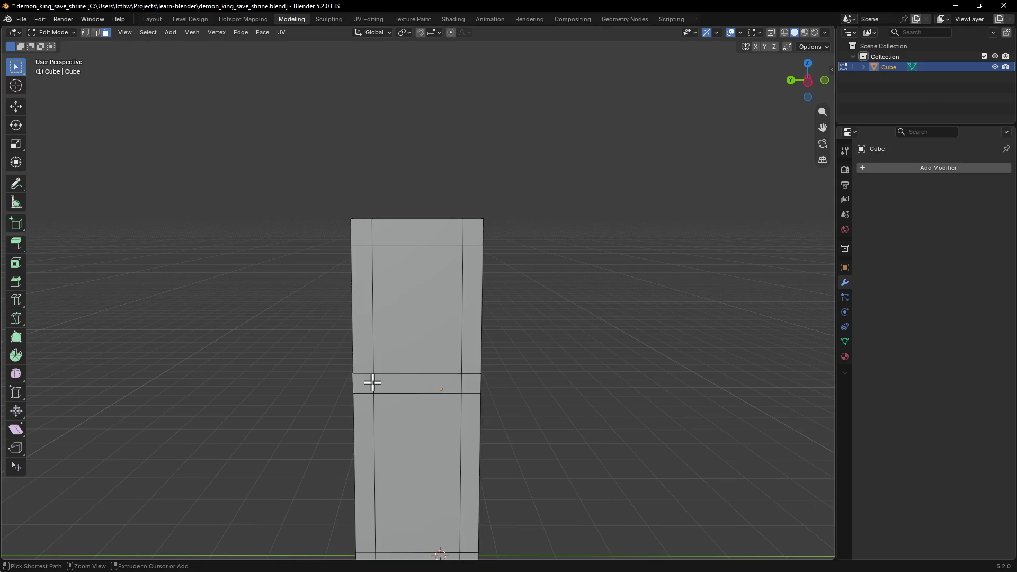
middle_click_drag(415, 382, 442, 392)
Step: Select the front mid-band face, clear a stray loop selection, and add the adjacent side band face
left_click(424, 371)
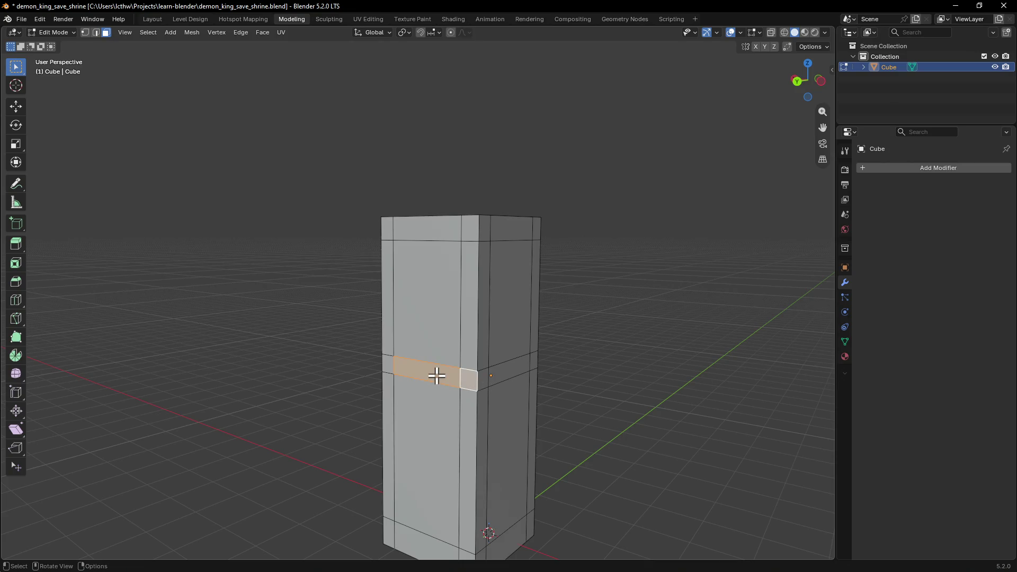
middle_click_drag(436, 375, 483, 373)
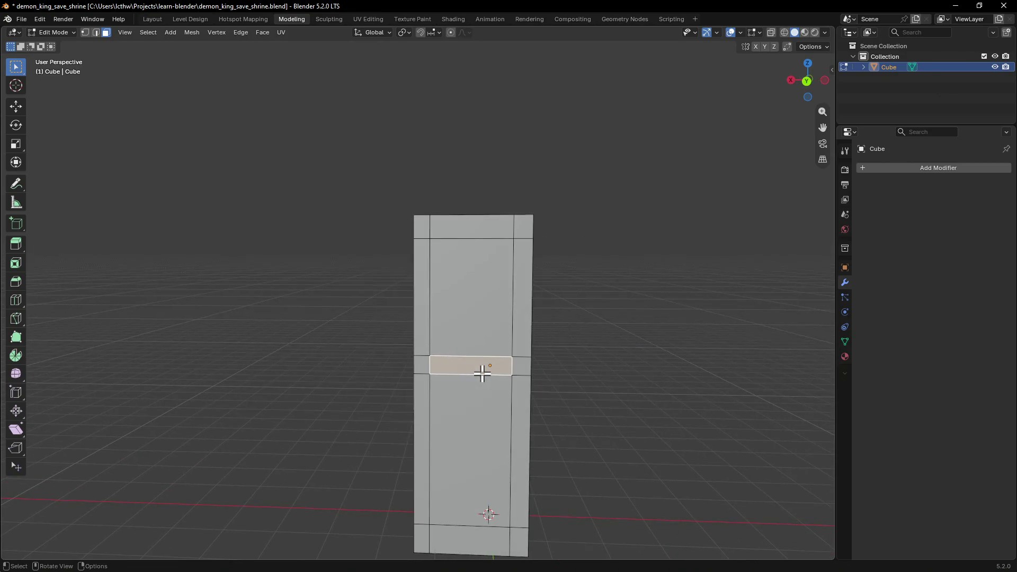
left_click(482, 367, "alt")
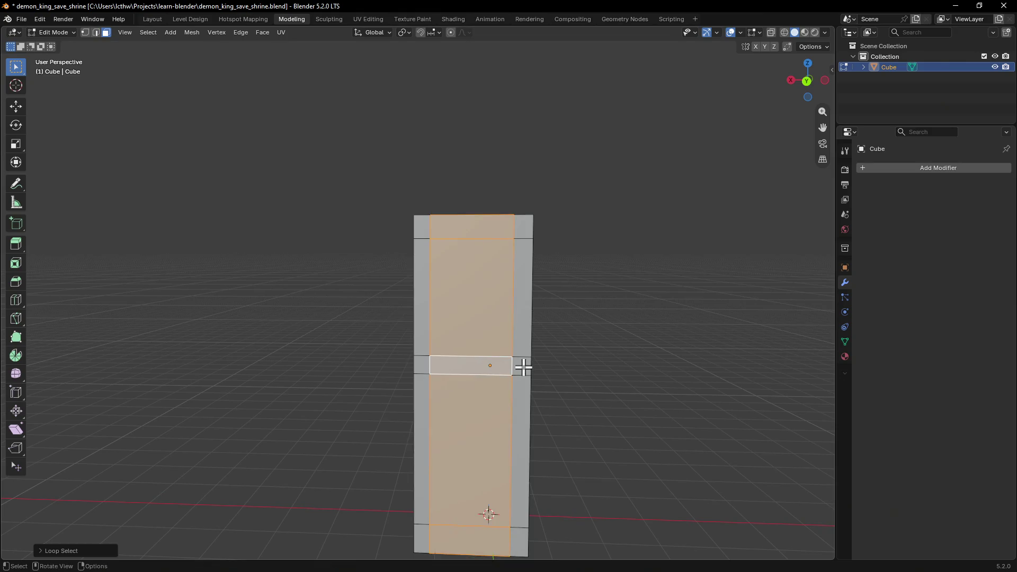
key("alt+a")
middle_click_drag(520, 364, 385, 405)
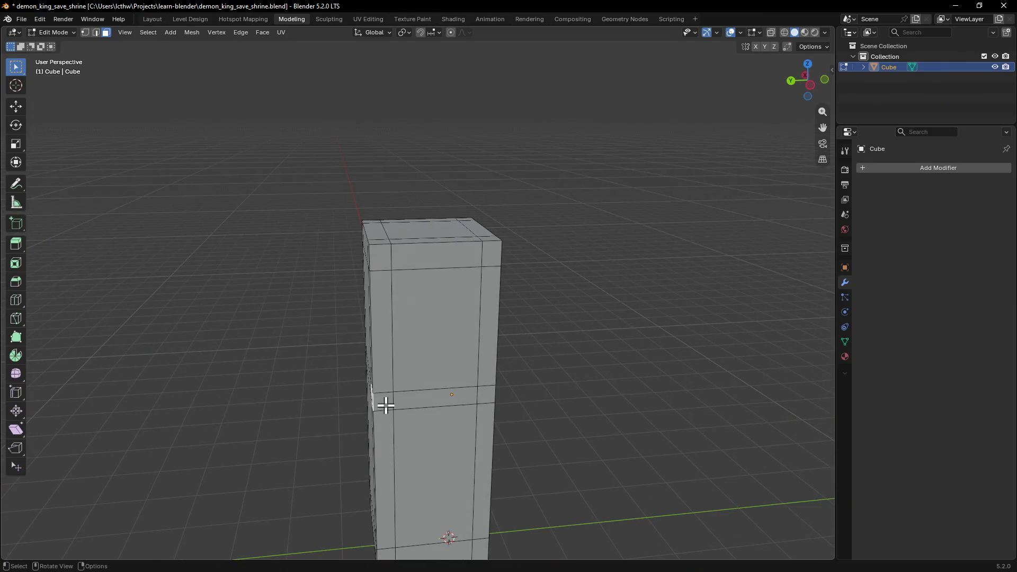
left_click(416, 403, "shift")
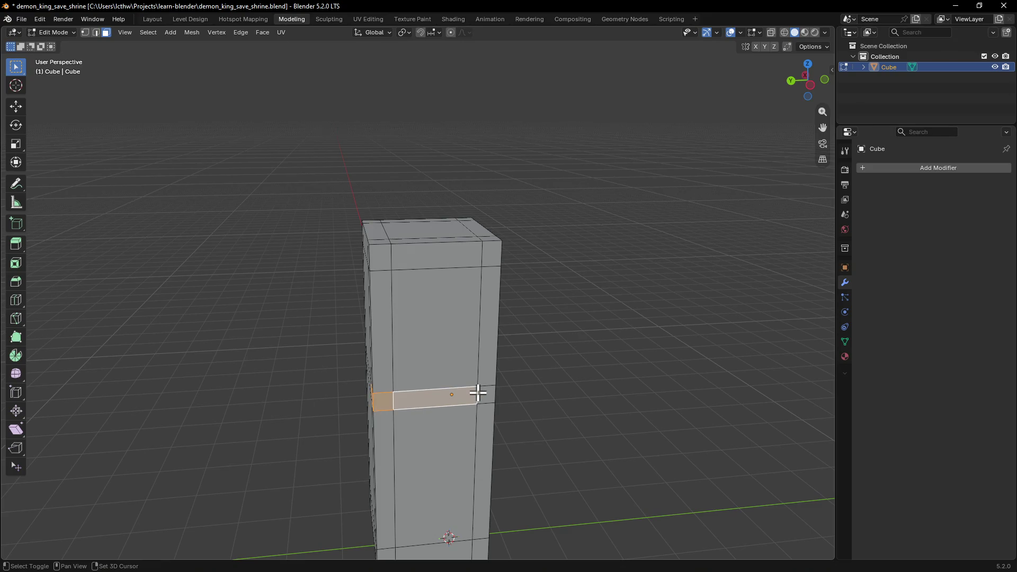
mouse_move(487, 393)
middle_mouse_down()
mouse_move(527, 384)
mouse_move(488, 388)
middle_mouse_up()
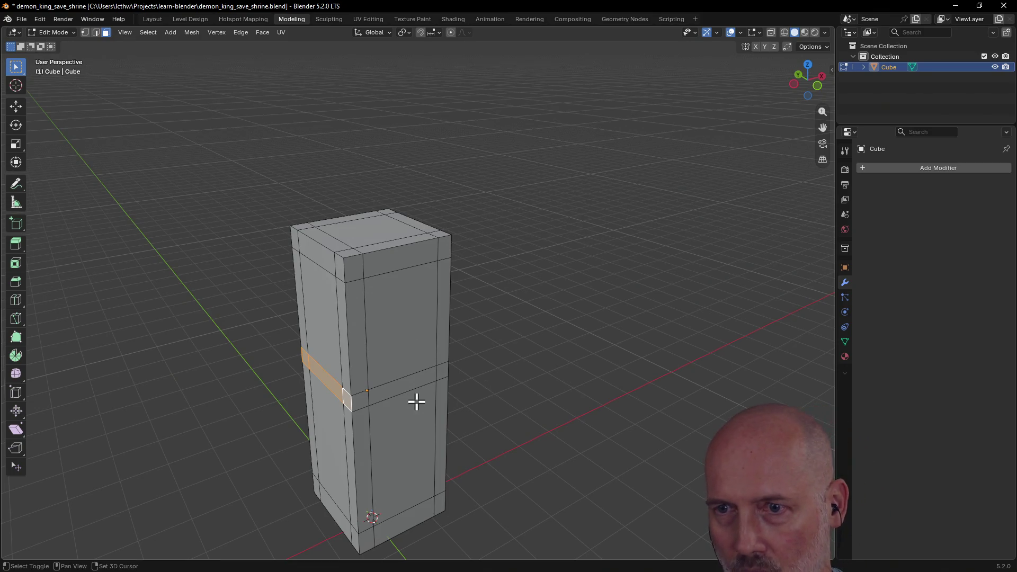
left_click(374, 398, "shift")
mouse_move(392, 393)
middle_mouse_down()
mouse_move(424, 377)
mouse_move(391, 378)
mouse_move(318, 355)
middle_mouse_up()
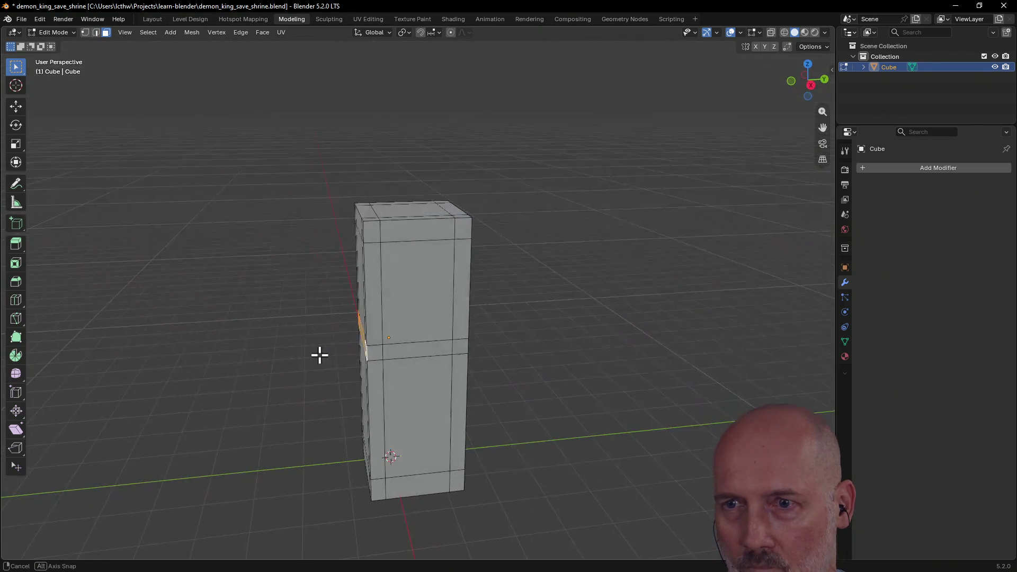
Step: Add the remaining mid-band faces, including the right side, to the face selection
left_click(396, 349, "shift")
middle_click_drag(444, 345, 392, 352)
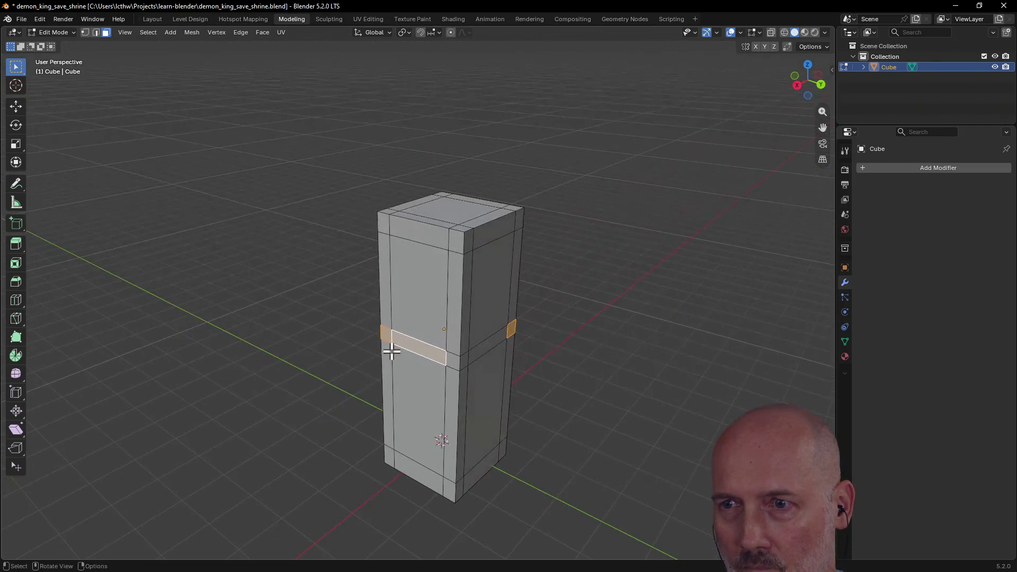
mouse_move(469, 359)
middle_mouse_down()
mouse_move(422, 345)
mouse_move(453, 368)
mouse_move(532, 369)
mouse_move(581, 386)
mouse_move(551, 405)
mouse_move(501, 391)
middle_mouse_up()
left_click(454, 367, "shift")
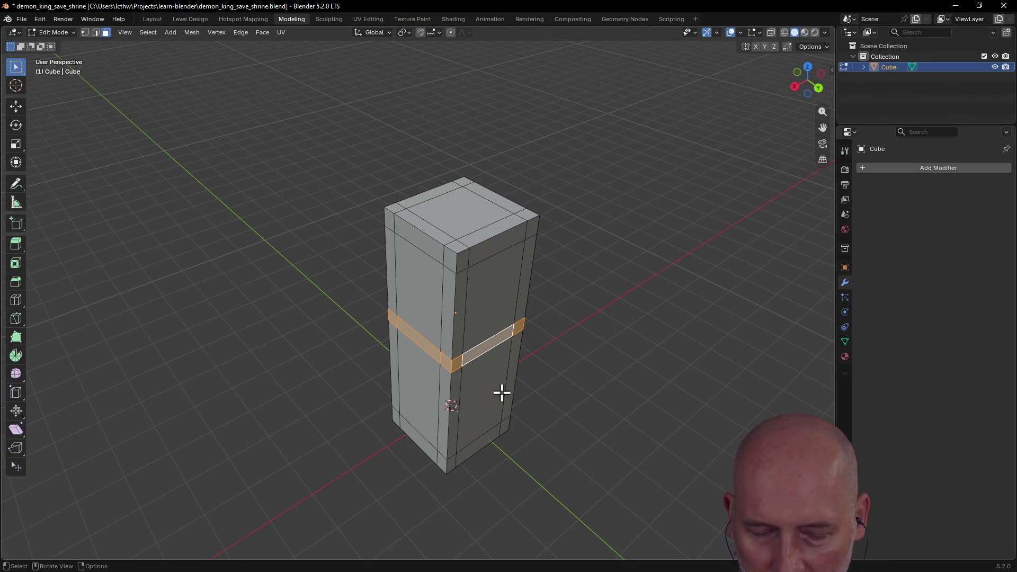
Step: Trial a vertical G Z shift of the band, confirm it, then begin scaling the full band loop
key("g")
key("z")
key("z")
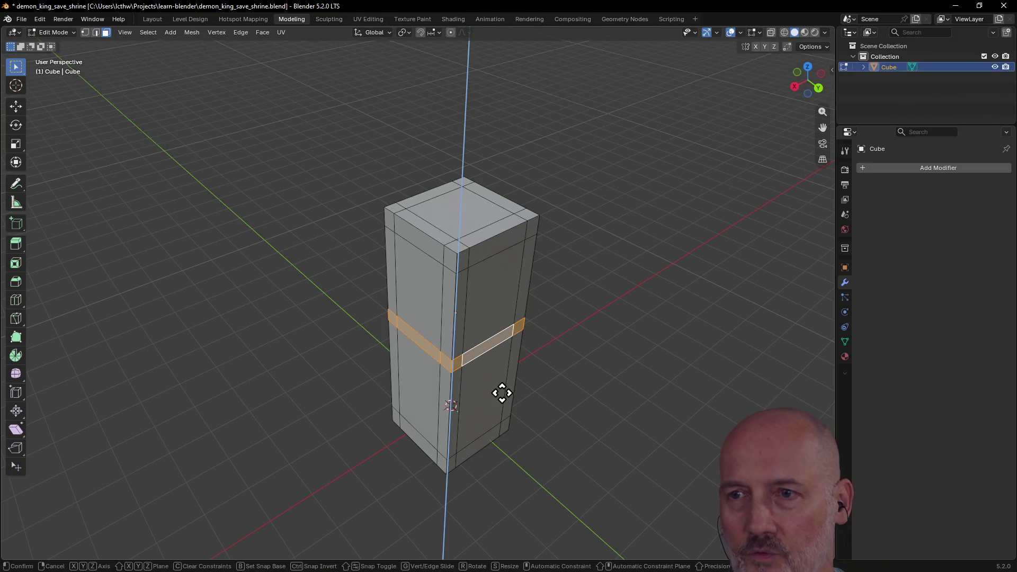
left_click(564, 395)
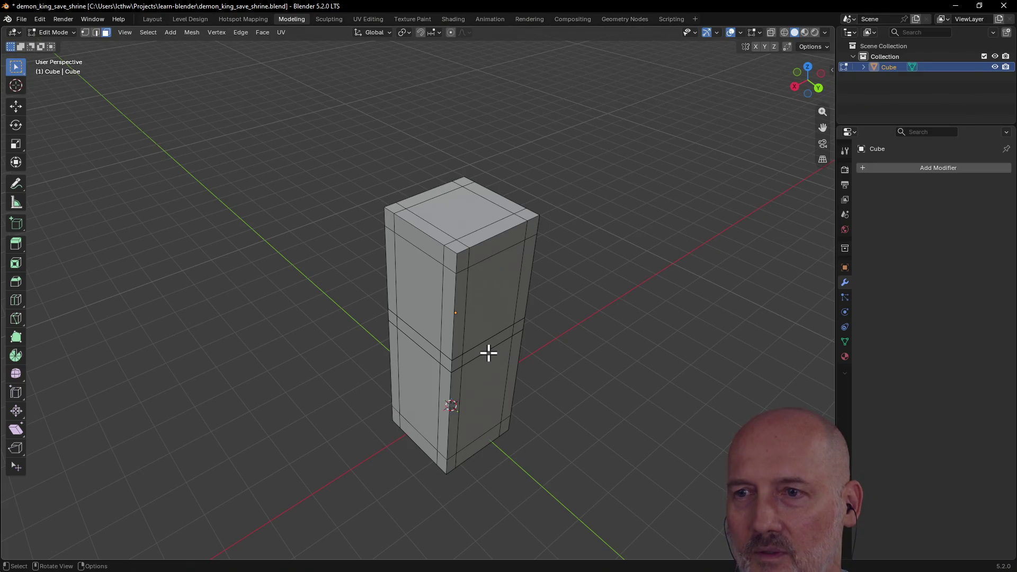
mouse_move(487, 346)
middle_mouse_down()
mouse_move(500, 318)
mouse_move(478, 350)
middle_mouse_up()
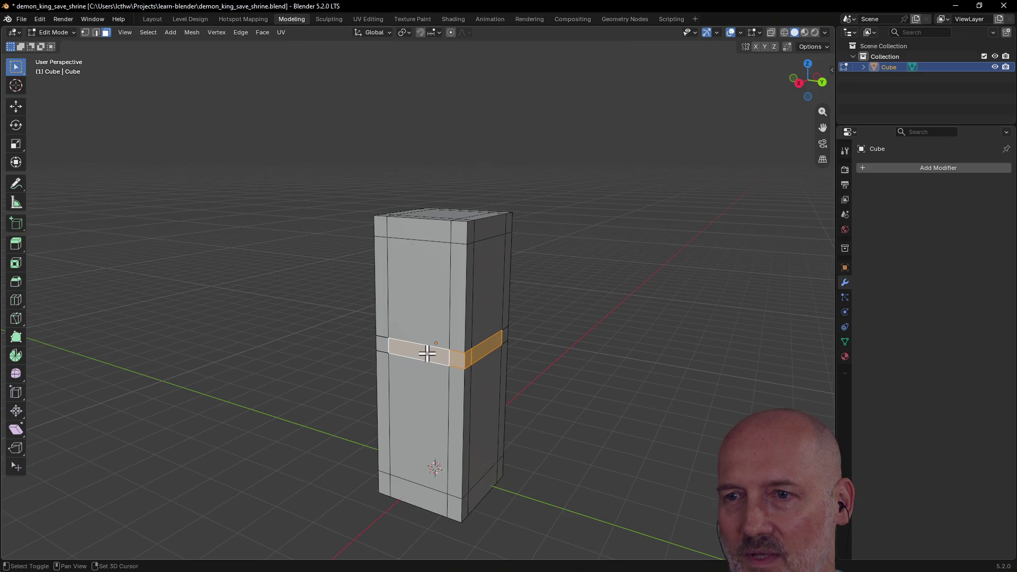
mouse_move(426, 360)
middle_mouse_down()
mouse_move(581, 337)
mouse_move(431, 386)
mouse_move(523, 375)
mouse_move(520, 357)
mouse_move(488, 359)
mouse_move(465, 390)
mouse_move(468, 374)
middle_mouse_up()
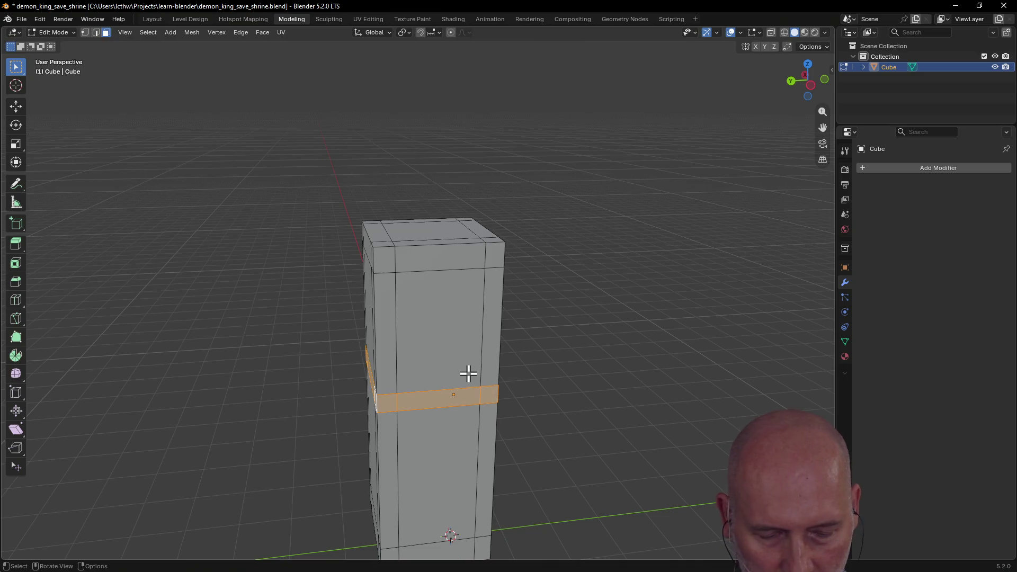
key("s")
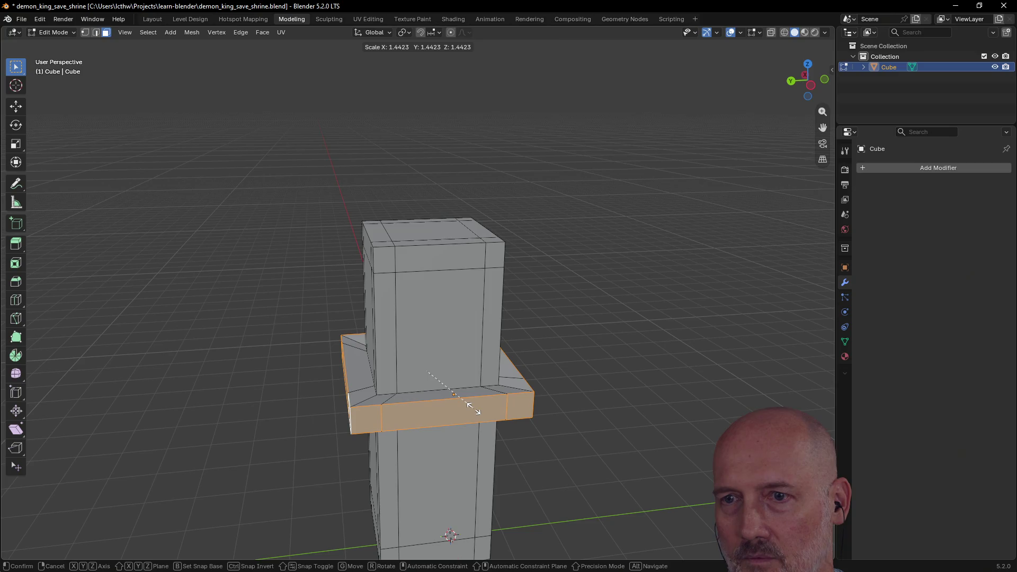
Step: Widen the mid band uniformly, inspect the result and undo it
left_click(469, 407)
mouse_move(469, 407)
middle_mouse_down()
mouse_move(495, 363)
mouse_move(583, 393)
mouse_move(620, 369)
mouse_move(646, 389)
mouse_move(595, 408)
mouse_move(449, 393)
mouse_move(426, 422)
mouse_move(427, 450)
mouse_move(445, 408)
mouse_move(425, 411)
mouse_move(427, 400)
middle_mouse_up()
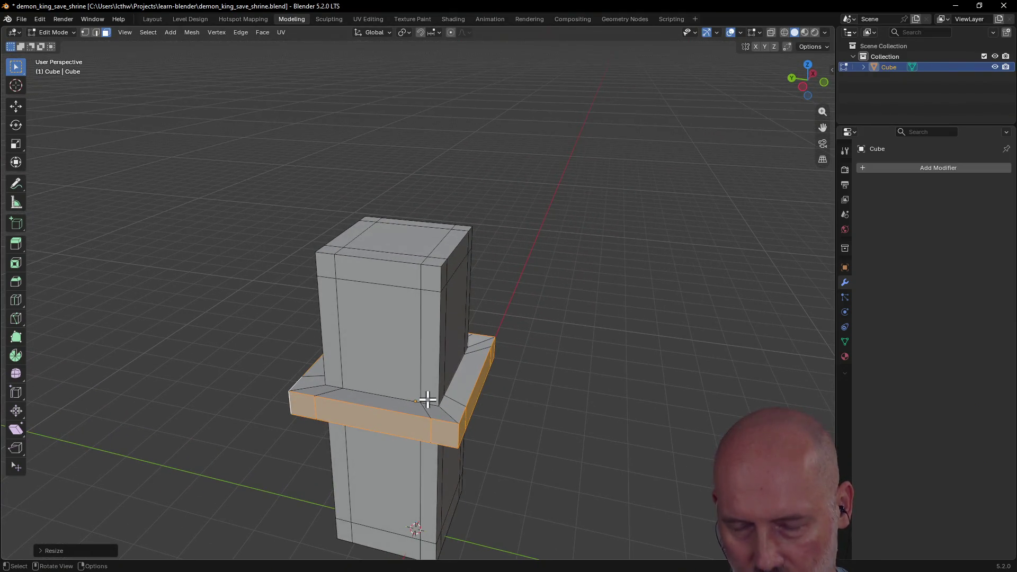
key("ctrl+z")
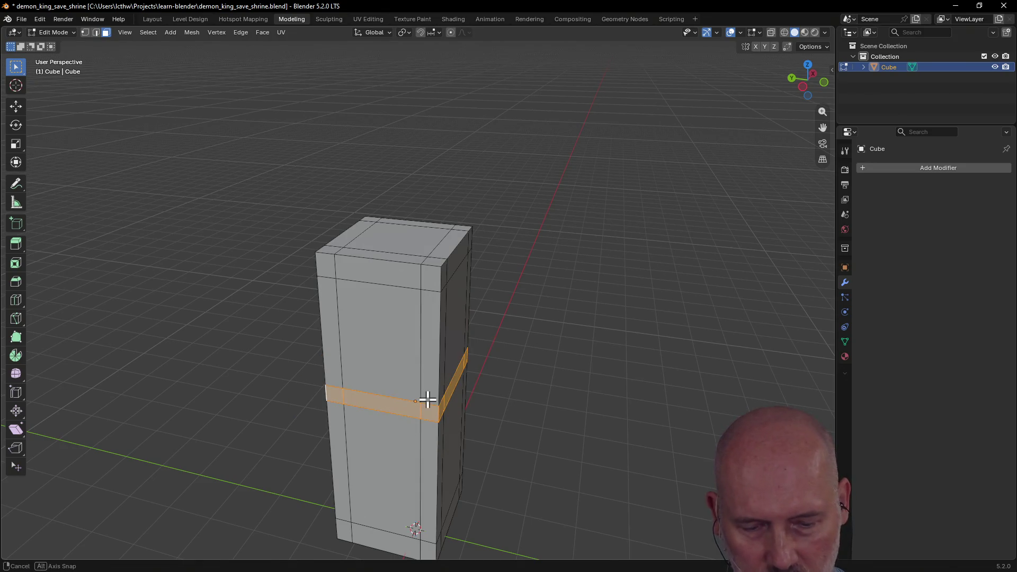
Step: Scale the mid band outward along X and then along Y into a flat projecting ledge
key("s")
key("z")
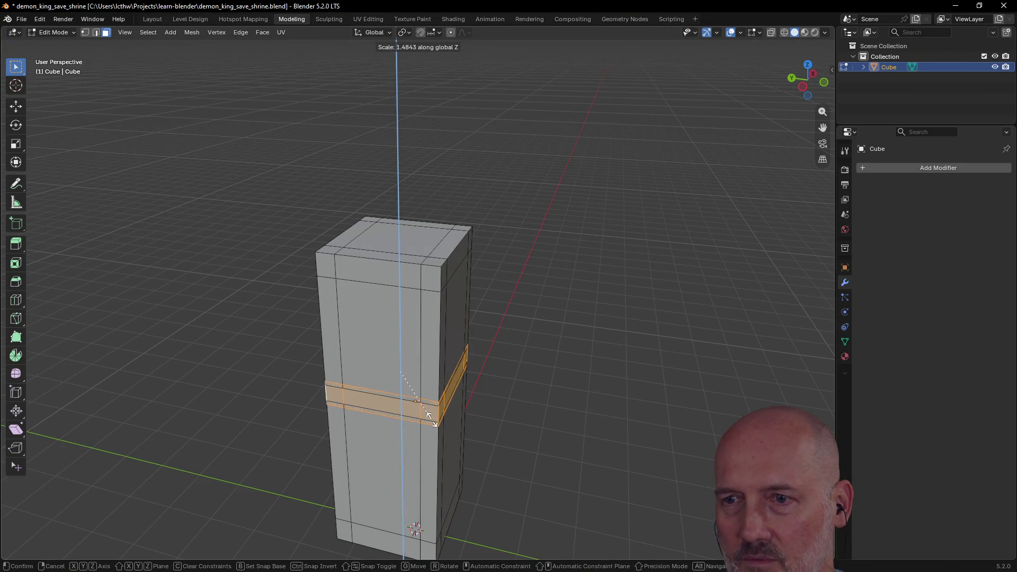
key("x")
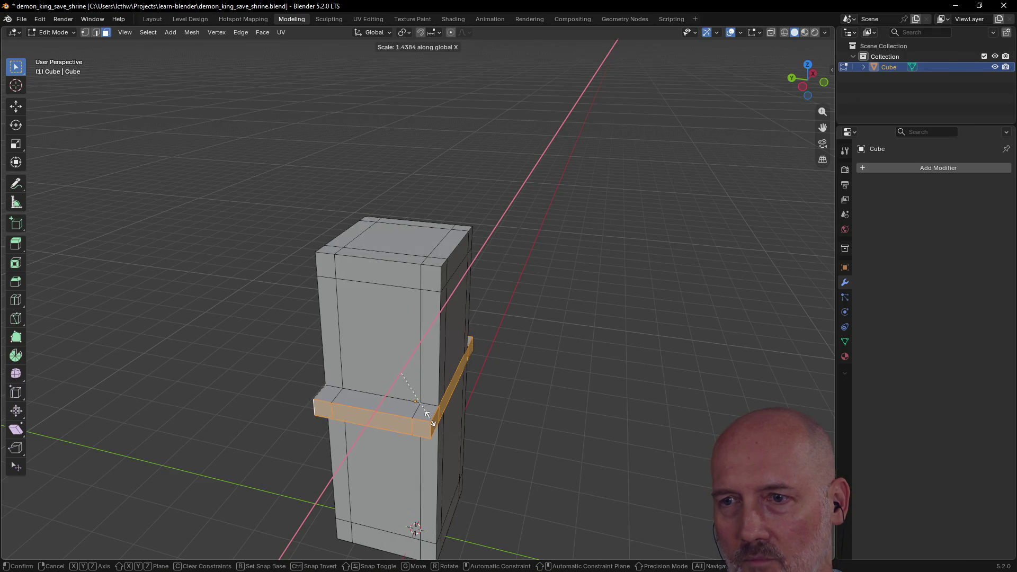
left_click(427, 413)
key("s")
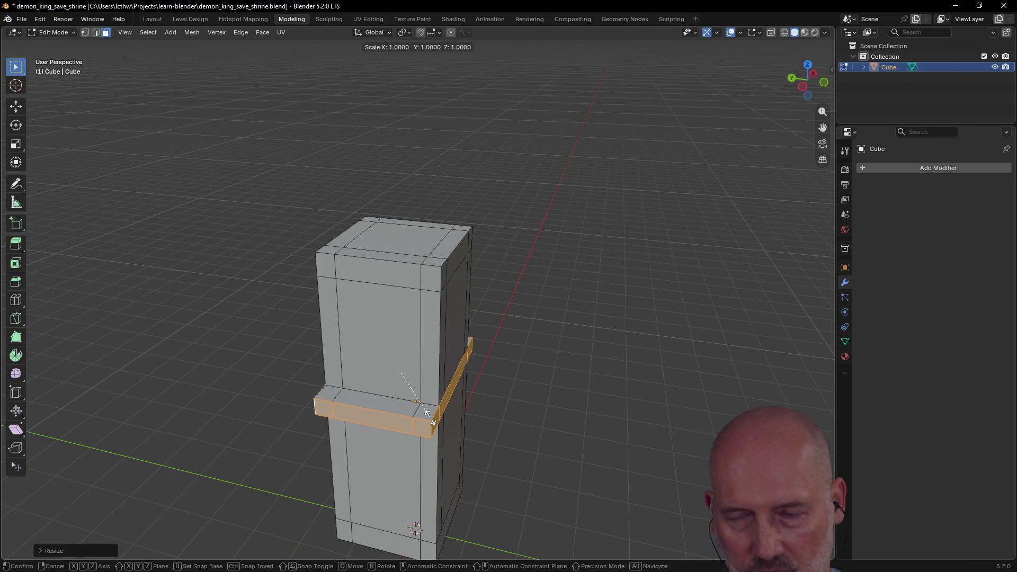
key("y")
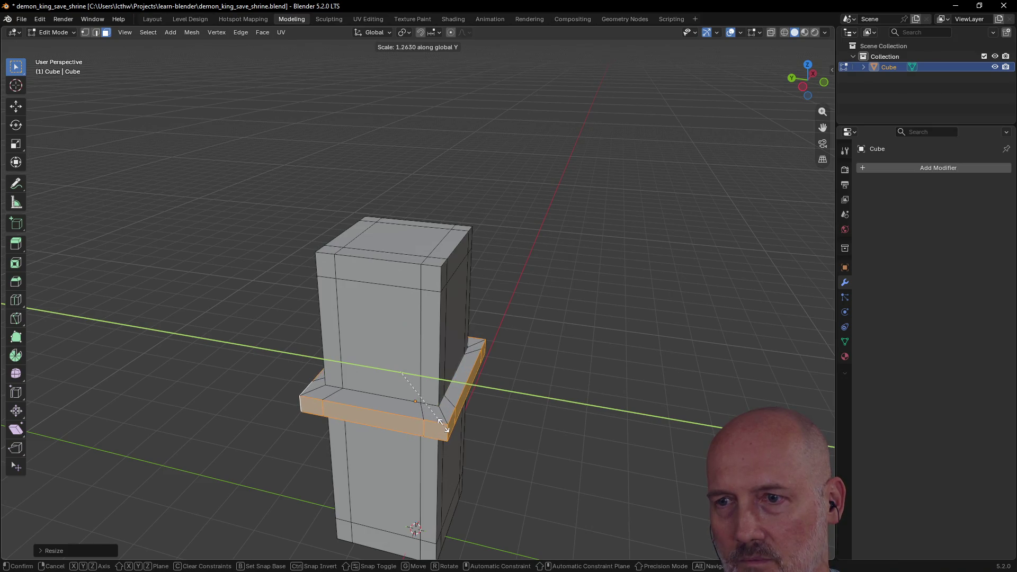
left_click(447, 427)
Step: Clear the selection and review the new ledge from a low, near-frontal angle
mouse_move(447, 405)
middle_mouse_down()
mouse_move(641, 378)
mouse_move(556, 410)
middle_mouse_up()
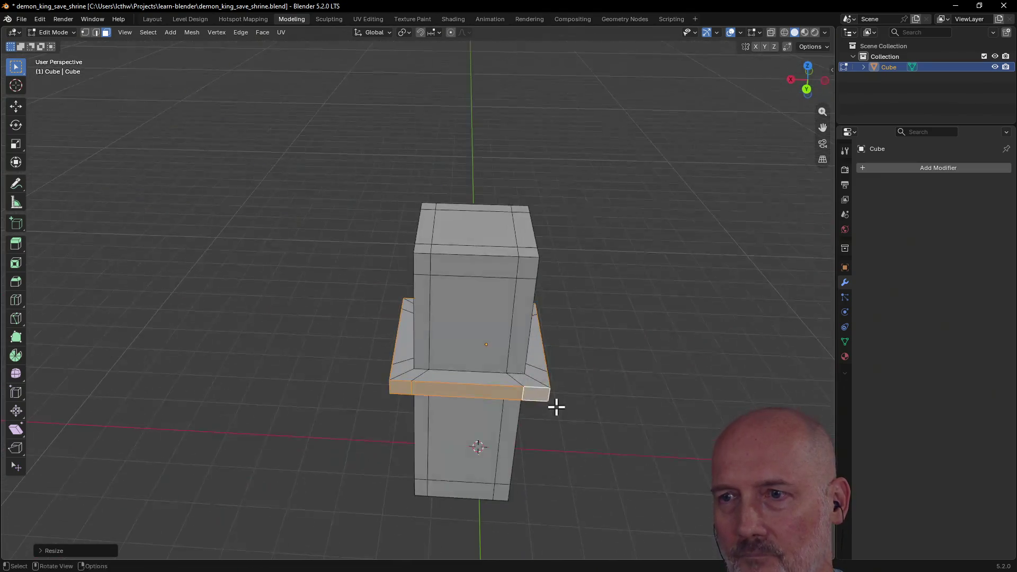
left_click(612, 379)
middle_click_drag(612, 378, 529, 379)
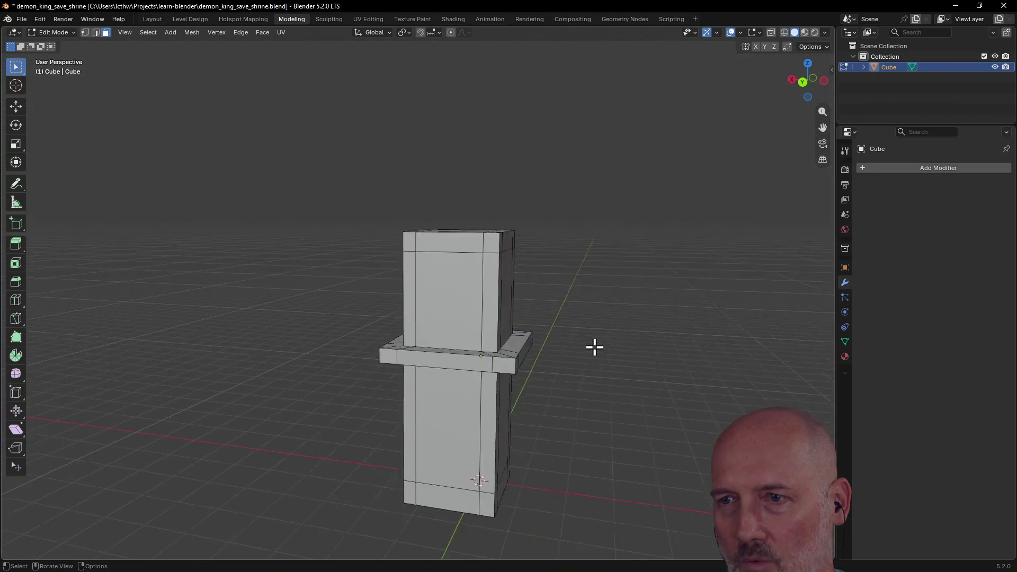
mouse_move(530, 379)
middle_mouse_down()
mouse_move(424, 486)
mouse_move(449, 486)
mouse_move(435, 488)
middle_mouse_up()
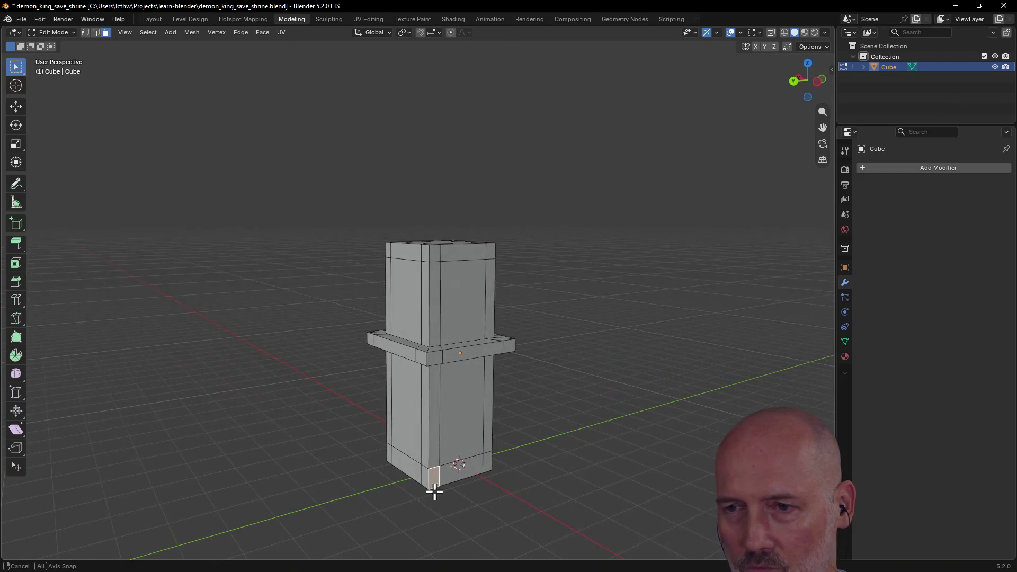
Step: Extrude the first two base corner faces into small feet, redoing the second after an undo
key("e")
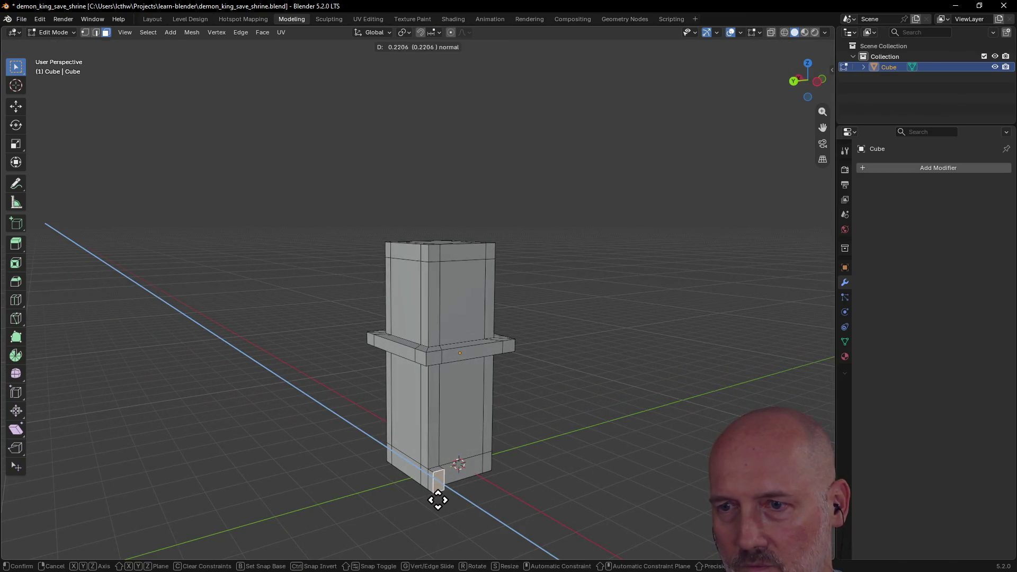
left_click(442, 499)
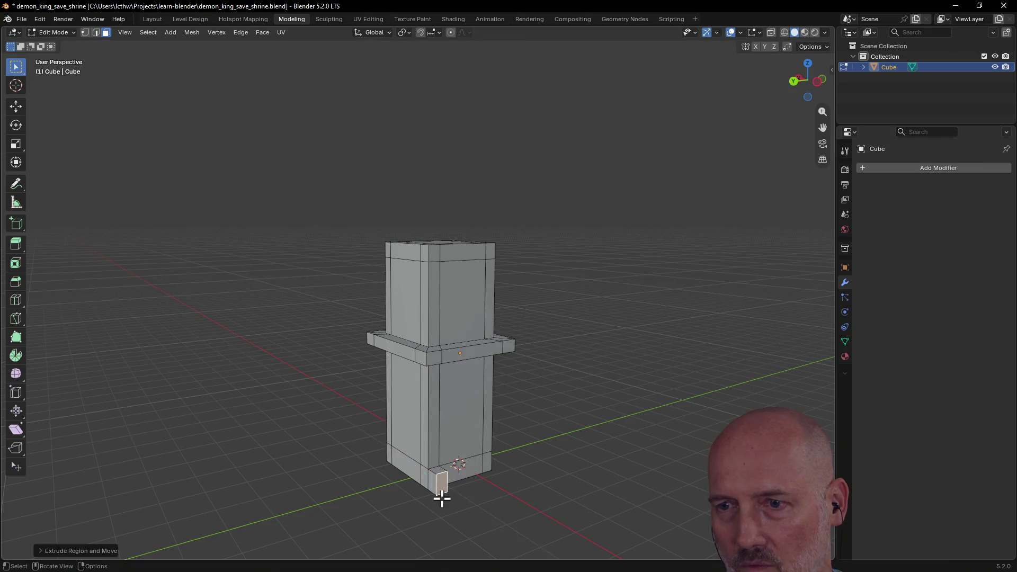
middle_click_drag(438, 494, 485, 490)
left_click(476, 469, "shift")
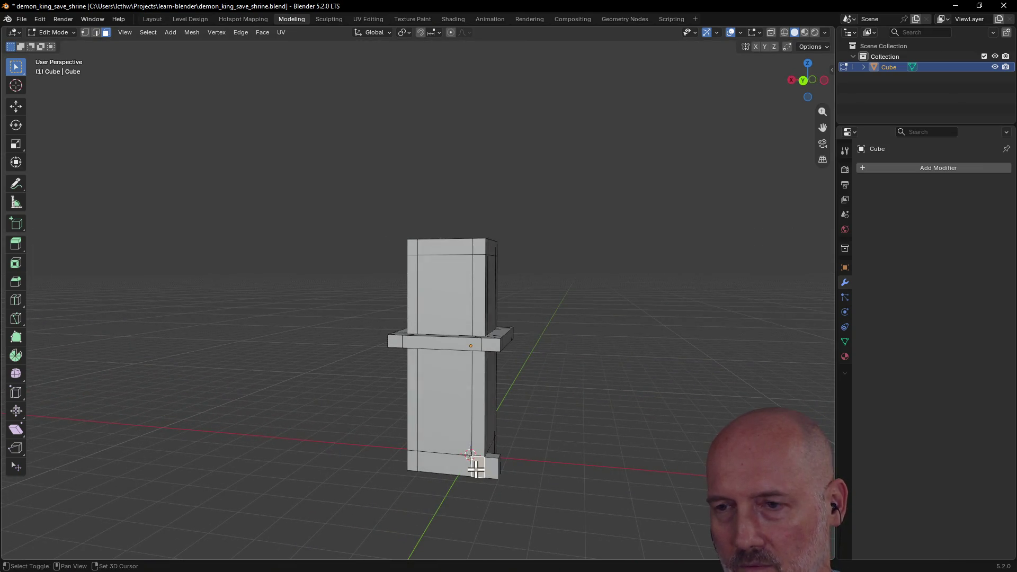
key("e")
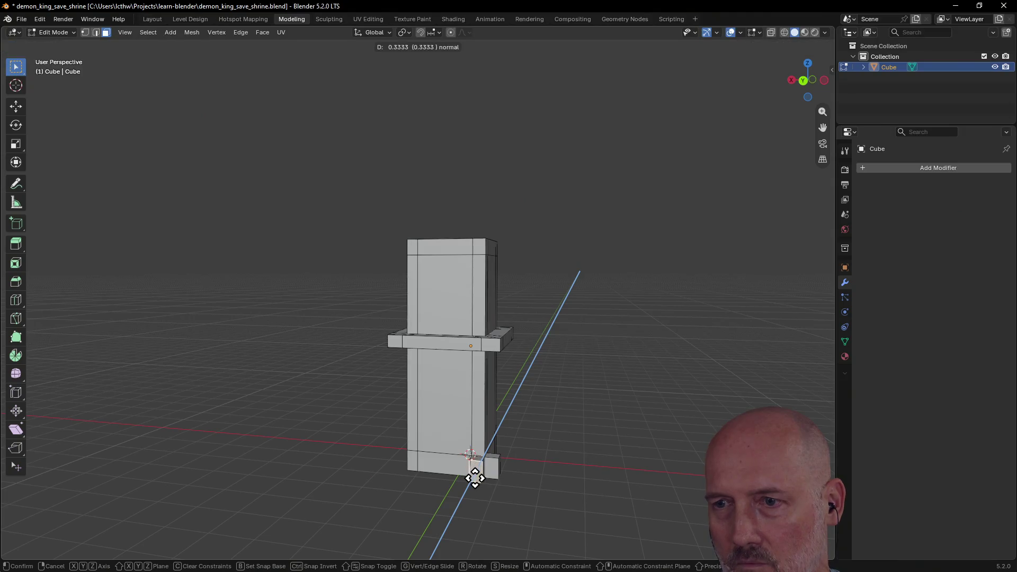
left_click(473, 479)
middle_click_drag(469, 477, 445, 499)
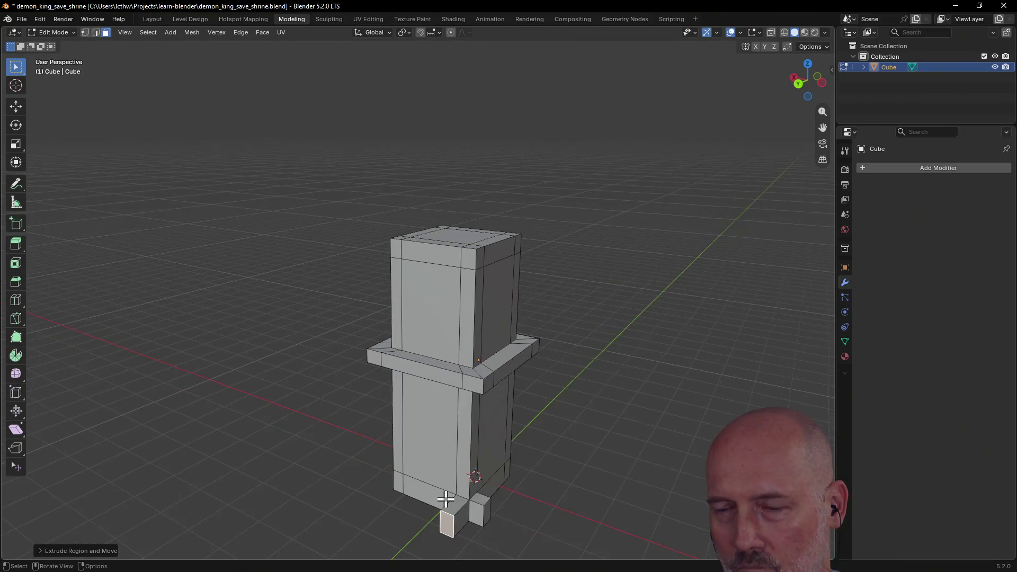
key("ctrl+z")
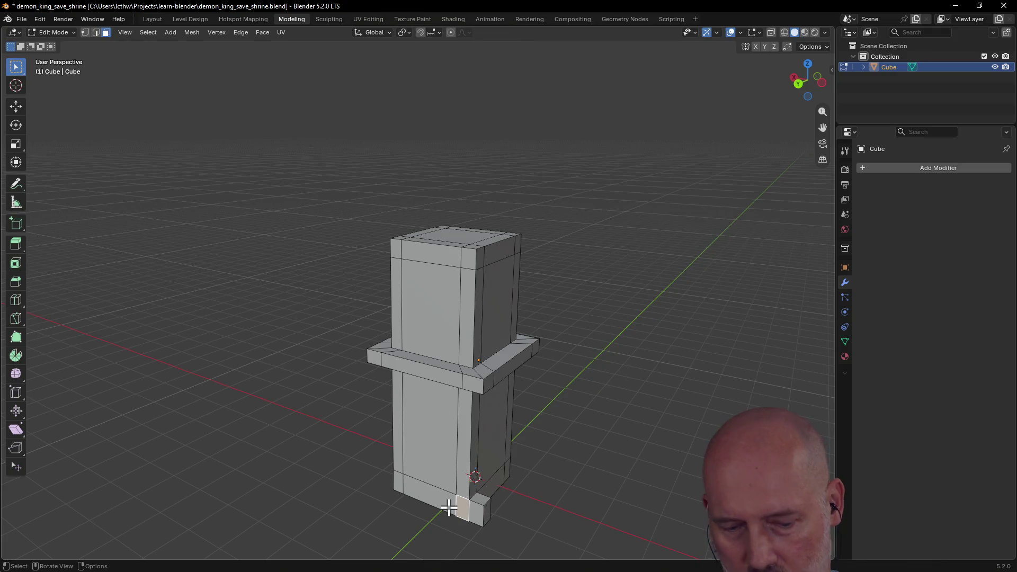
key("e")
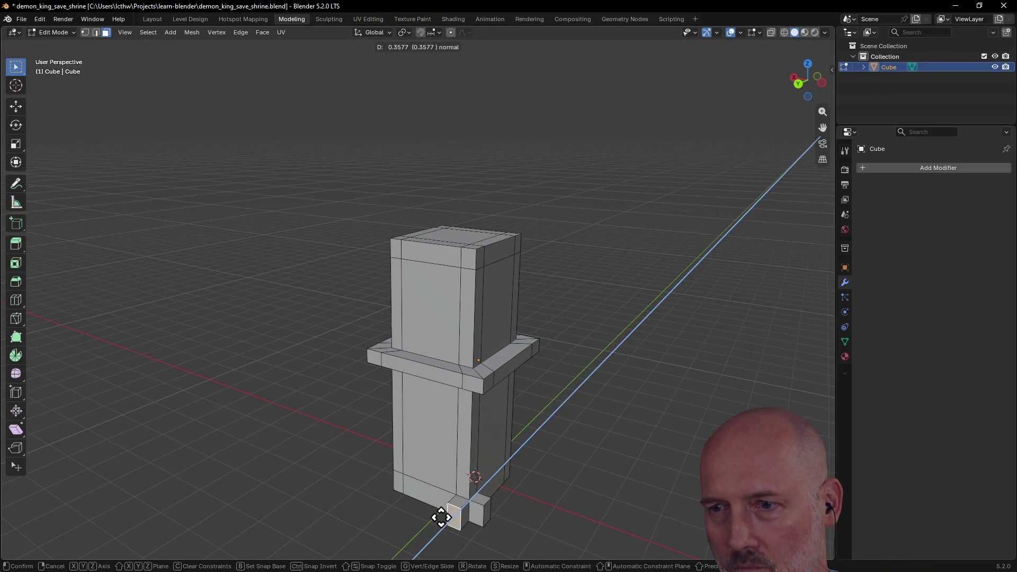
left_click(441, 517)
Step: Extrude two more base corner feet, undo the last one, and switch to quad view
middle_click_drag(447, 517, 455, 495)
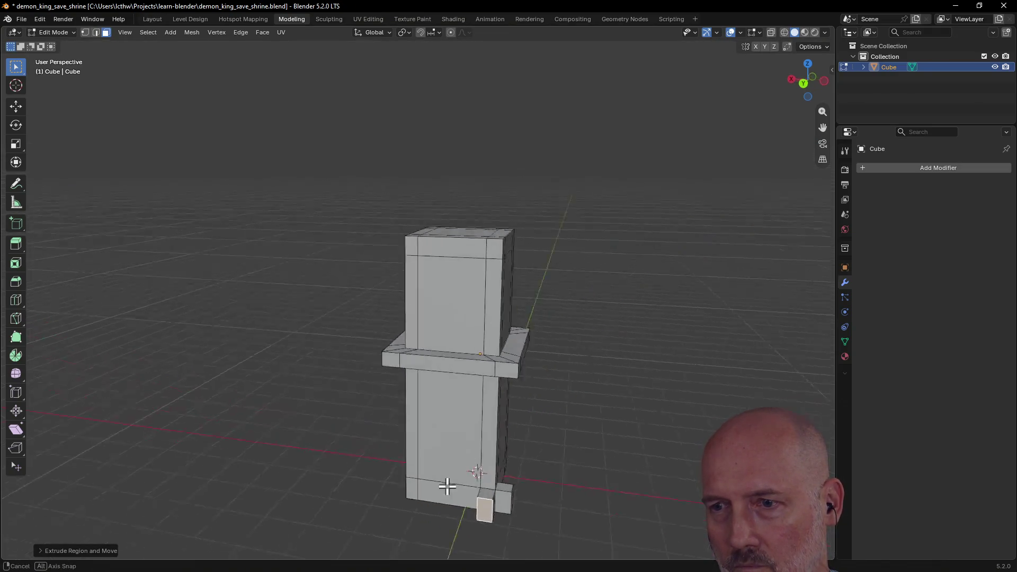
left_click(419, 483)
key("e")
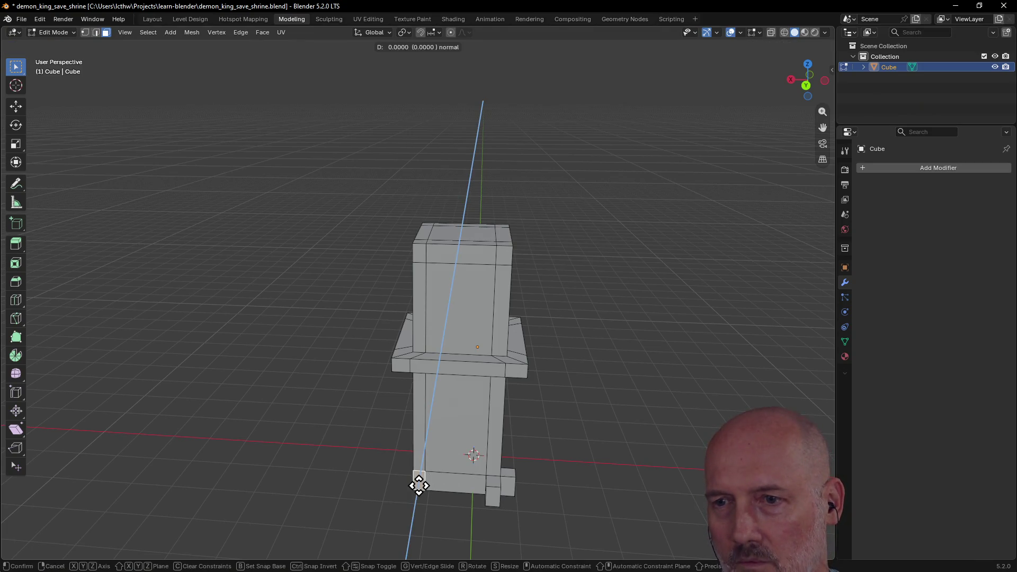
left_click(417, 494)
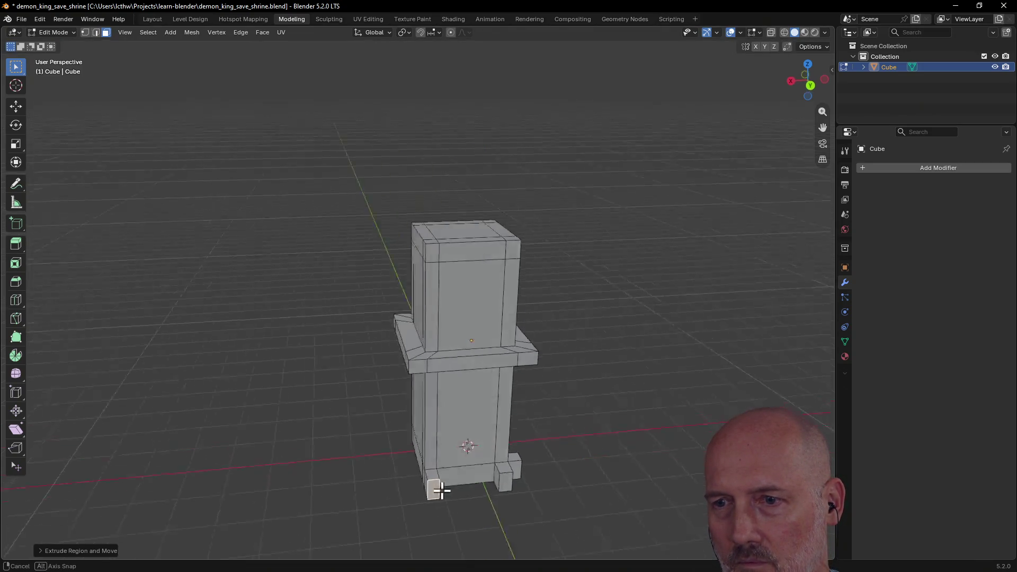
middle_click_drag(437, 489, 466, 477)
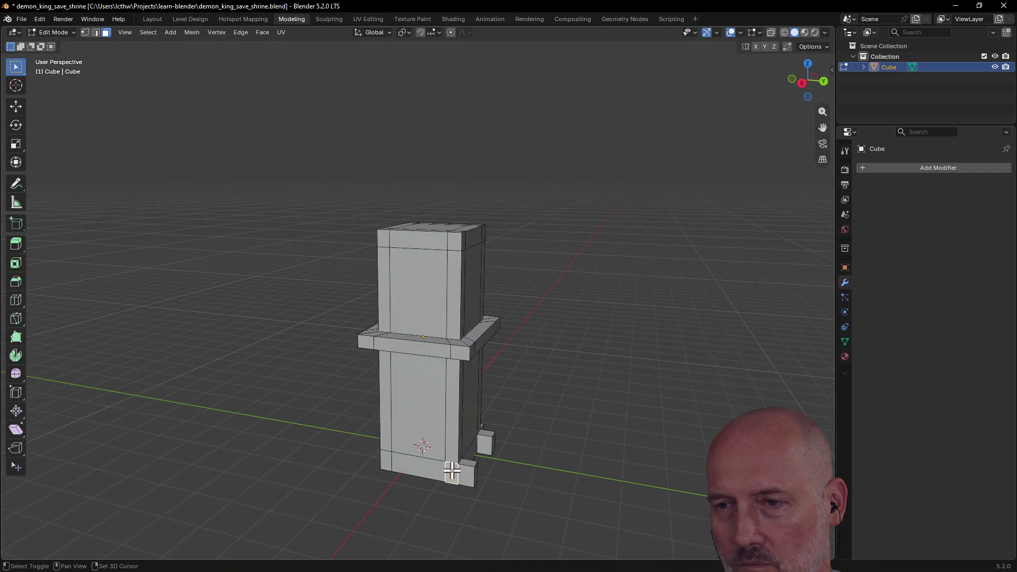
key("e")
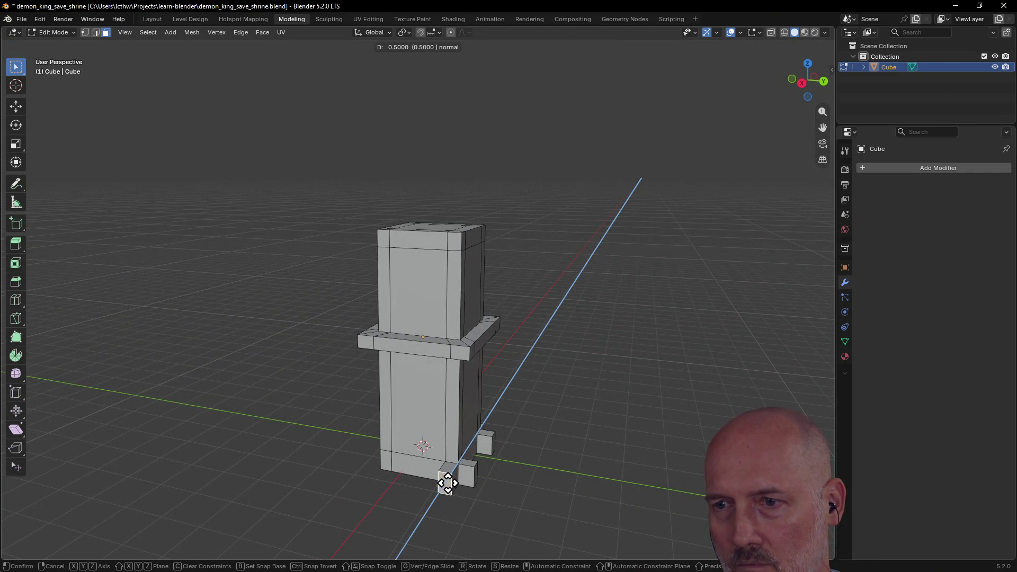
left_click(448, 481)
mouse_move(461, 477)
middle_mouse_down()
mouse_move(416, 520)
mouse_move(384, 506)
middle_mouse_up()
scroll(427, 479, "up", 2)
scroll(459, 460, "up", 2)
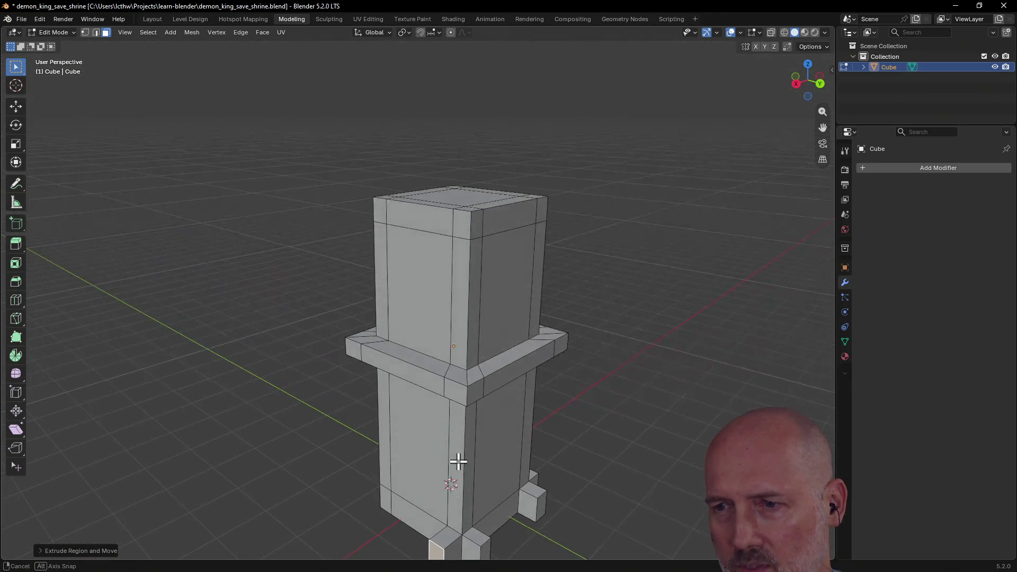
scroll(459, 509, "down", 3)
middle_click_drag(470, 517, 477, 519)
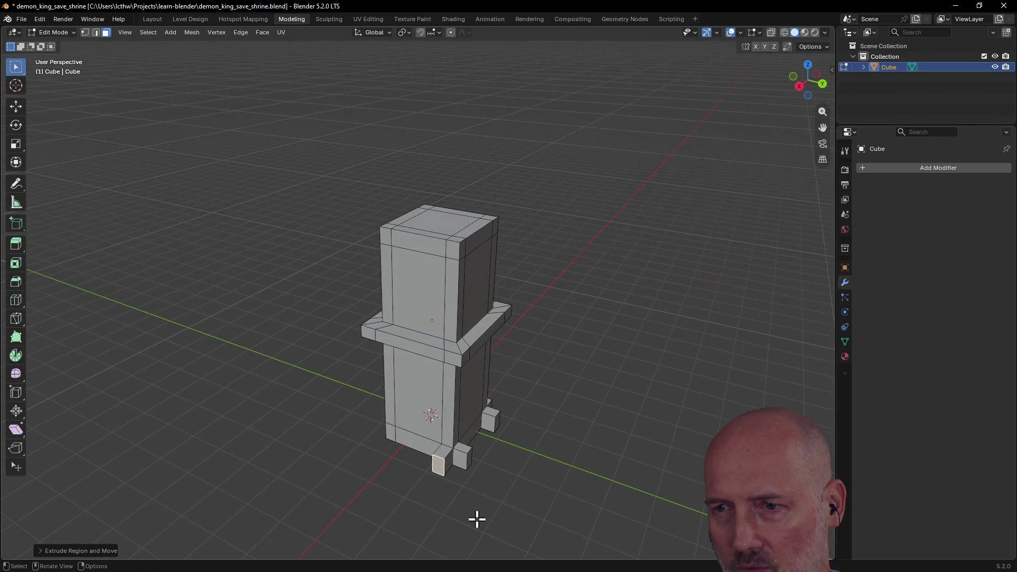
key("ctrl+z")
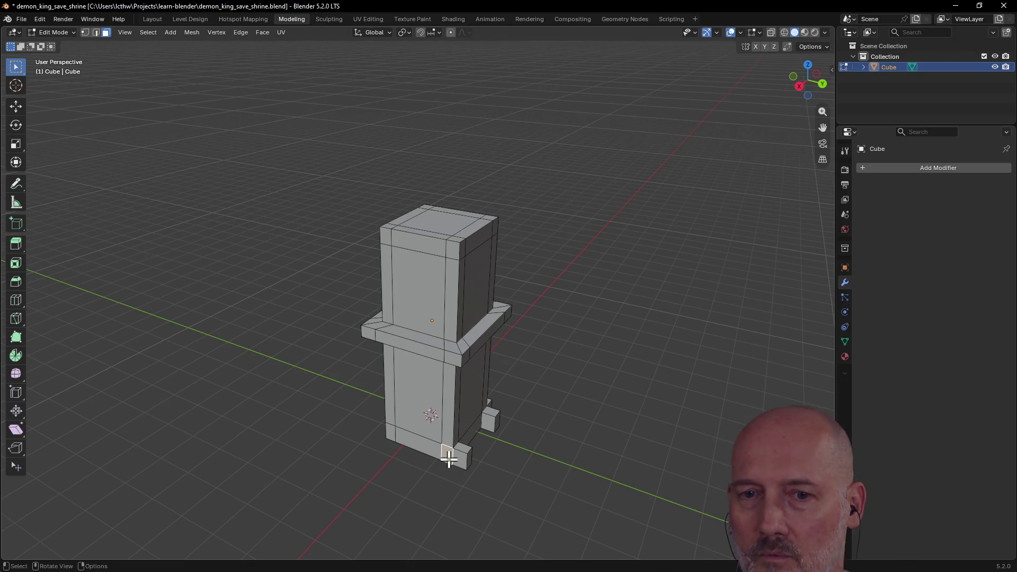
key("ctrl+alt+q")
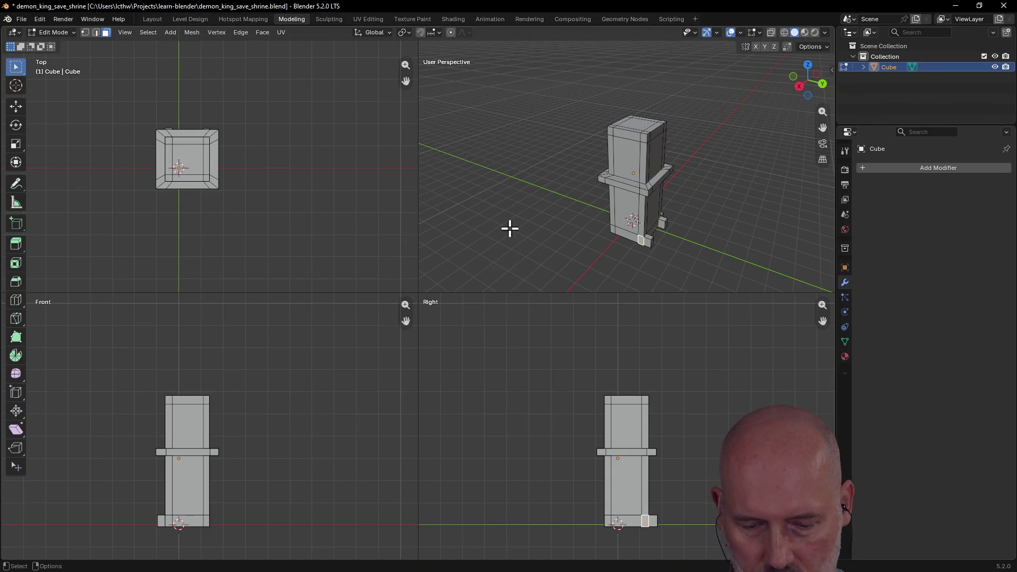
Step: Return to a single perspective view and look up at the pillar from below
key("ctrl+alt+q")
scroll(510, 229, "up", 1)
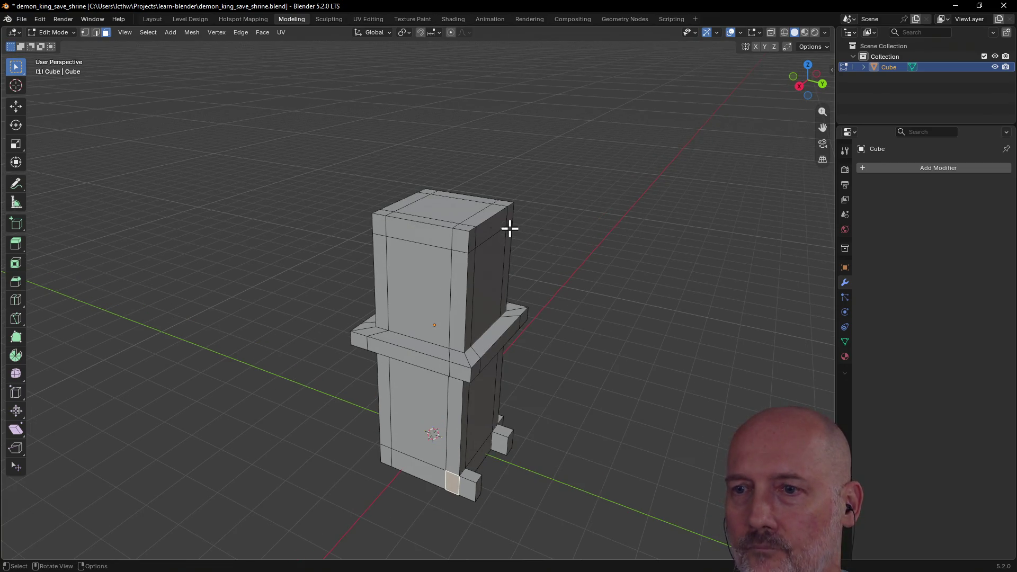
key("grave")
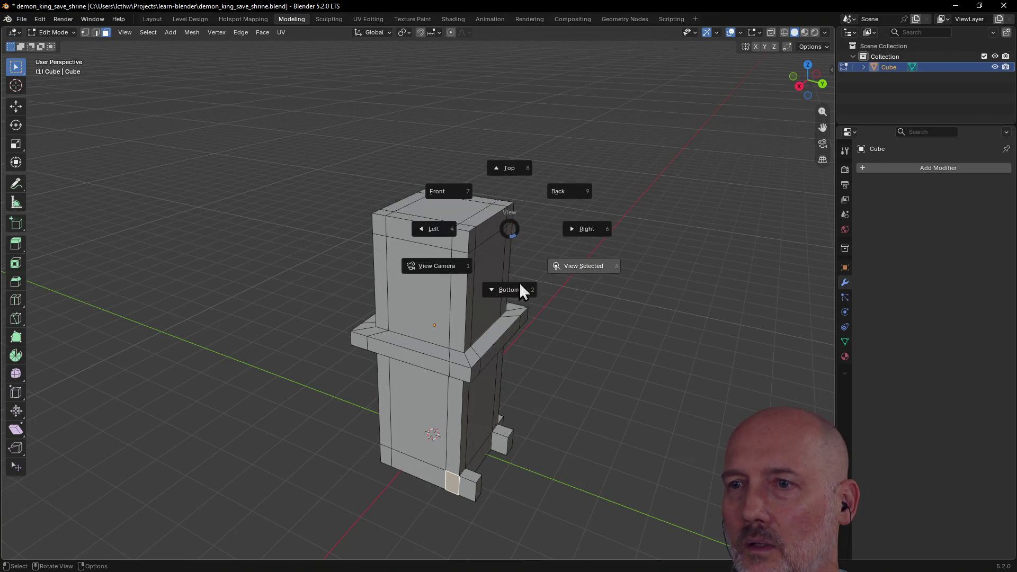
left_click(518, 287)
scroll(469, 289, "up", 1)
scroll(469, 289, "up", 2)
mouse_move(469, 289)
middle_mouse_down()
mouse_move(408, 317)
mouse_move(405, 289)
mouse_move(365, 336)
mouse_move(358, 325)
mouse_move(368, 309)
middle_mouse_up()
scroll(406, 288, "down", 5)
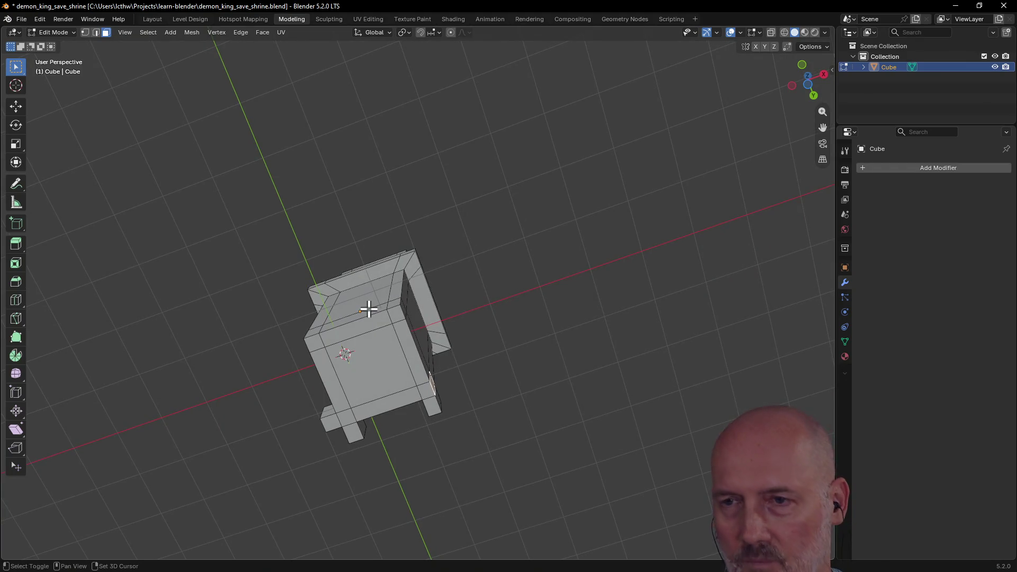
Step: Extrude a base foot further out, then cancel a zero-depth inset and settle on a low frontal view
key("e")
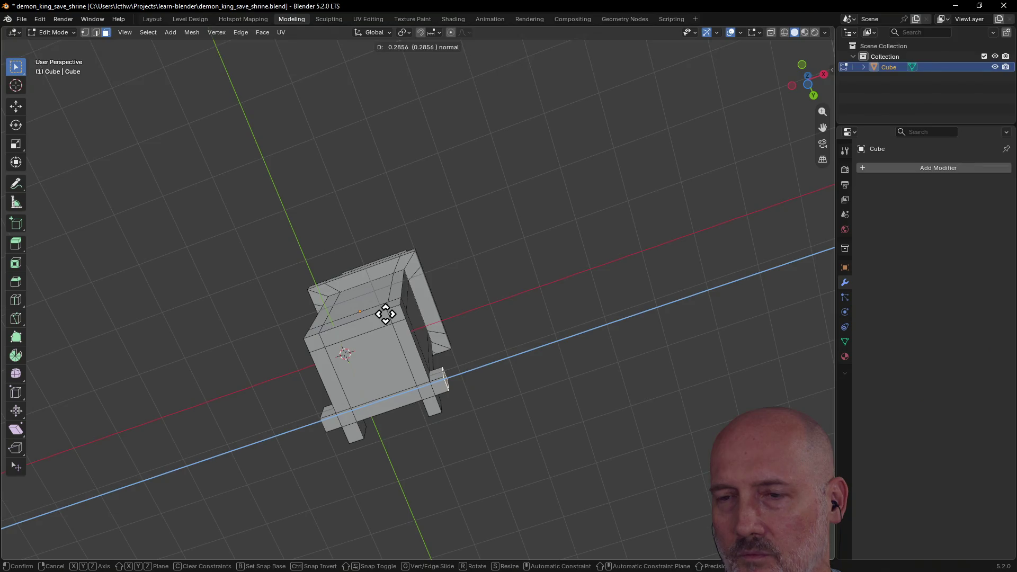
left_click(384, 314)
mouse_move(382, 310)
middle_mouse_down()
mouse_move(347, 357)
mouse_move(359, 422)
middle_mouse_up()
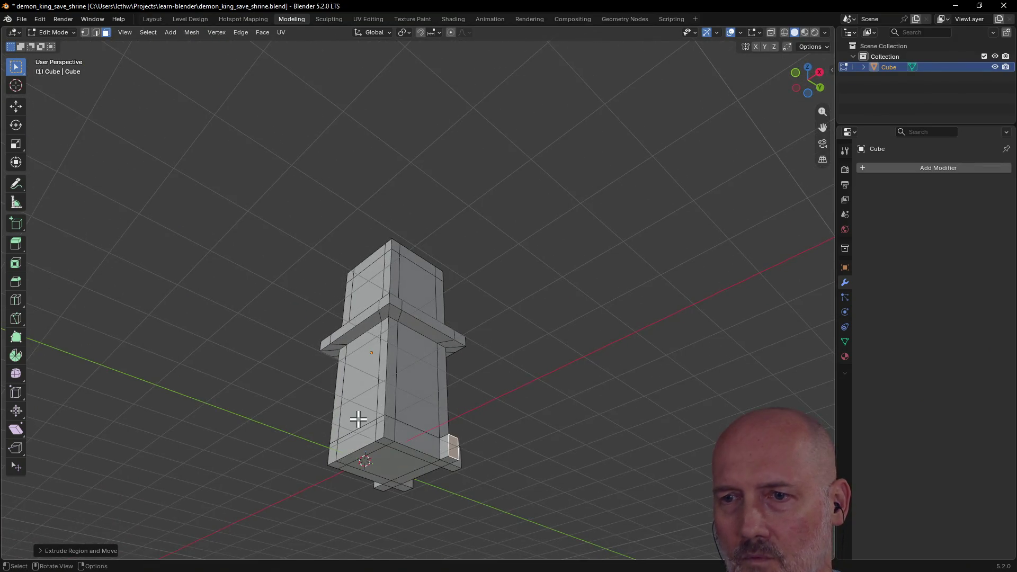
left_click(389, 430)
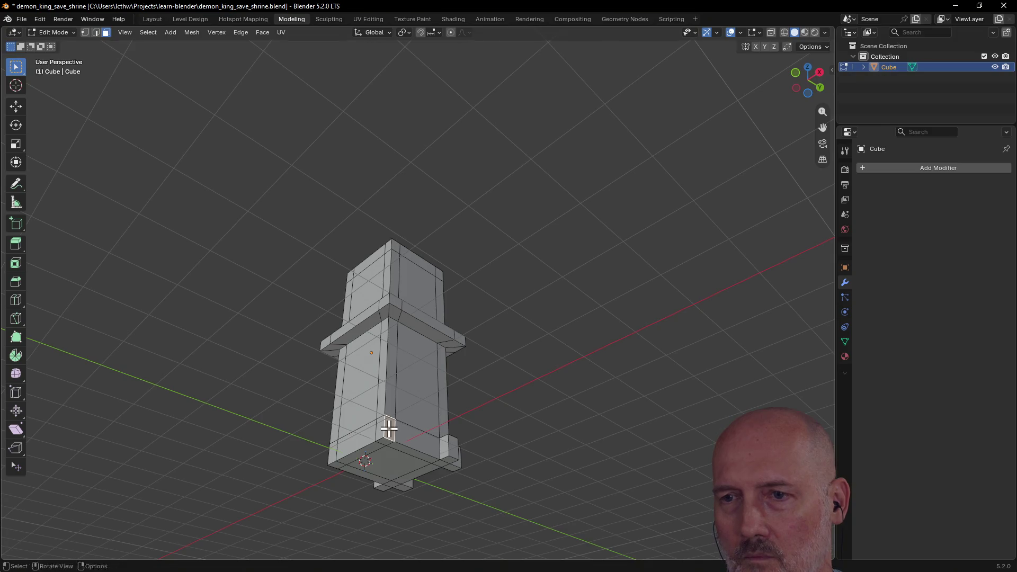
key("i")
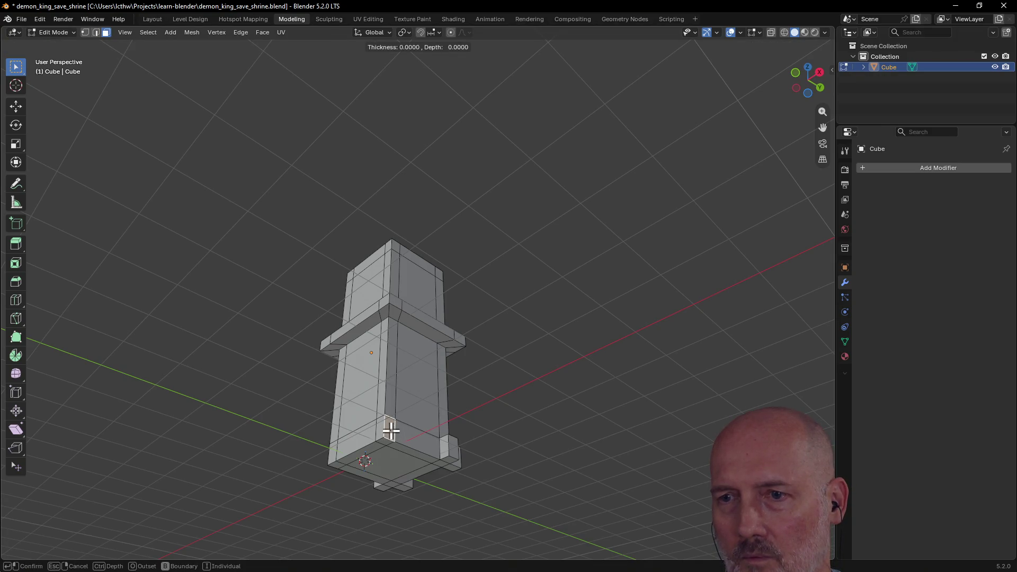
key("Escape")
mouse_move(413, 422)
middle_mouse_down()
mouse_move(388, 454)
mouse_move(386, 484)
mouse_move(450, 524)
middle_mouse_up()
scroll(387, 484, "down", 2)
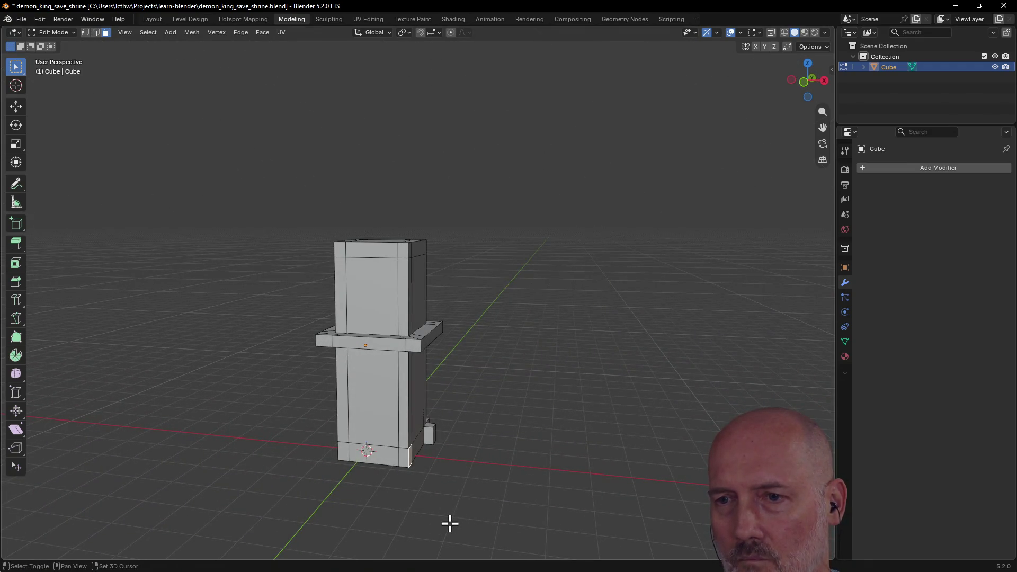
Step: Extrude three base corner faces outward into small block feet
key("e")
left_click(460, 524)
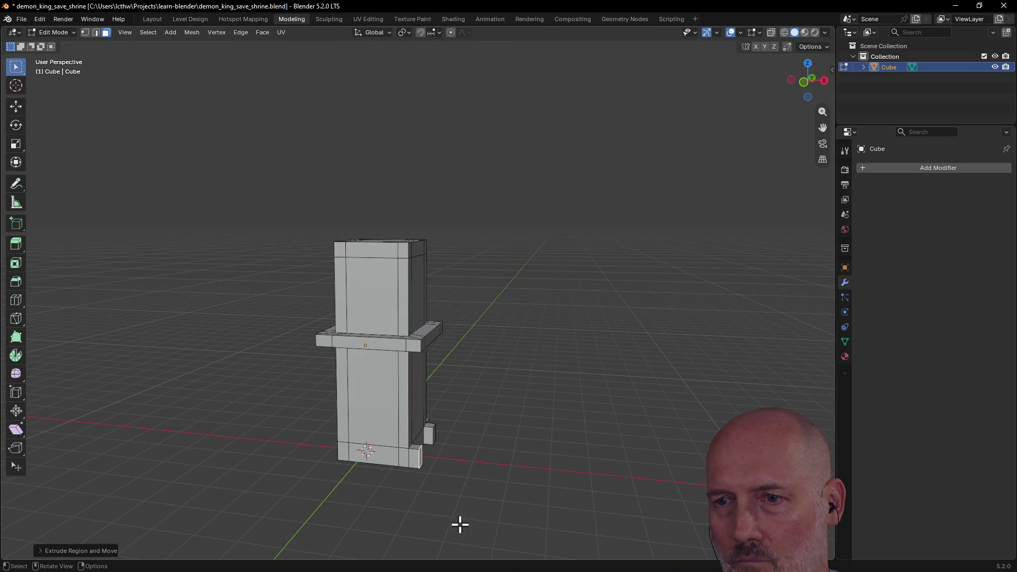
left_click(404, 457)
key("e")
left_click(399, 463)
mouse_move(386, 472)
middle_mouse_down()
mouse_move(489, 484)
mouse_move(464, 460)
middle_mouse_up()
key("e")
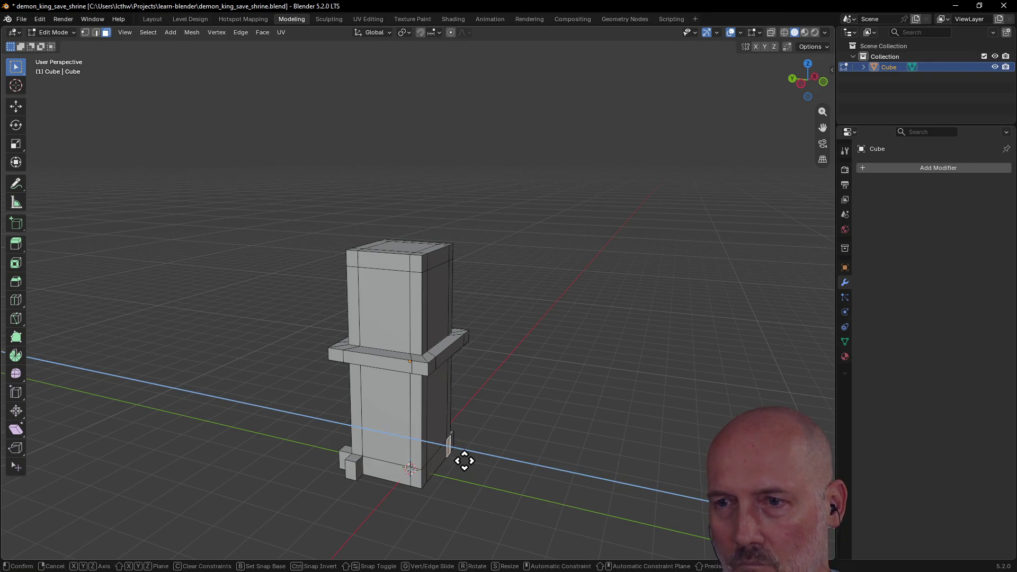
left_click(471, 463)
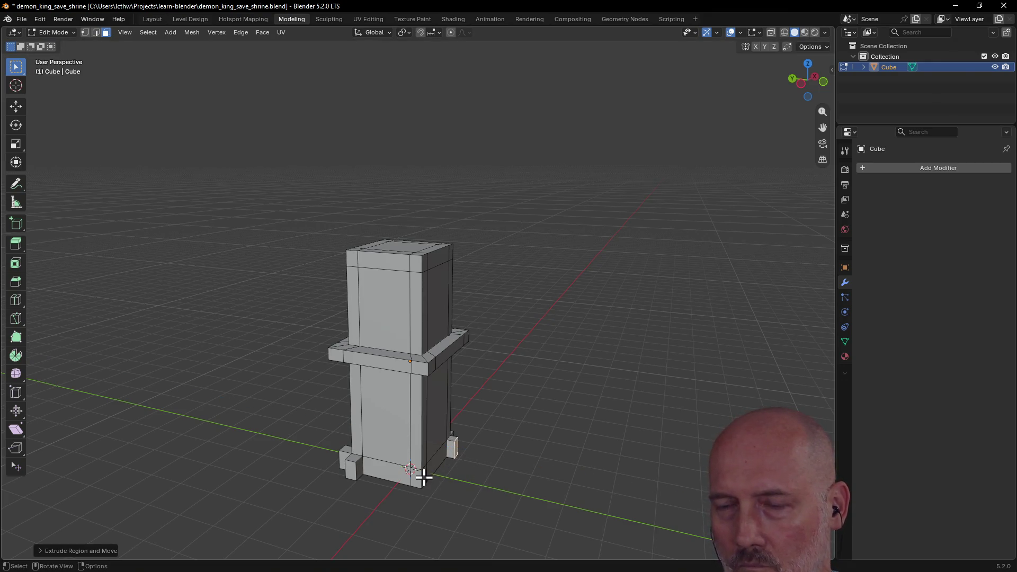
Step: Make a short extrusion on another corner, undo it, and extrude the right foot instead
middle_click_drag(423, 476, 397, 477)
left_click(394, 475)
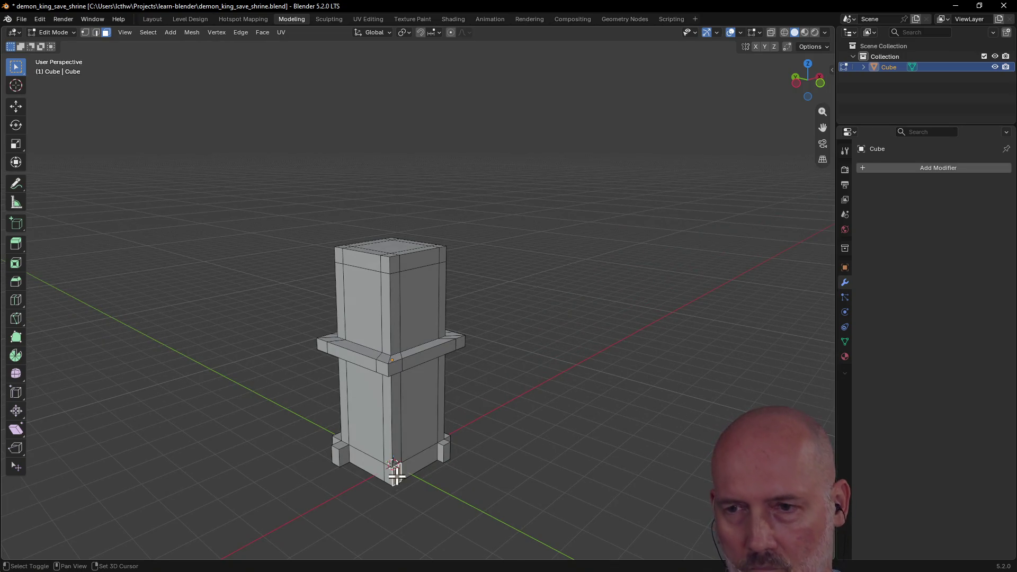
key("e")
left_click(403, 479)
middle_click_drag(403, 480, 446, 468)
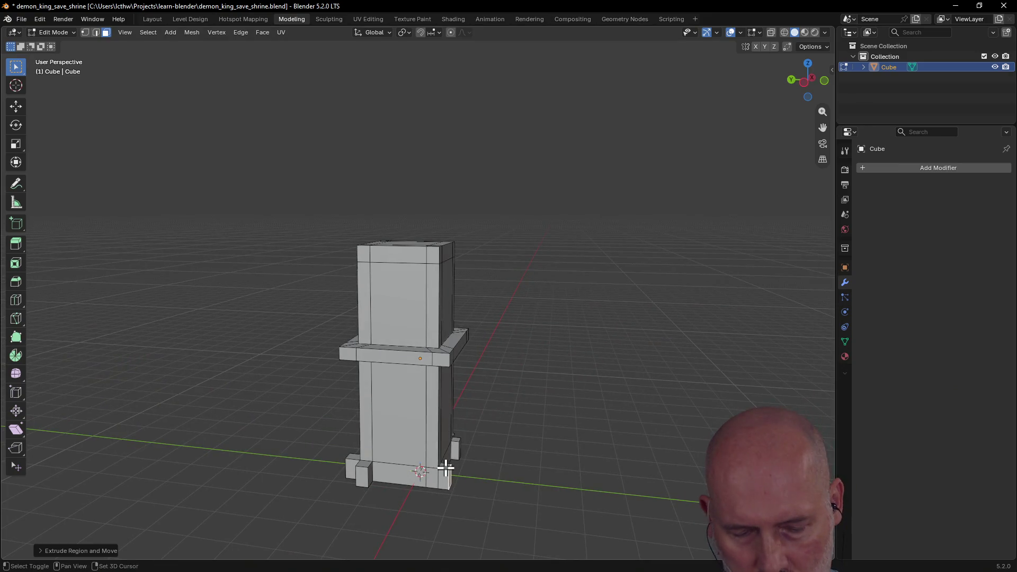
scroll(511, 458, "up", 3)
mouse_move(501, 454)
middle_mouse_down()
mouse_move(436, 453)
mouse_move(417, 520)
mouse_move(517, 29)
mouse_move(443, 549)
middle_mouse_up()
scroll(418, 539, "down", 3)
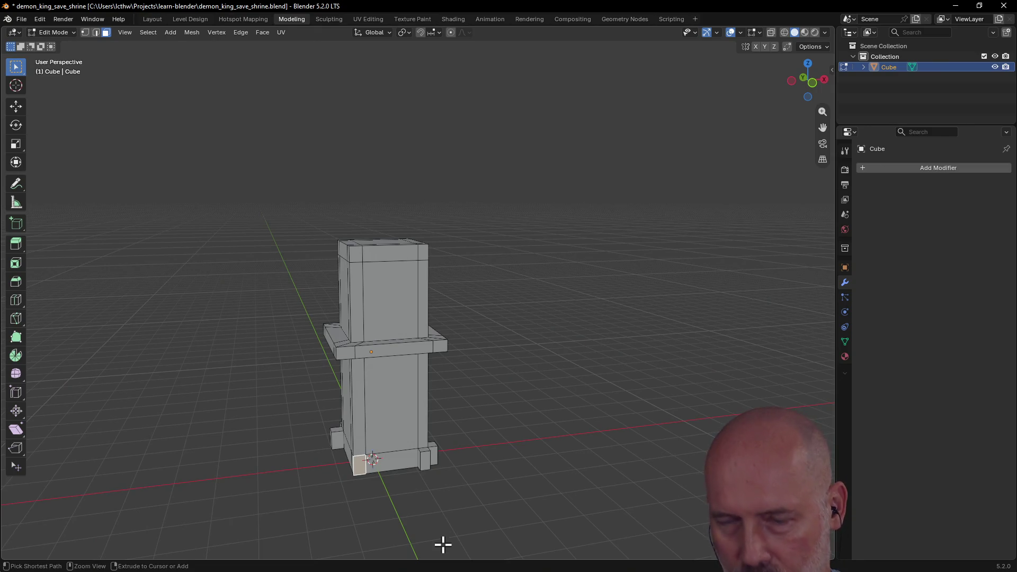
key("ctrl+z")
key("shift")
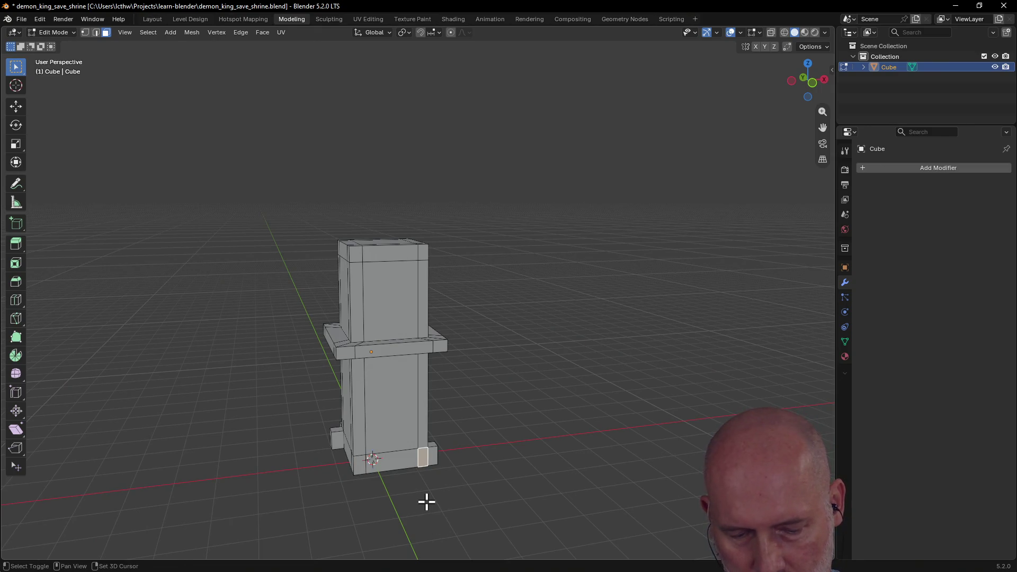
key("e")
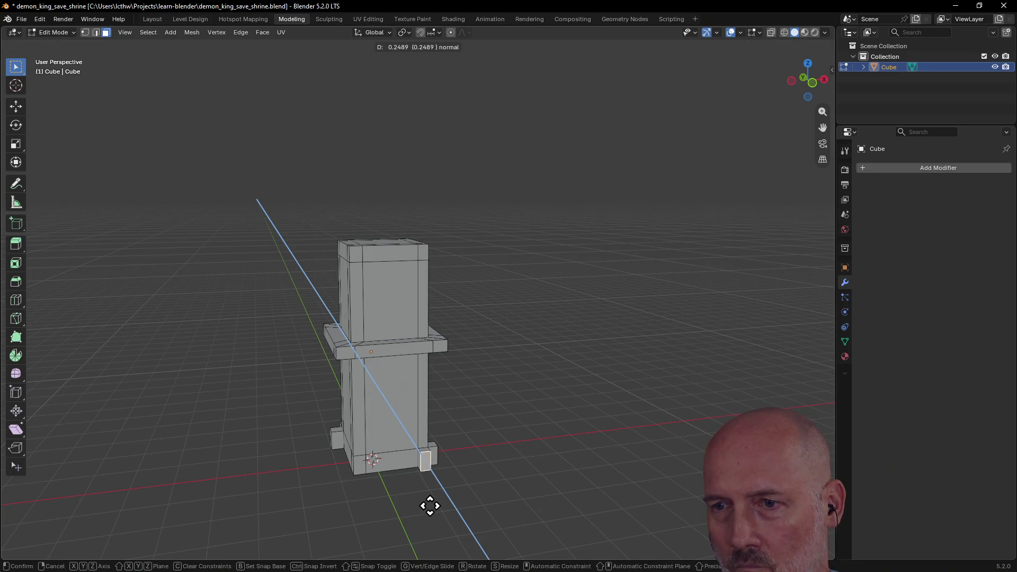
left_click(430, 508)
Step: Extrude the front foot face twice into a longer block
middle_click_drag(429, 501, 374, 536)
scroll(363, 476, "up", 4)
mouse_move(363, 477)
middle_mouse_down()
mouse_move(477, 467)
mouse_move(397, 519)
middle_mouse_up()
scroll(488, 464, "down", 5)
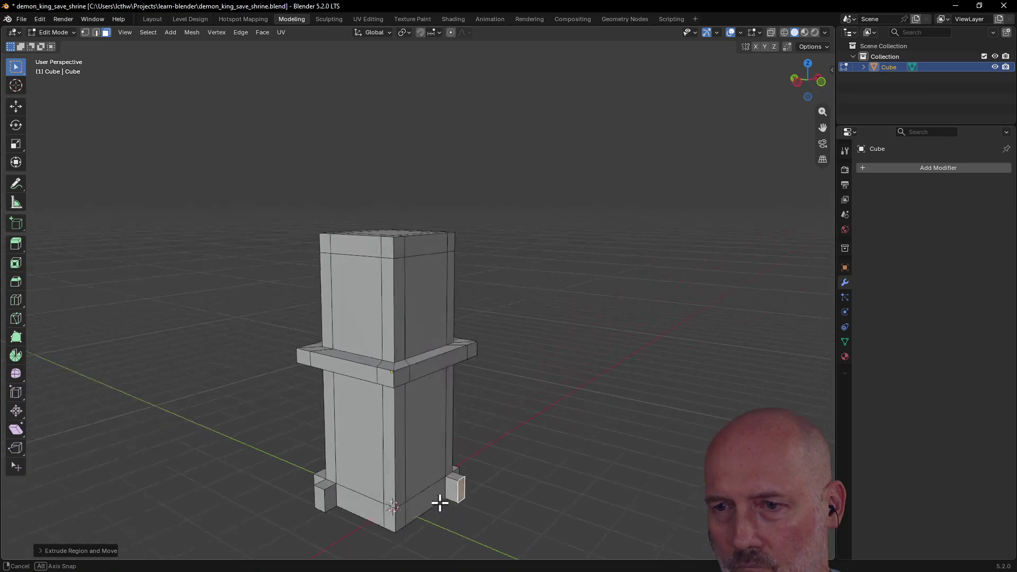
left_click(387, 514, "shift")
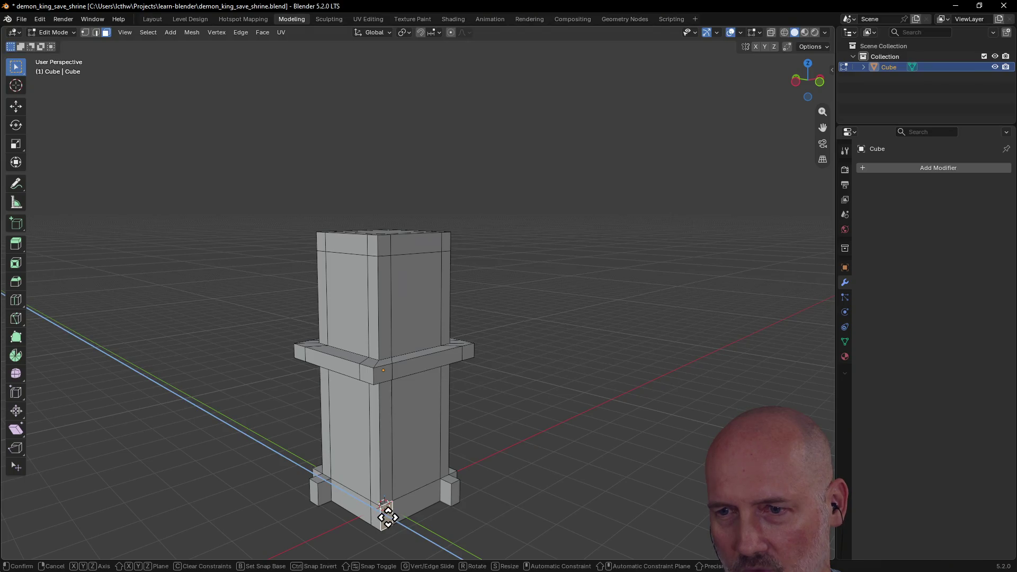
key("e")
left_click(393, 526)
mouse_move(392, 526)
middle_mouse_down()
mouse_move(377, 525)
mouse_move(437, 520)
middle_mouse_up()
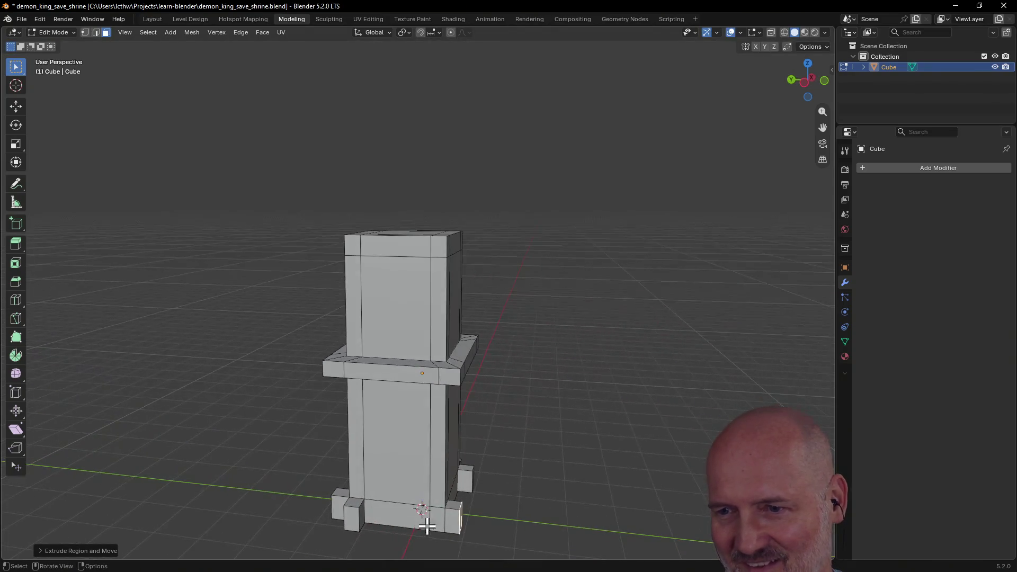
key("e")
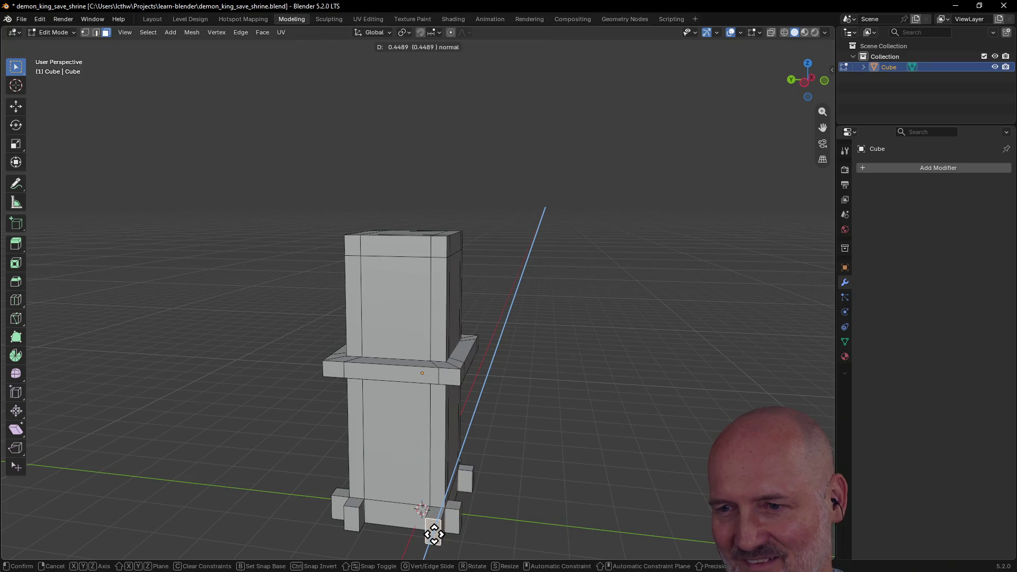
left_click(433, 532)
Step: Shift the selected foot along X from a front view and review the pillar at three-quarters
mouse_move(432, 510)
middle_mouse_down()
mouse_move(474, 443)
mouse_move(407, 475)
middle_mouse_up()
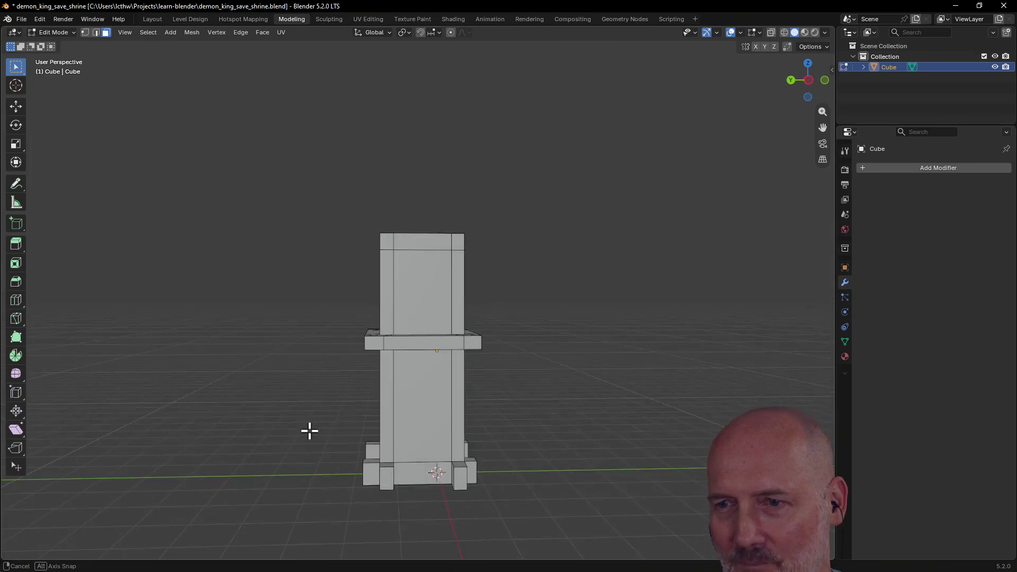
mouse_move(406, 475)
middle_mouse_down()
mouse_move(542, 489)
mouse_move(484, 473)
middle_mouse_up()
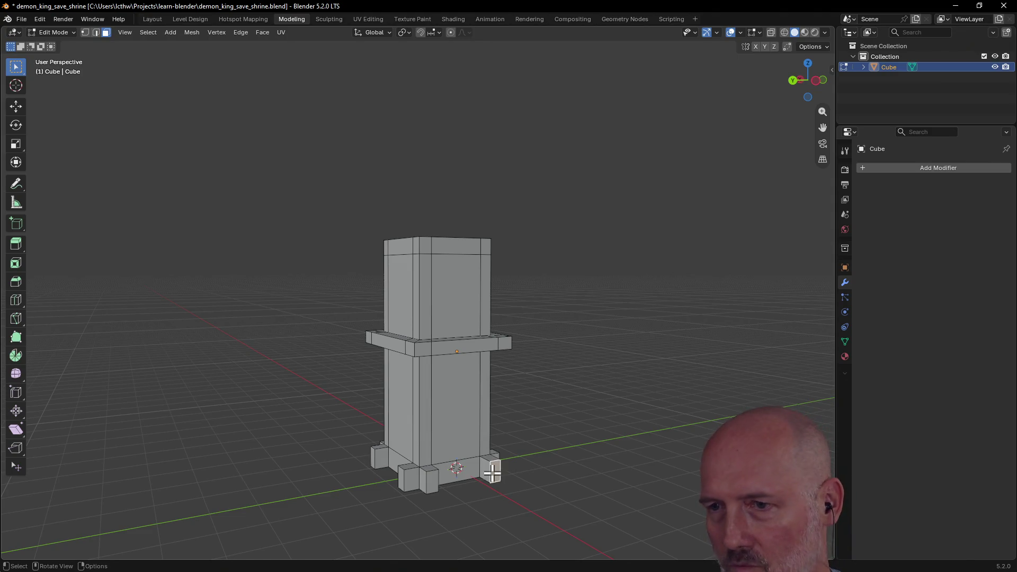
key("g")
key("x")
left_click(488, 470)
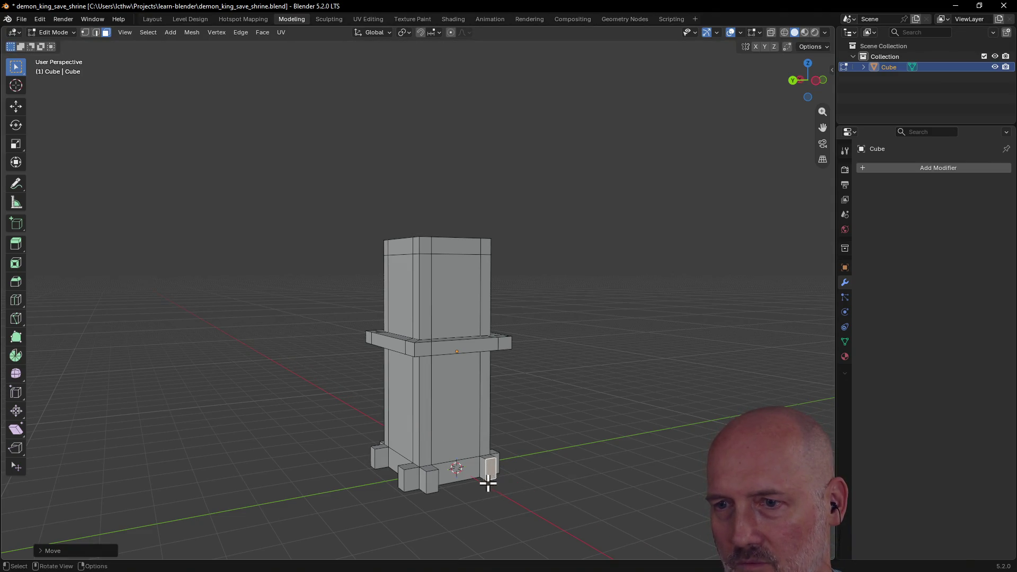
middle_click_drag(491, 483, 603, 489)
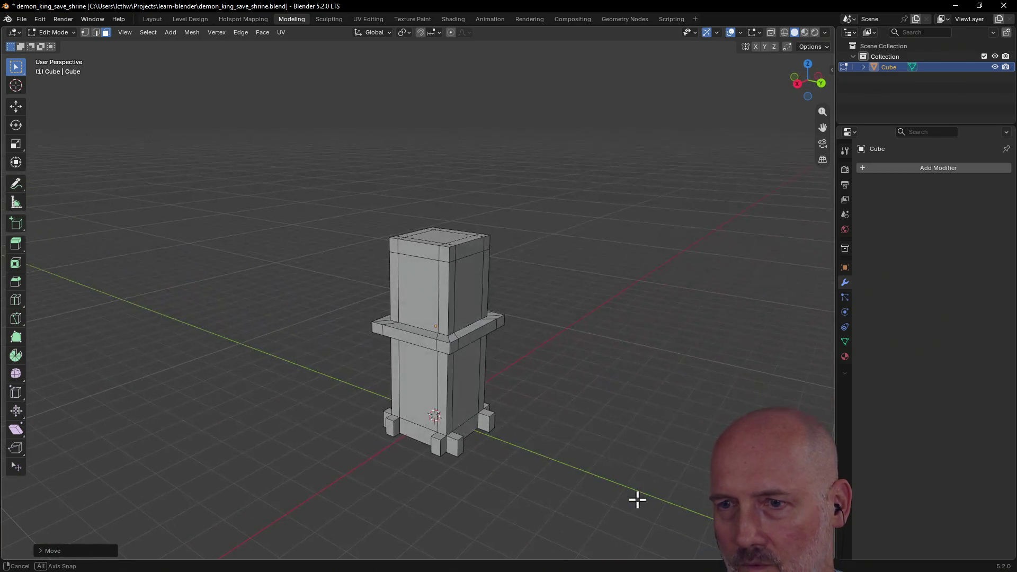
middle_click_drag(602, 489, 506, 493)
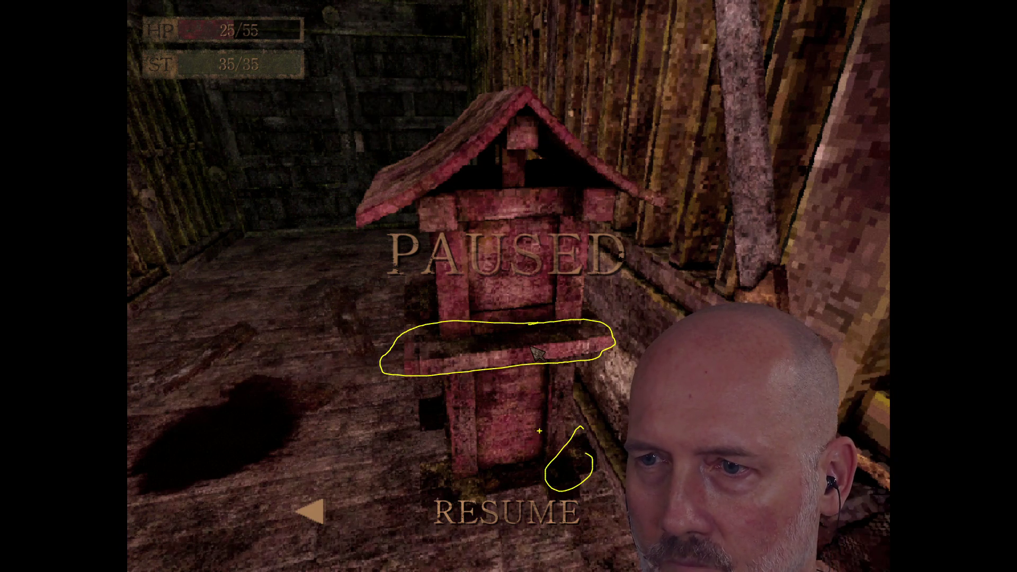
Step: Outline the shrine's middle band in yellow on the paused reference footage
left_click_drag(529, 281, 552, 298)
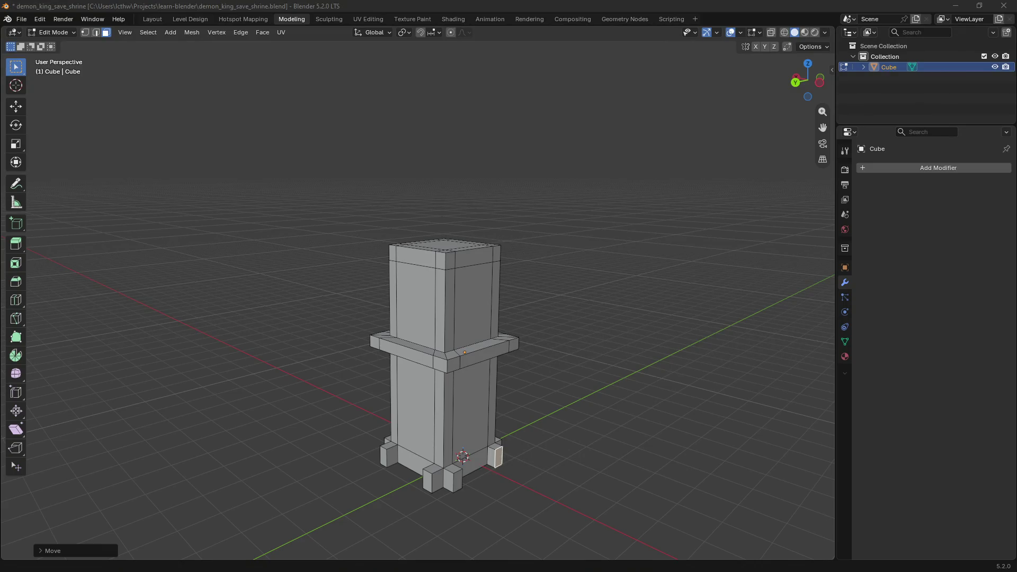
Step: Try picking upper and lower side panels from several angles, then clear the selection
left_click(474, 318)
scroll(471, 318, "up", 2)
scroll(472, 318, "down", 2)
mouse_move(453, 324)
middle_mouse_down()
mouse_move(376, 356)
mouse_move(398, 338)
middle_mouse_up()
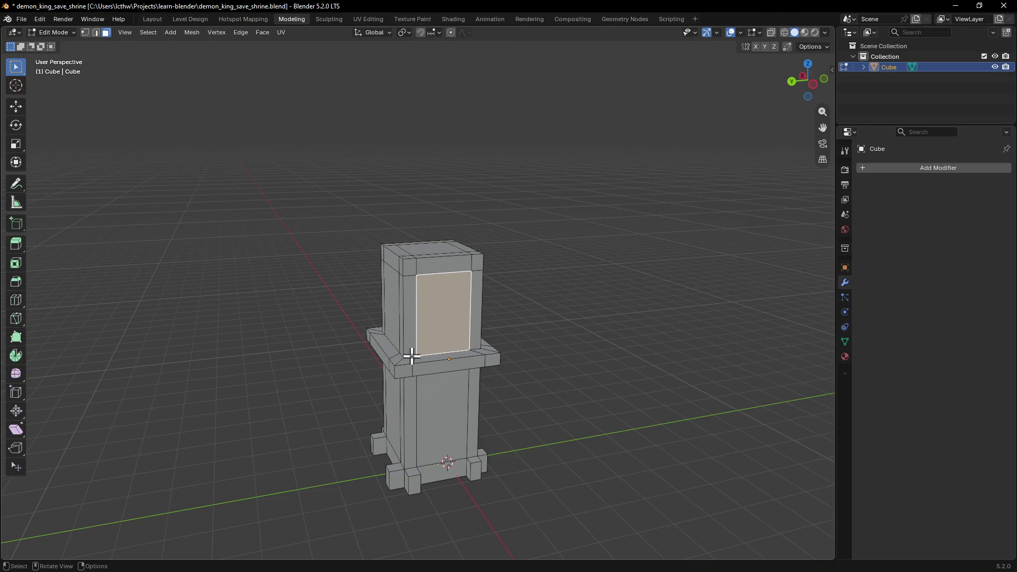
left_click(447, 425)
left_click(429, 343)
middle_click_drag(429, 344, 445, 381)
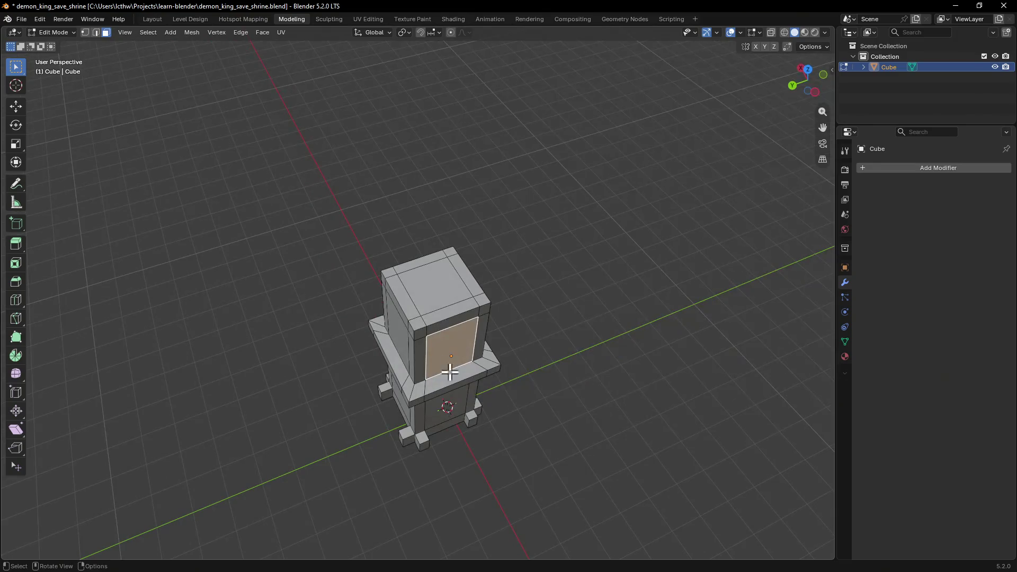
mouse_move(431, 306)
middle_mouse_down()
mouse_move(442, 409)
mouse_move(478, 409)
middle_mouse_up()
left_click(442, 410)
left_click(477, 410)
left_click(463, 309, "shift")
Step: Select the lower and upper front panels, then add the lower and upper side panels
middle_click_drag(463, 288, 610, 325)
left_click(611, 325)
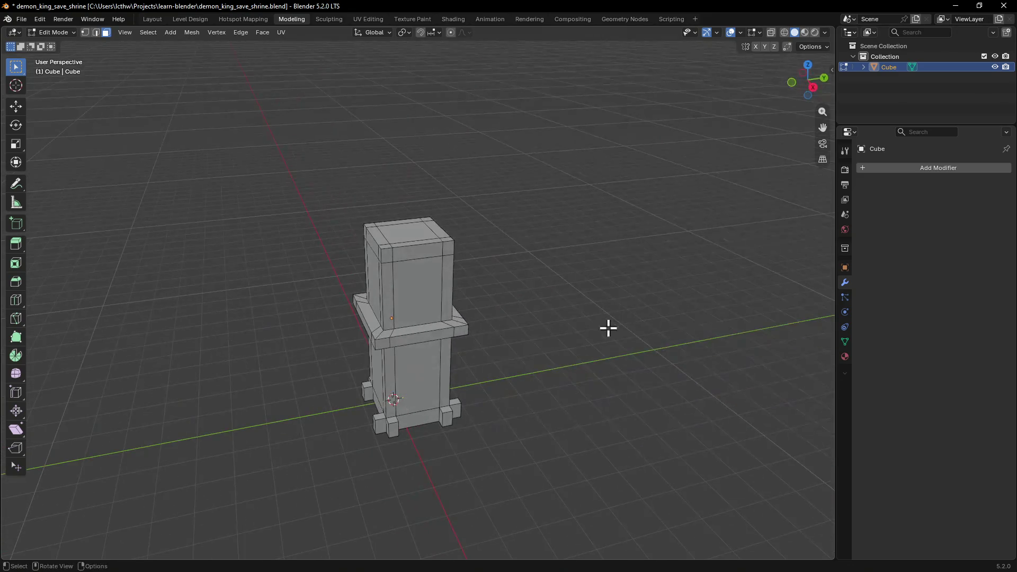
left_click(428, 383)
left_click(425, 311, "shift")
mouse_move(425, 311)
middle_mouse_down()
mouse_move(468, 310)
mouse_move(479, 366)
middle_mouse_up()
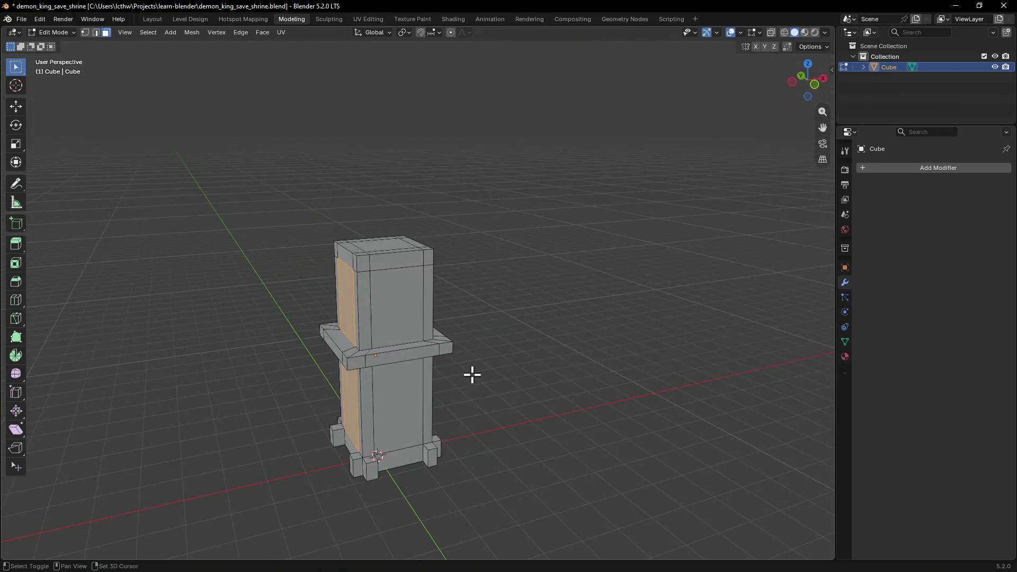
left_click(399, 378, "shift")
left_click(399, 317, "shift")
mouse_move(400, 318)
middle_mouse_down()
mouse_move(296, 319)
mouse_move(331, 313)
mouse_move(335, 327)
mouse_move(311, 403)
mouse_move(379, 256)
middle_mouse_up()
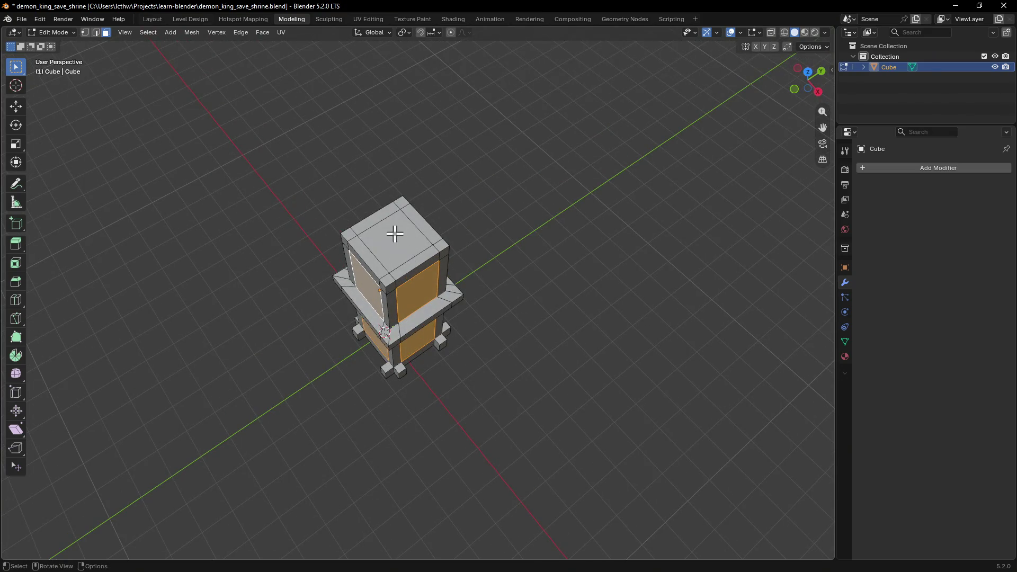
Step: From a front view, select the lower front panel and add the upper front panel
mouse_move(426, 316)
middle_mouse_down()
mouse_move(386, 279)
mouse_move(406, 352)
middle_mouse_up()
left_click(413, 294)
left_click(410, 383)
left_click(405, 317, "shift")
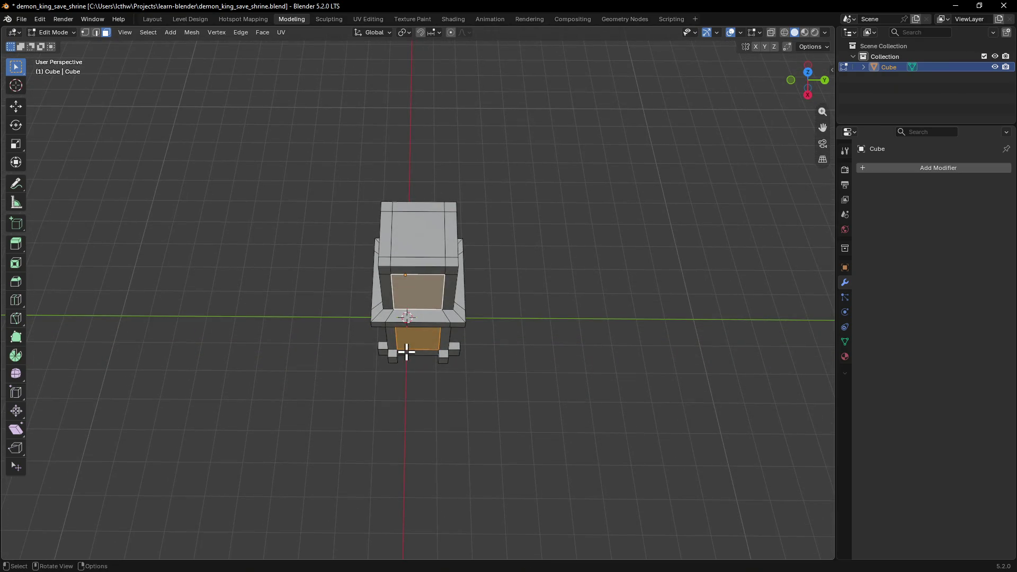
Step: Trial a G X shift of the panels, cancel it, and add the lower front panel to the selection
key("g")
key("x")
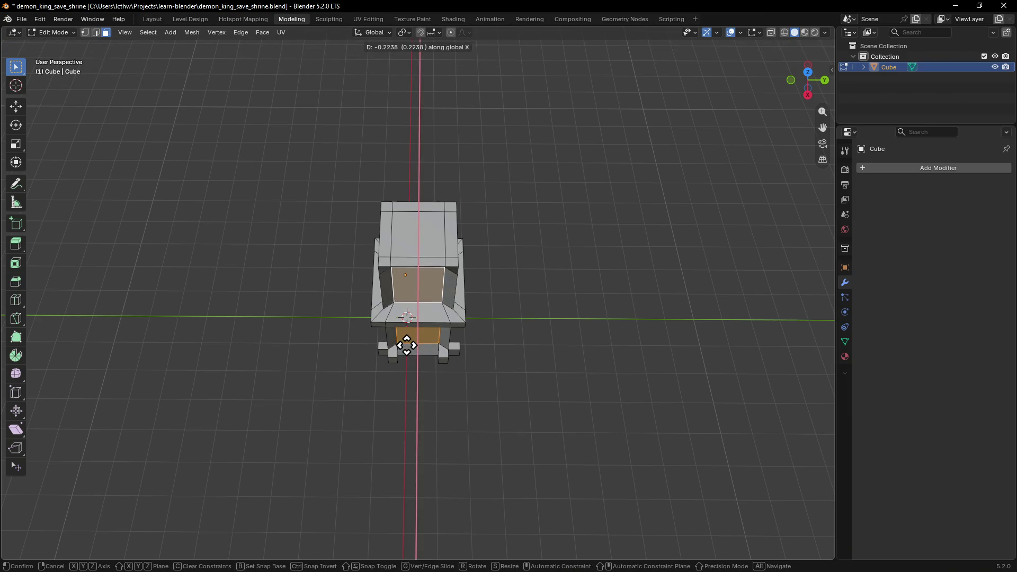
right_click(406, 348)
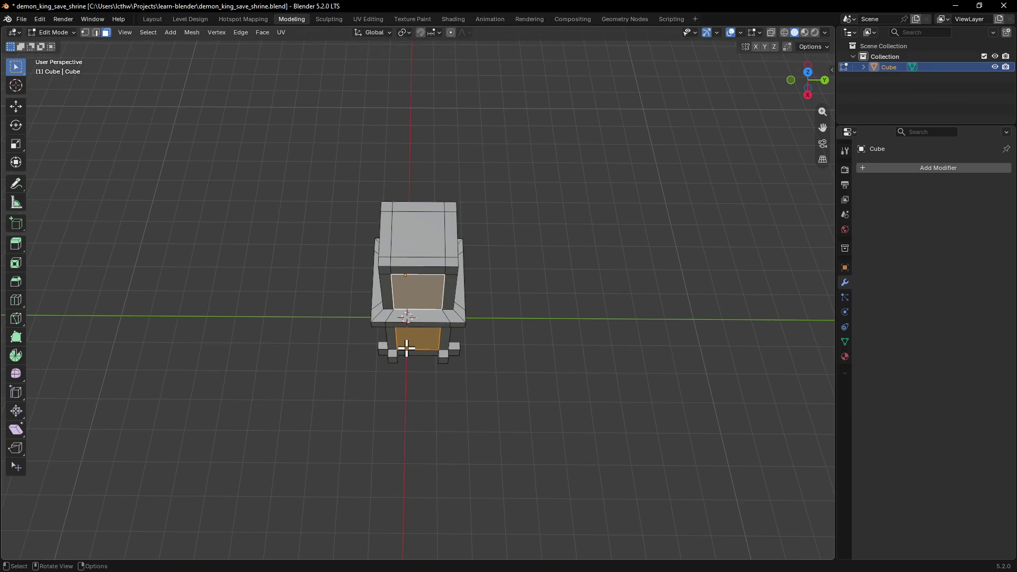
mouse_move(428, 298)
middle_mouse_down()
mouse_move(438, 244)
mouse_move(413, 357)
mouse_move(422, 366)
mouse_move(424, 318)
mouse_move(422, 347)
middle_mouse_up()
left_click(422, 366, "shift")
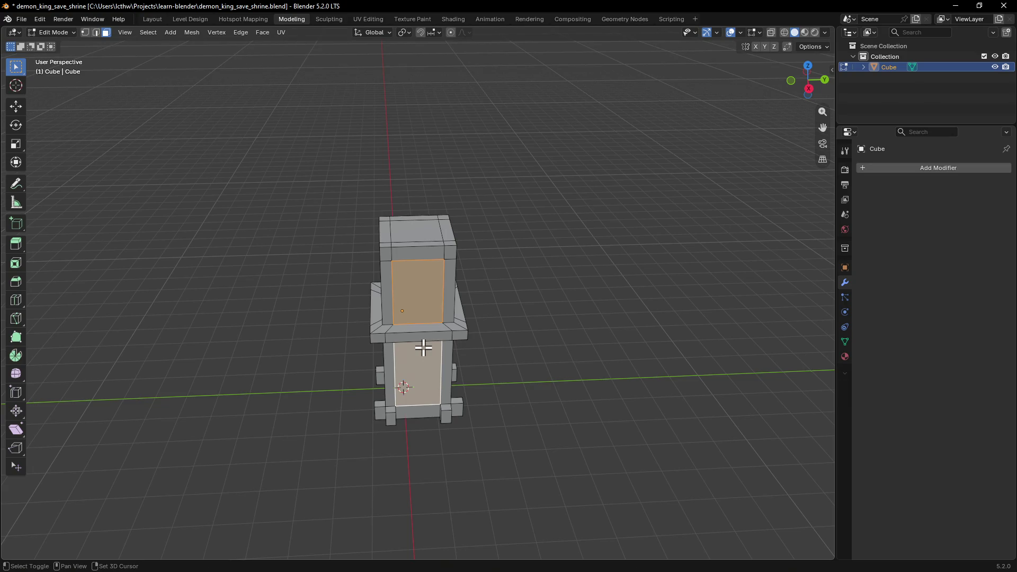
Step: Push the selected panels inward along their normals, then extrude the upper front panel again
key("e")
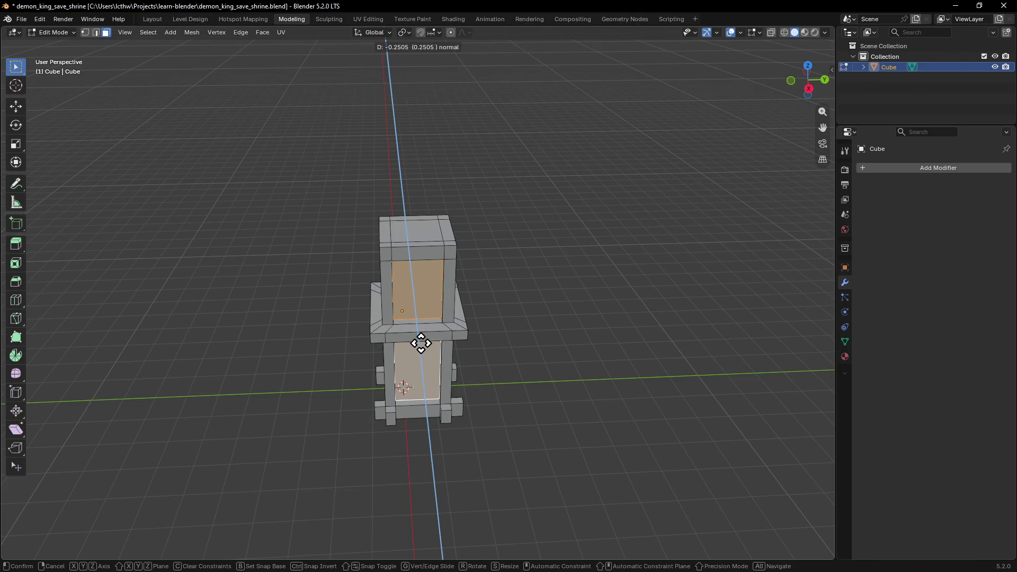
left_click(421, 344)
mouse_move(421, 345)
middle_mouse_down()
mouse_move(503, 314)
mouse_move(418, 306)
mouse_move(443, 301)
middle_mouse_up()
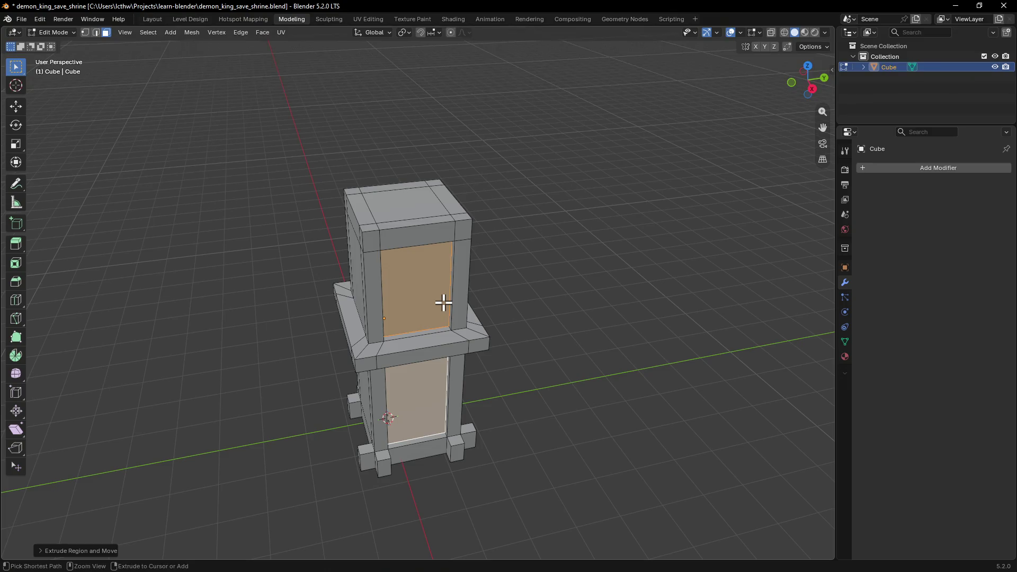
key("e")
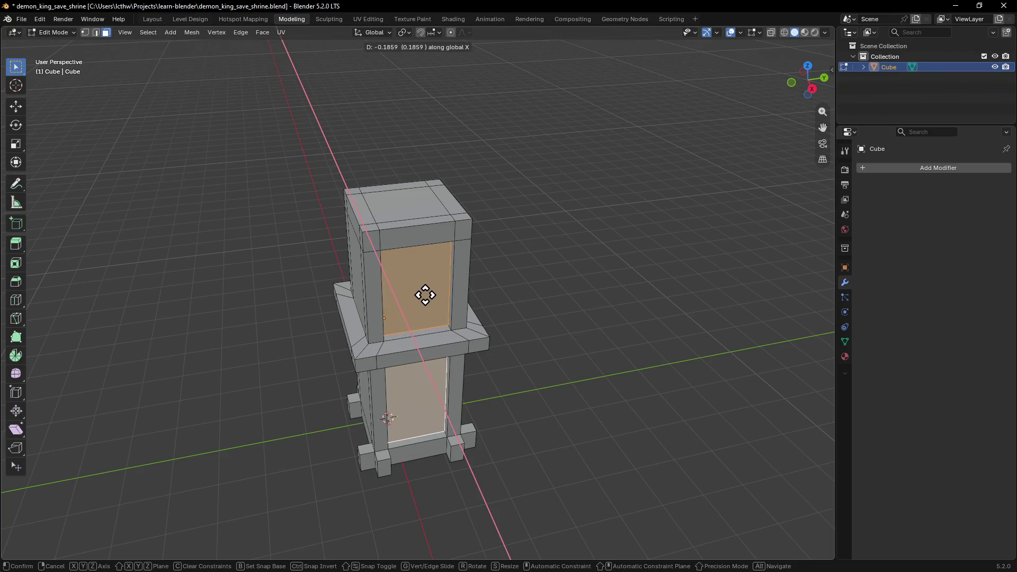
left_click(425, 294)
Step: Undo the panel recesses and restart the extrude on the upper front panel
mouse_move(432, 341)
middle_mouse_down()
mouse_move(493, 336)
mouse_move(438, 335)
middle_mouse_up()
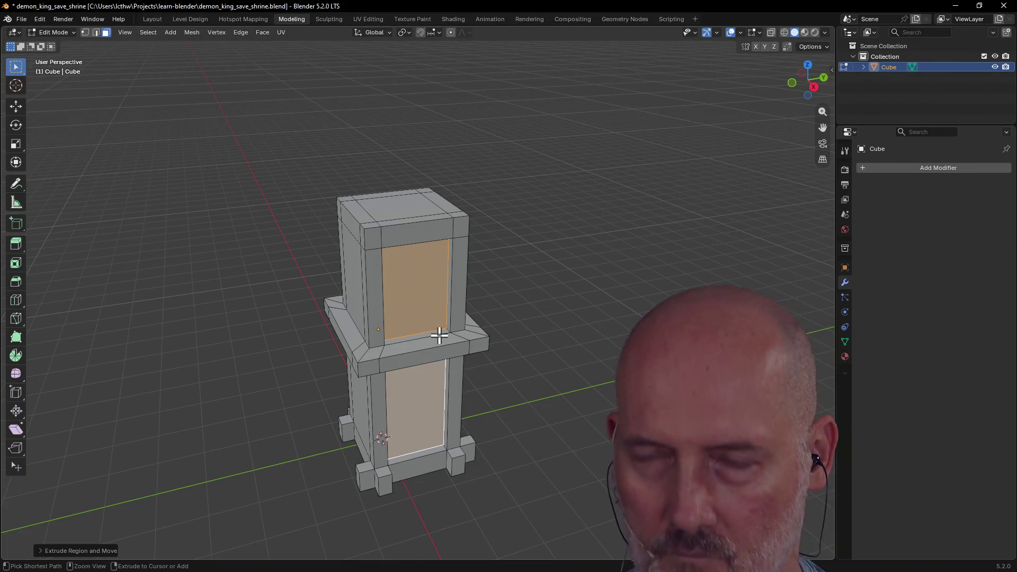
key("ctrl+z")
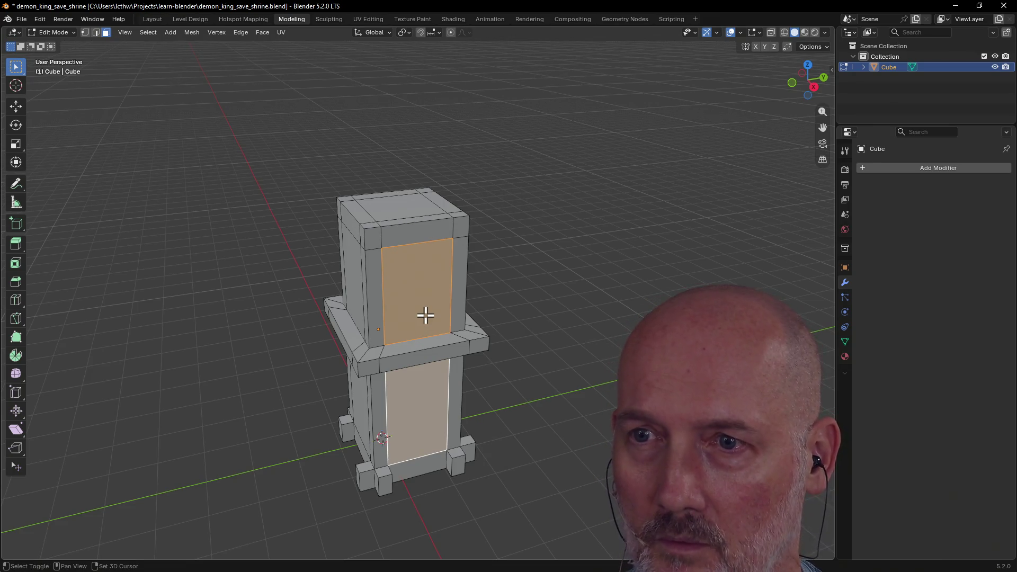
key("e")
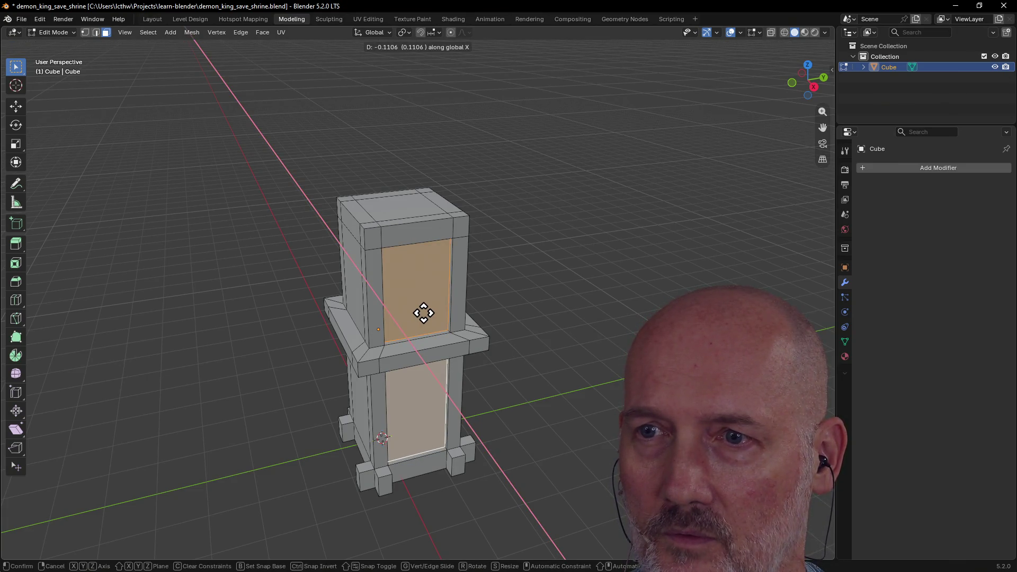
Step: Recess the upper and lower front panels together with a Y-constrained extrude inward
left_click(423, 312)
mouse_move(418, 364)
middle_mouse_down()
mouse_move(461, 370)
mouse_move(424, 348)
middle_mouse_up()
left_click(376, 351)
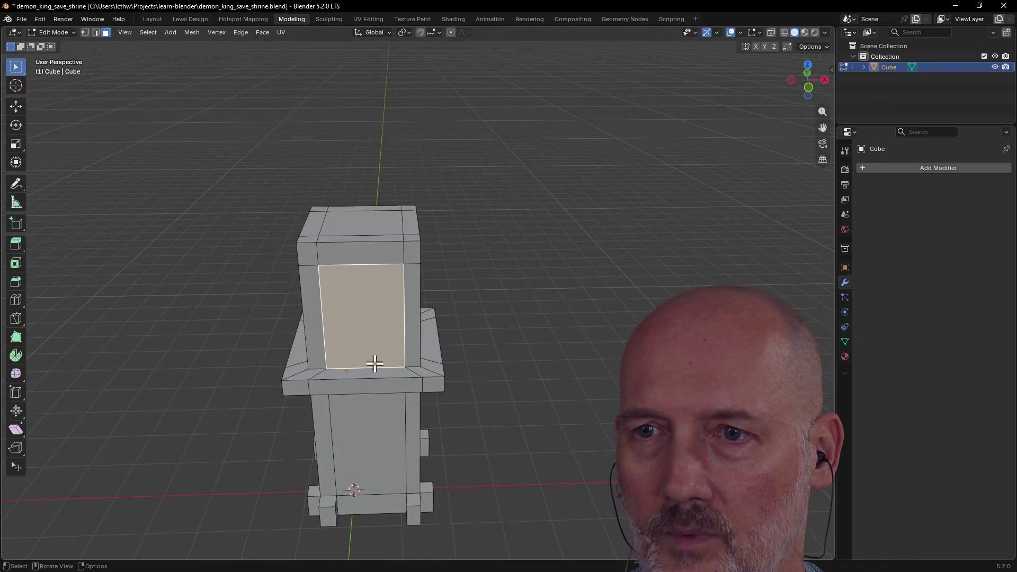
left_click(372, 462, "shift")
key("e")
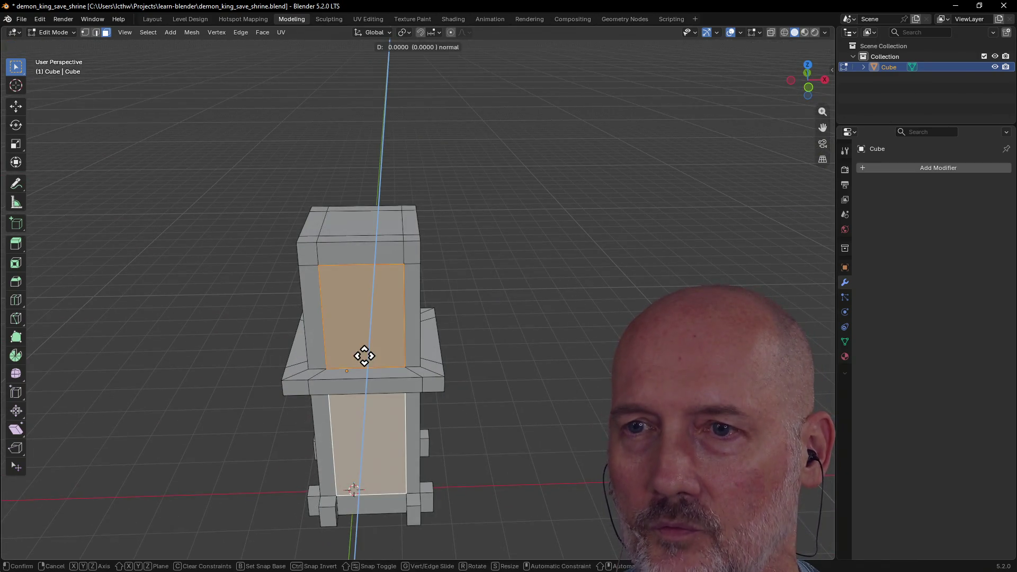
key("y")
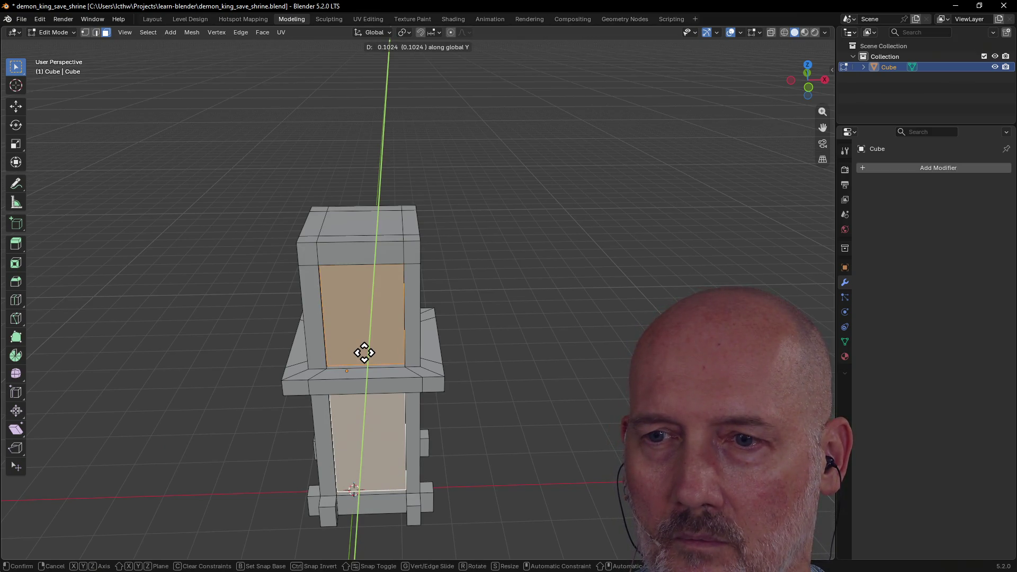
left_click(364, 353)
Step: Recess the upper and lower panels on the first side face the same way
mouse_move(363, 353)
middle_mouse_down()
mouse_move(455, 357)
mouse_move(410, 357)
middle_mouse_up()
left_click(410, 357)
left_click(406, 426, "shift")
mouse_move(406, 426)
middle_mouse_down()
mouse_move(439, 437)
mouse_move(424, 419)
middle_mouse_up()
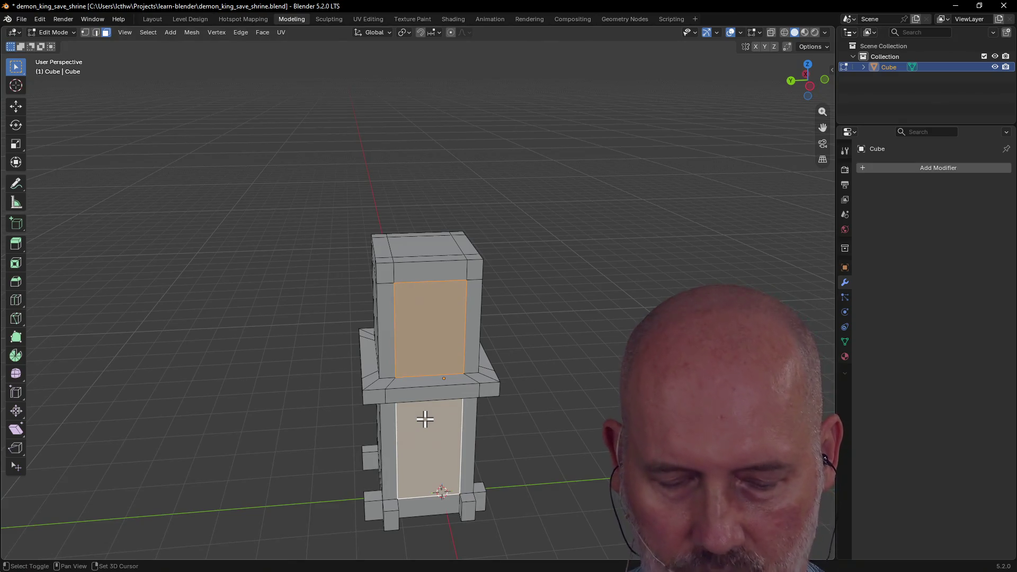
key("e")
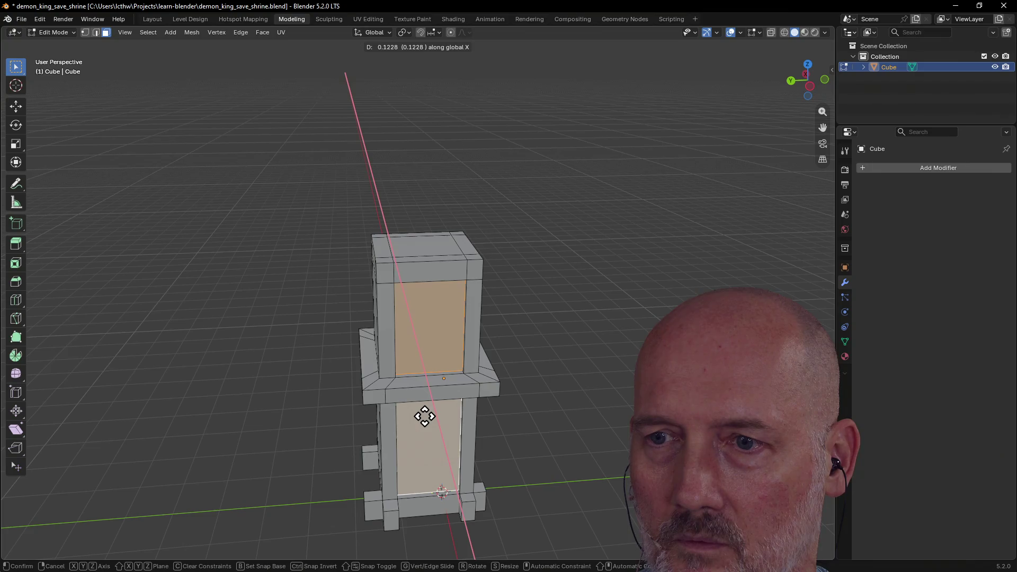
left_click(424, 416)
Step: Recess the panel pair on the next side, then clear the selection
middle_click_drag(443, 418, 513, 405)
middle_click_drag(458, 440, 493, 381)
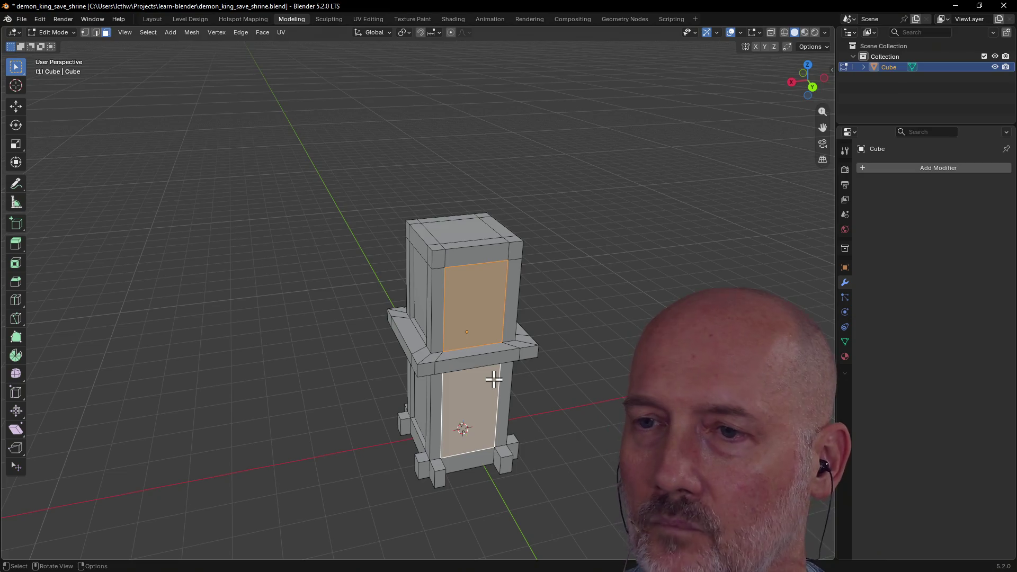
key("e")
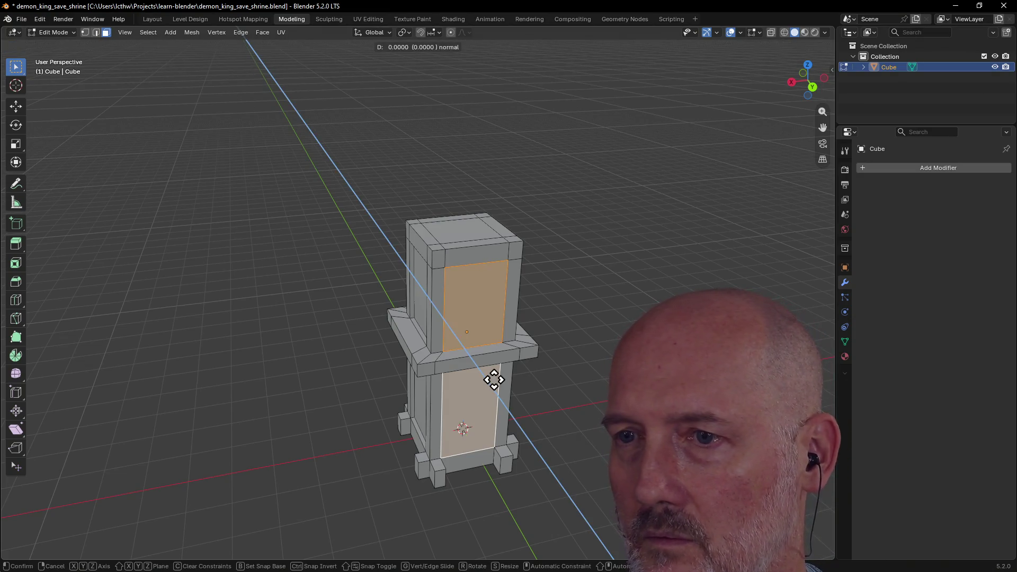
left_click(493, 380)
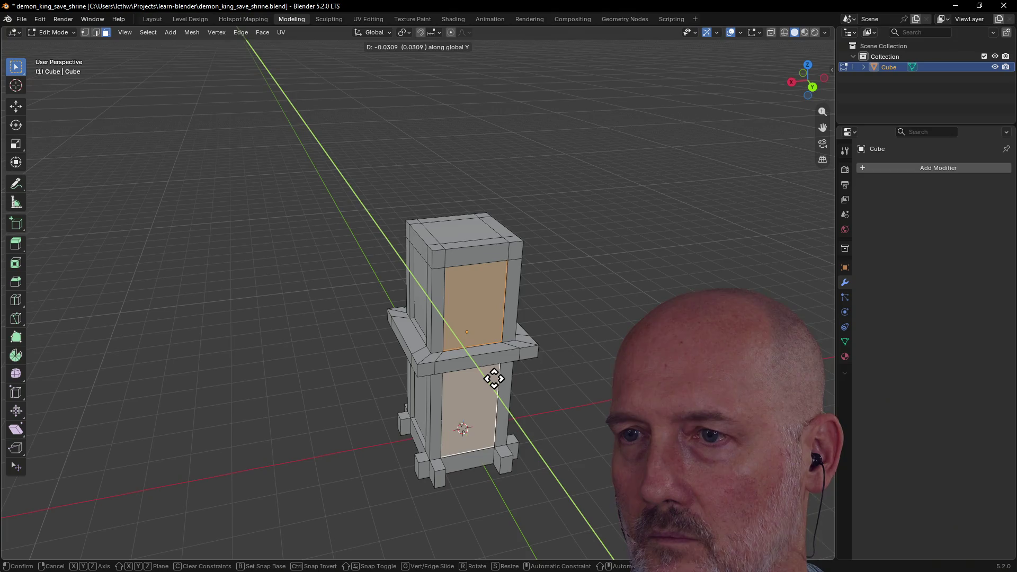
left_click(467, 513)
middle_click_drag(467, 515, 558, 498)
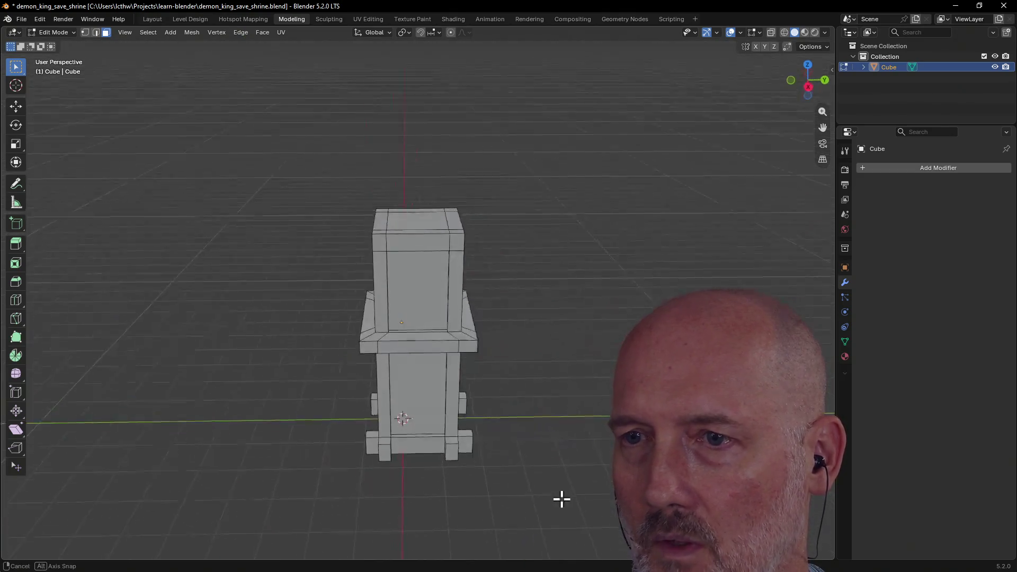
scroll(533, 424, "up", 2)
scroll(424, 432, "up", 3)
mouse_move(425, 431)
middle_mouse_down()
mouse_move(470, 436)
mouse_move(408, 431)
mouse_move(452, 411)
mouse_move(363, 435)
mouse_move(475, 411)
mouse_move(514, 424)
mouse_move(325, 431)
middle_mouse_up()
scroll(315, 369, "up", 2)
middle_click_drag(315, 369, 277, 386)
scroll(357, 368, "up", 2)
scroll(393, 359, "down", 3)
mouse_move(392, 359)
middle_mouse_down()
mouse_move(462, 374)
mouse_move(358, 386)
mouse_move(347, 452)
mouse_move(374, 465)
mouse_move(299, 459)
mouse_move(363, 415)
mouse_move(386, 341)
middle_mouse_up()
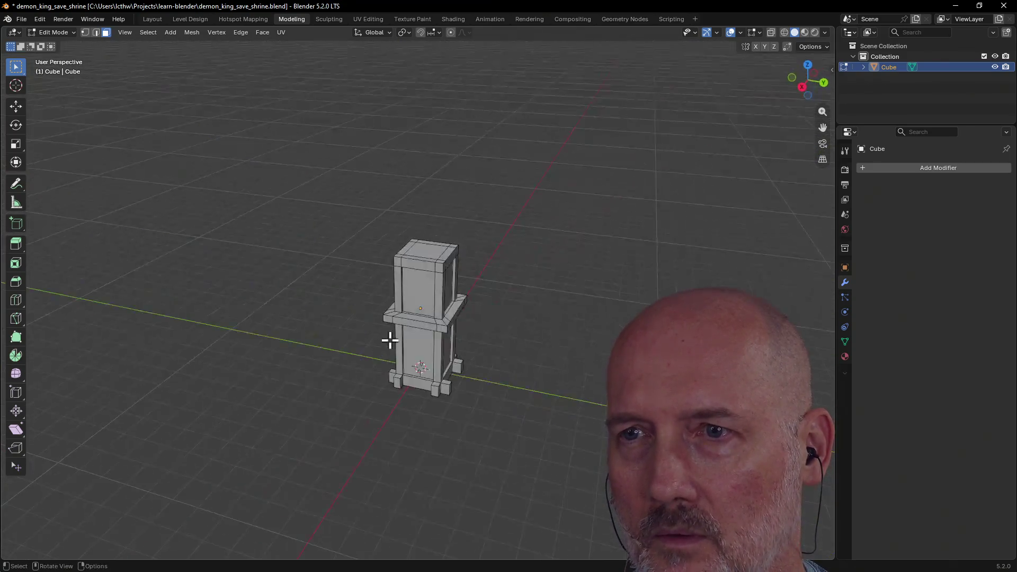
scroll(424, 329, "up", 2)
scroll(449, 325, "up", 2)
middle_click_drag(459, 244, 453, 235)
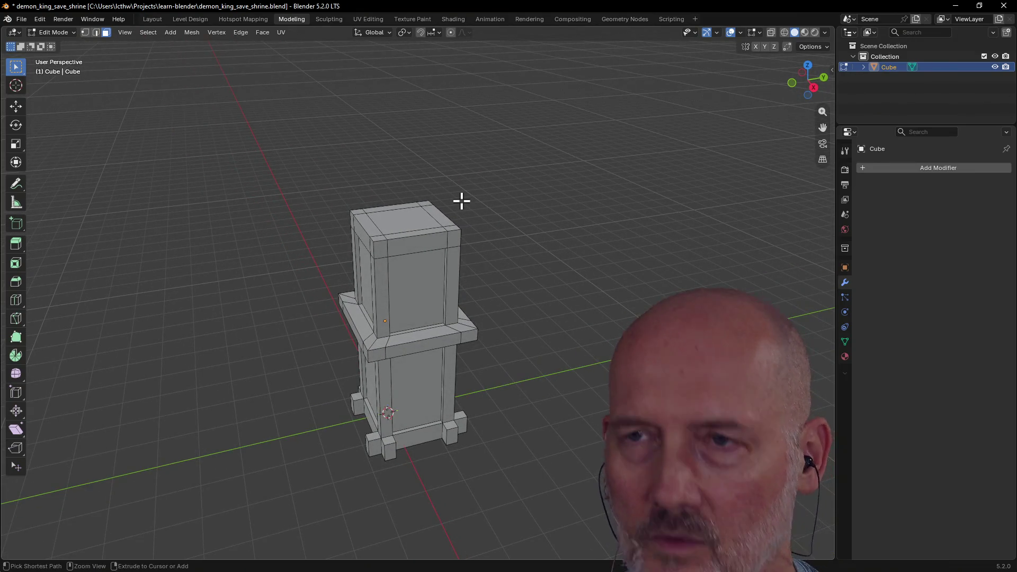
key("ctrl")
left_click_drag(423, 108, 326, 240)
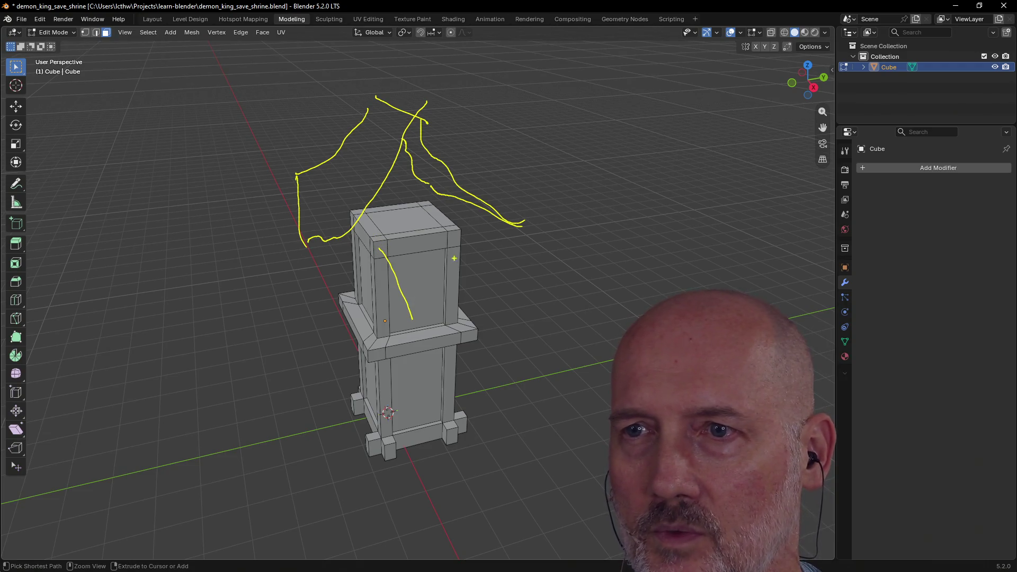
left_click_drag(469, 272, 475, 284)
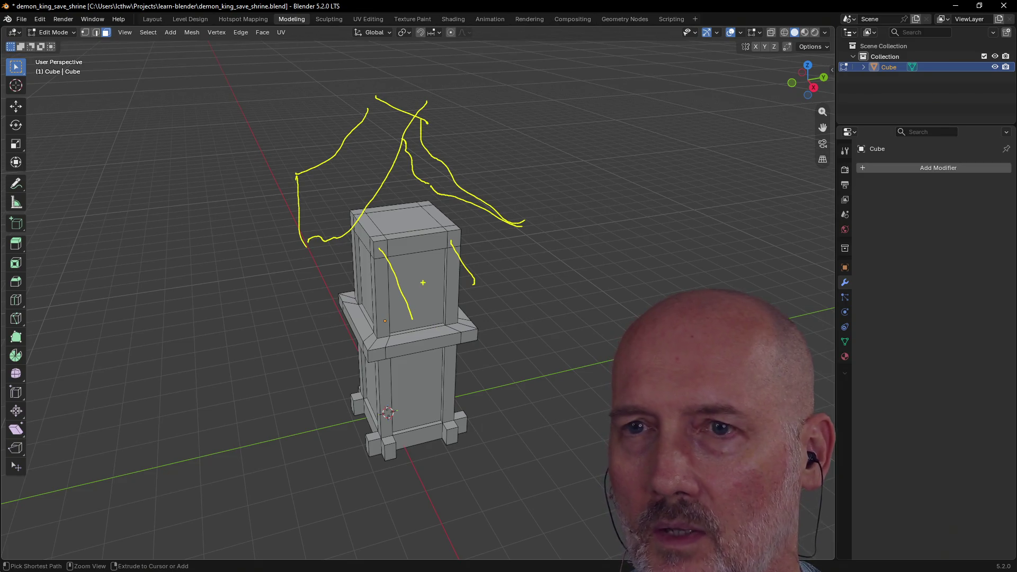
key("ctrl+z")
key("ctrl+z")
key("ctrl+z")
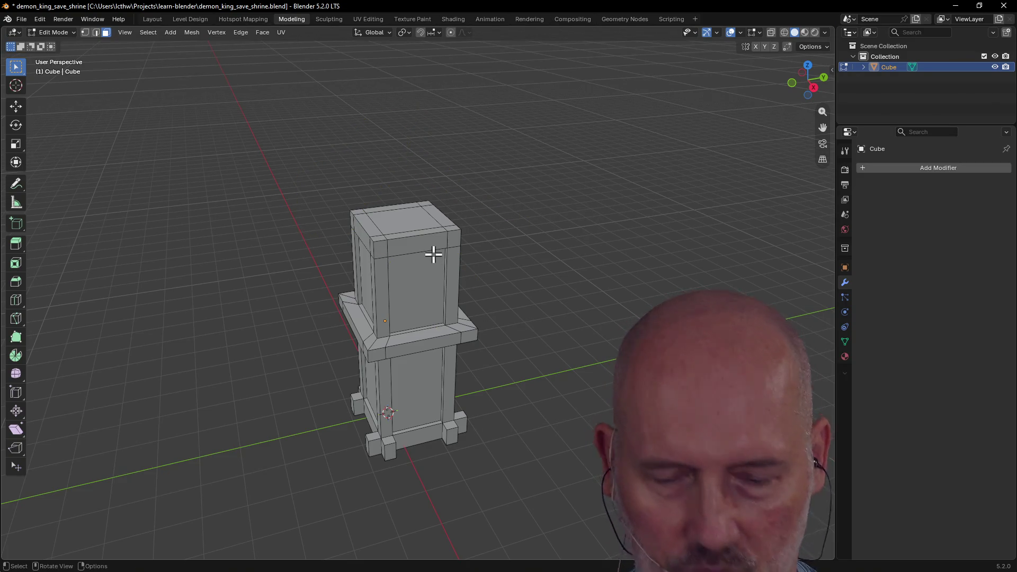
key("grave")
left_click(391, 220)
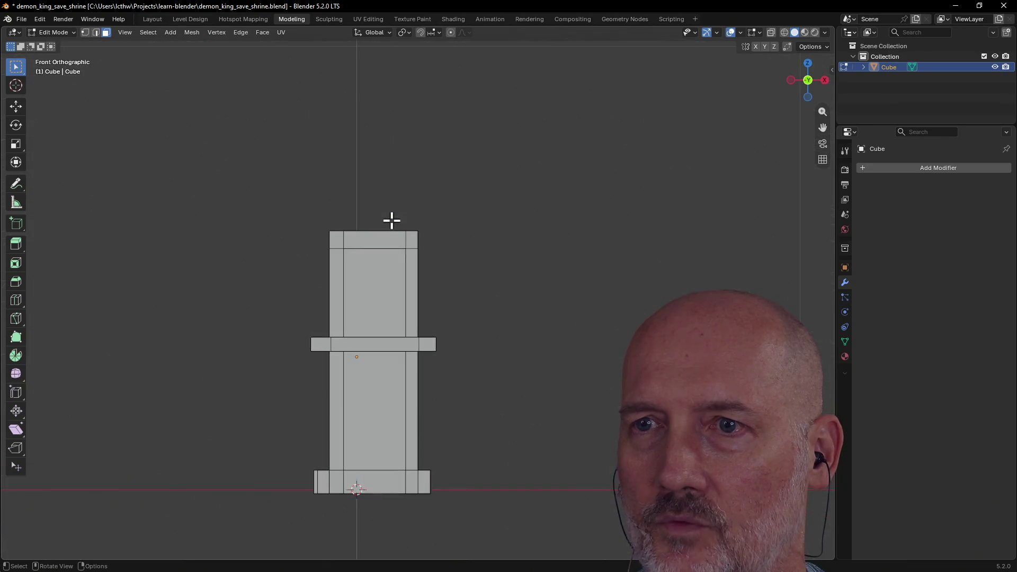
mouse_move(389, 243)
middle_mouse_down()
mouse_move(390, 302)
mouse_move(378, 313)
middle_mouse_up()
scroll(370, 182, "down", 2)
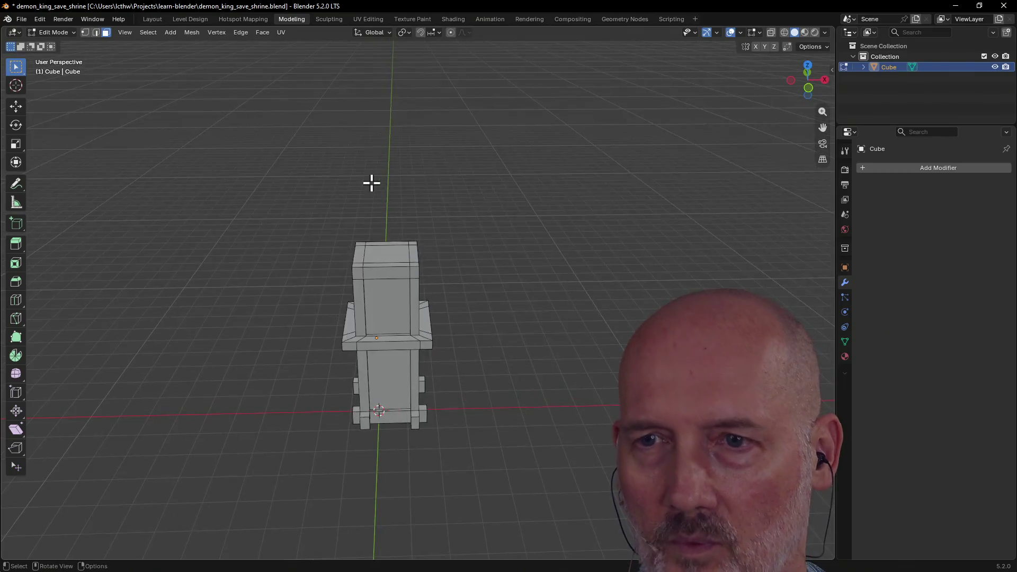
scroll(371, 182, "down", 2)
scroll(398, 267, "up", 2)
mouse_move(397, 268)
middle_mouse_down()
mouse_move(420, 245)
mouse_move(386, 254)
mouse_move(424, 236)
mouse_move(291, 252)
mouse_move(288, 264)
middle_mouse_up()
scroll(386, 253, "up", 2)
key("grave")
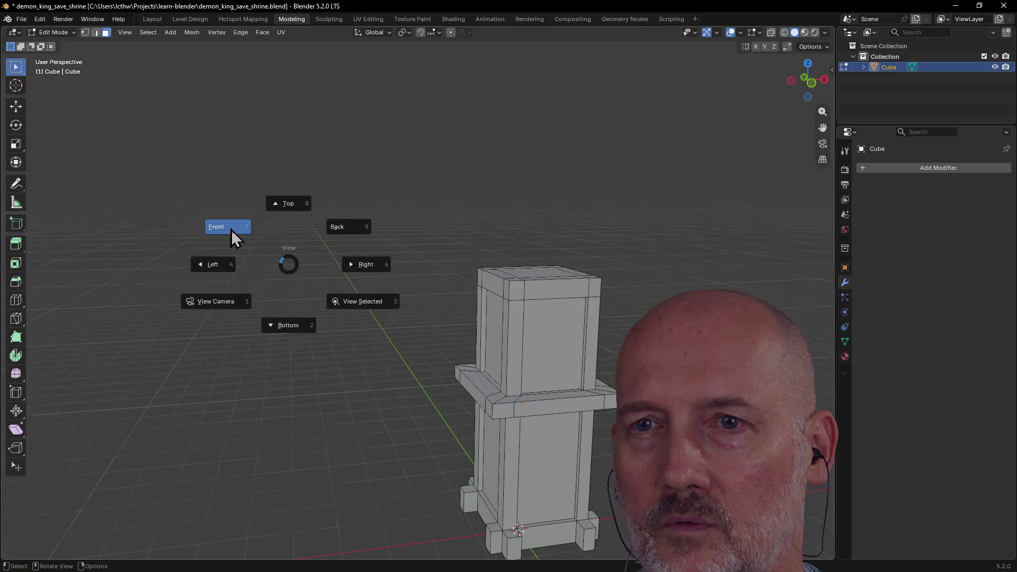
left_click(231, 230)
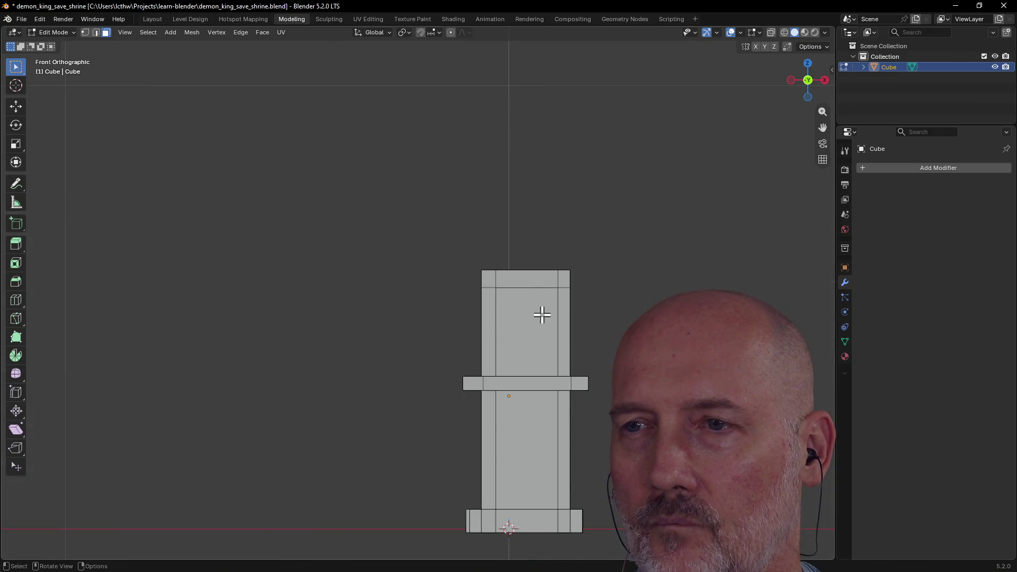
key("ctrl")
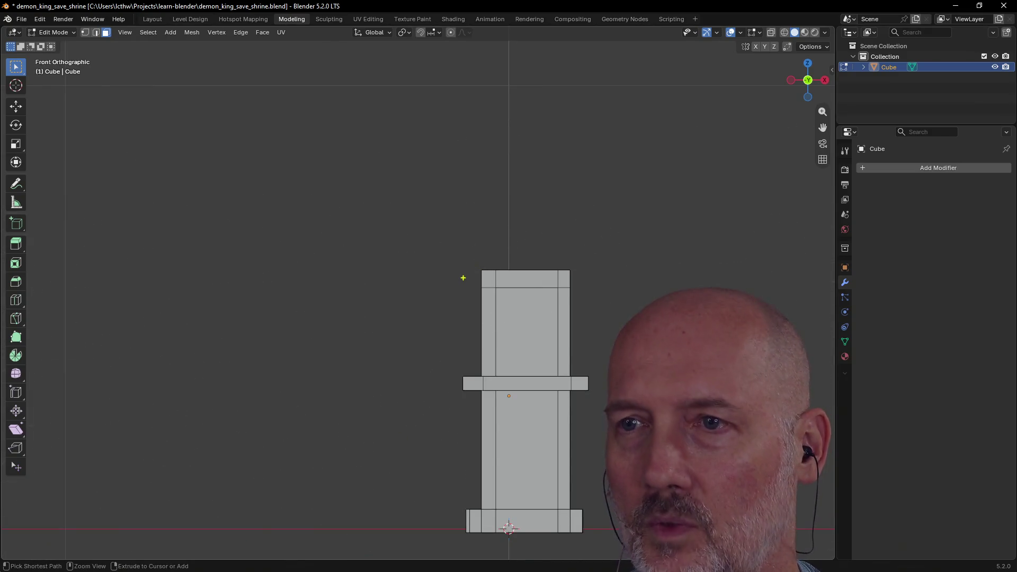
left_click_drag(514, 227, 528, 189)
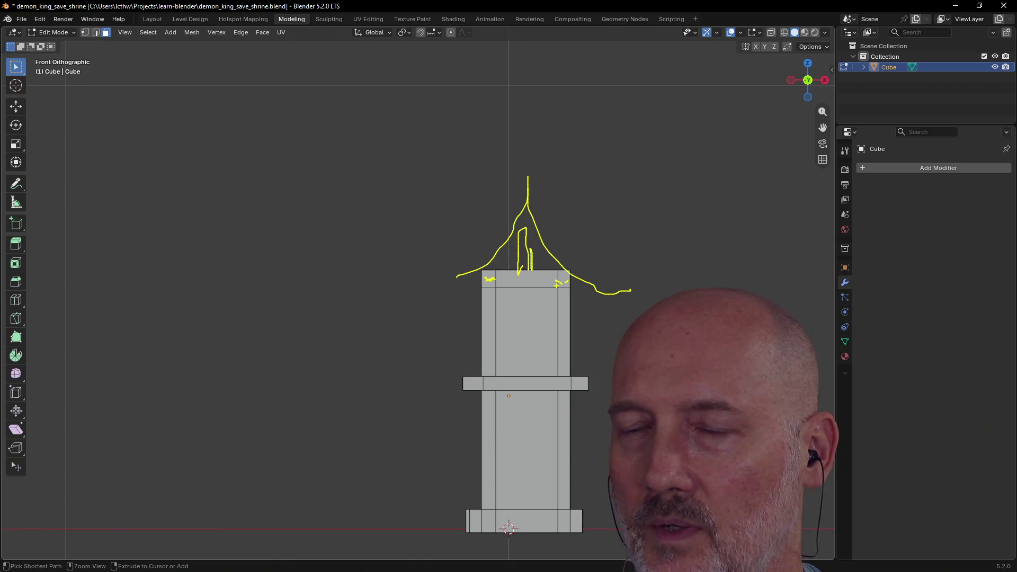
key("Escape")
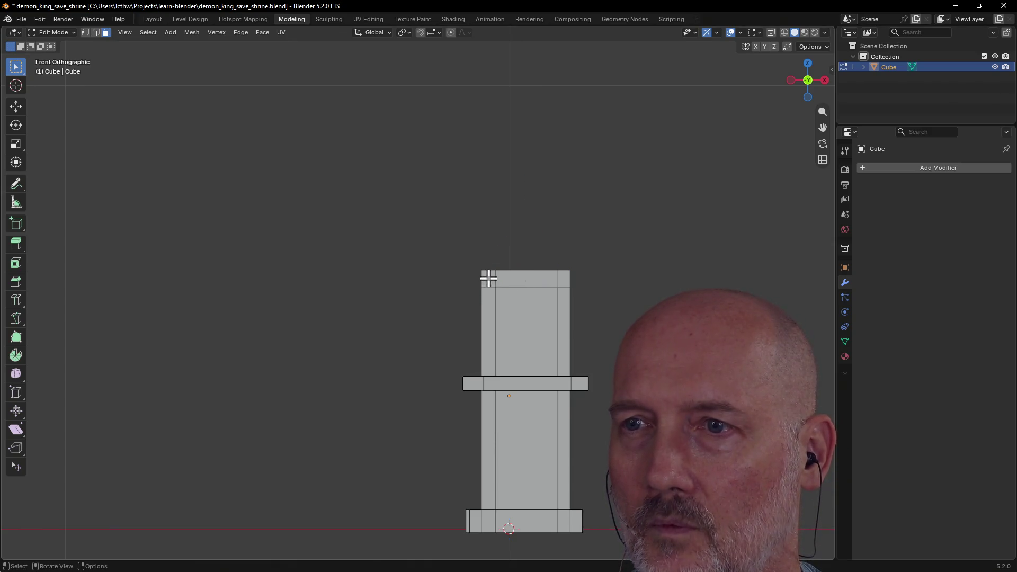
mouse_move(487, 277)
middle_mouse_down()
mouse_move(488, 318)
mouse_move(465, 313)
middle_mouse_up()
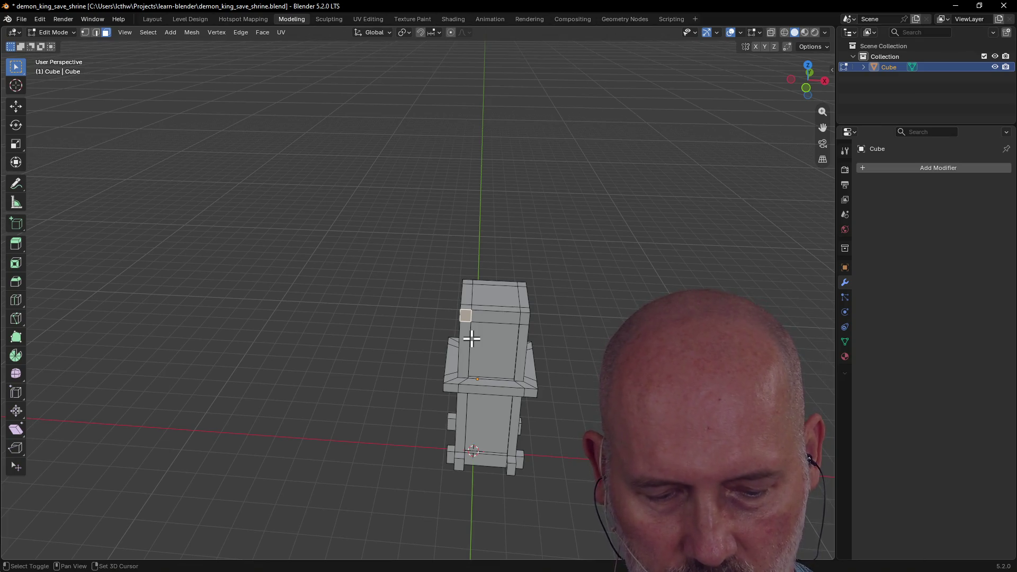
Step: Confirm the corner post height along Z and check the pillar from top view
key("g")
key("z")
key("z")
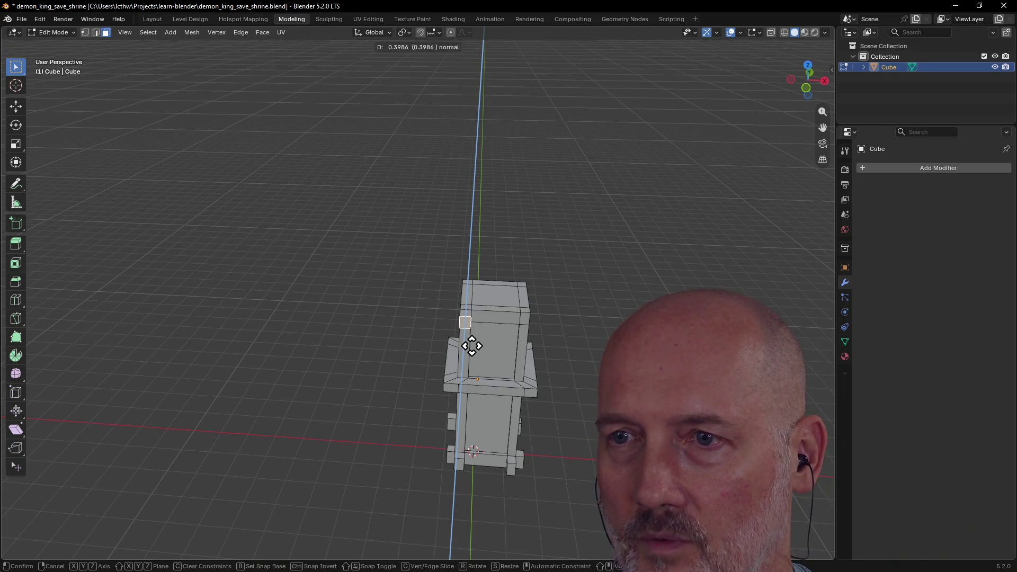
left_click(471, 345)
key("grave")
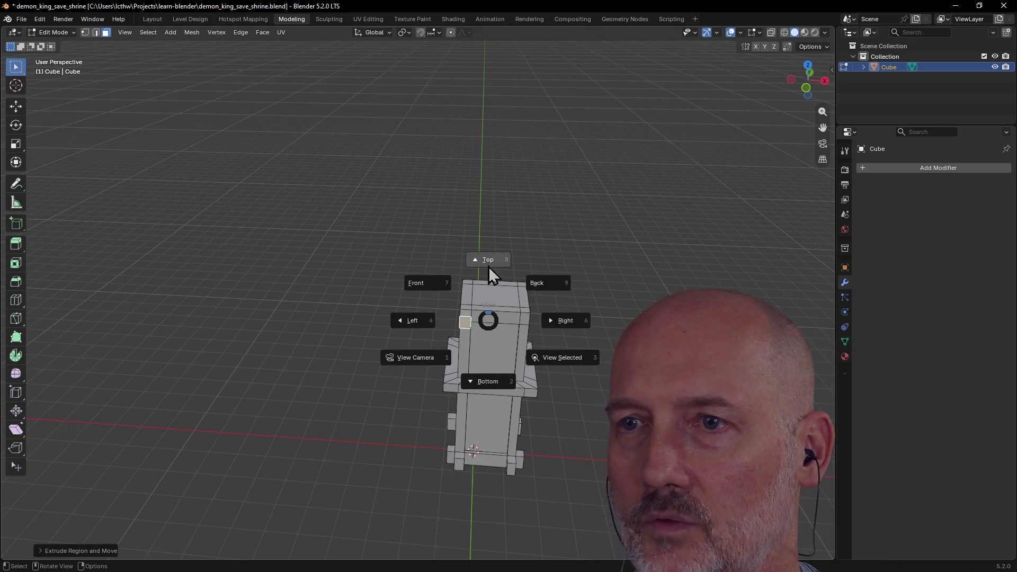
left_click(489, 267)
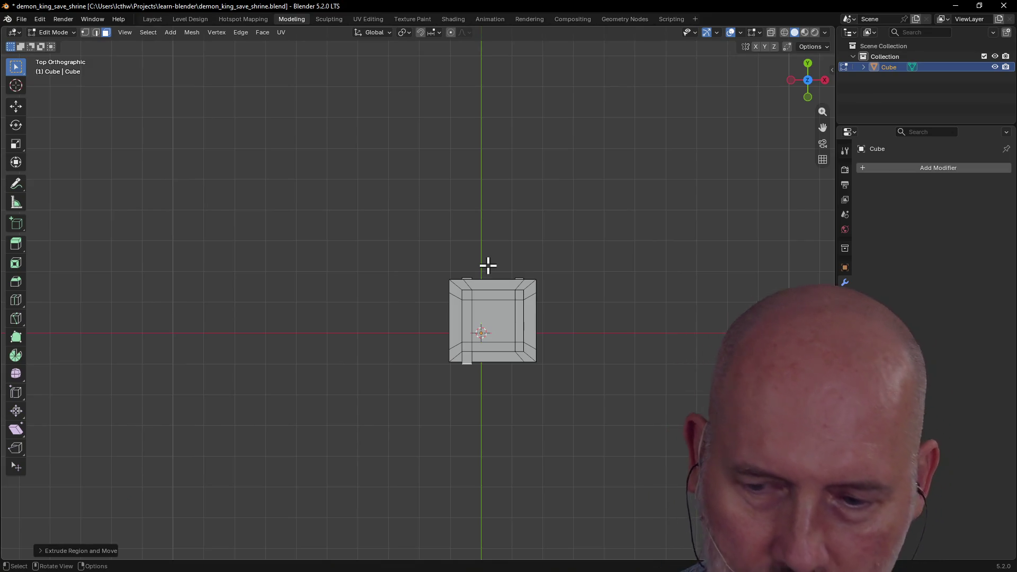
scroll(487, 343, "up", 1)
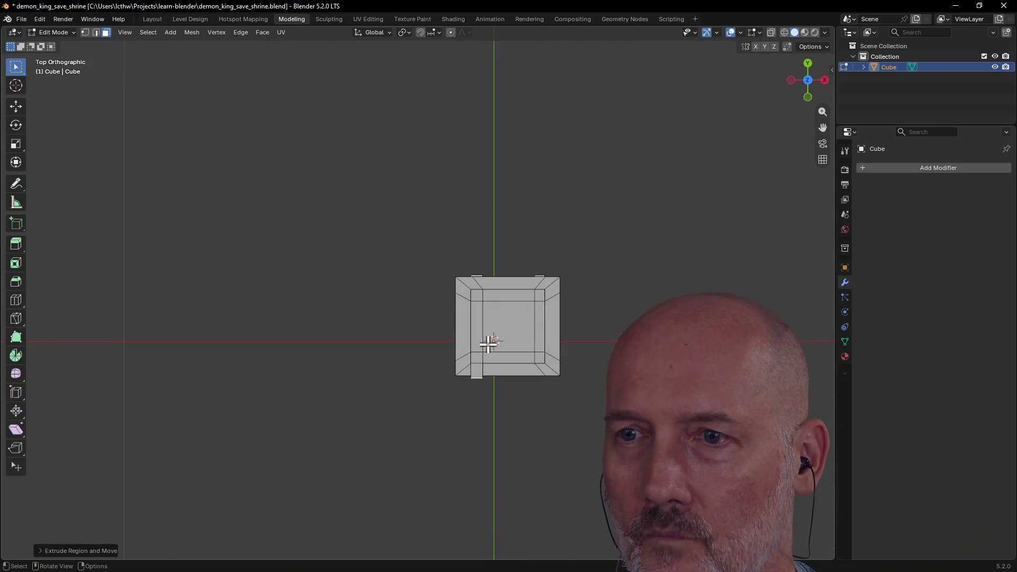
scroll(488, 341, "down", 3)
mouse_move(488, 344)
middle_mouse_down()
mouse_move(446, 300)
mouse_move(476, 356)
middle_mouse_up()
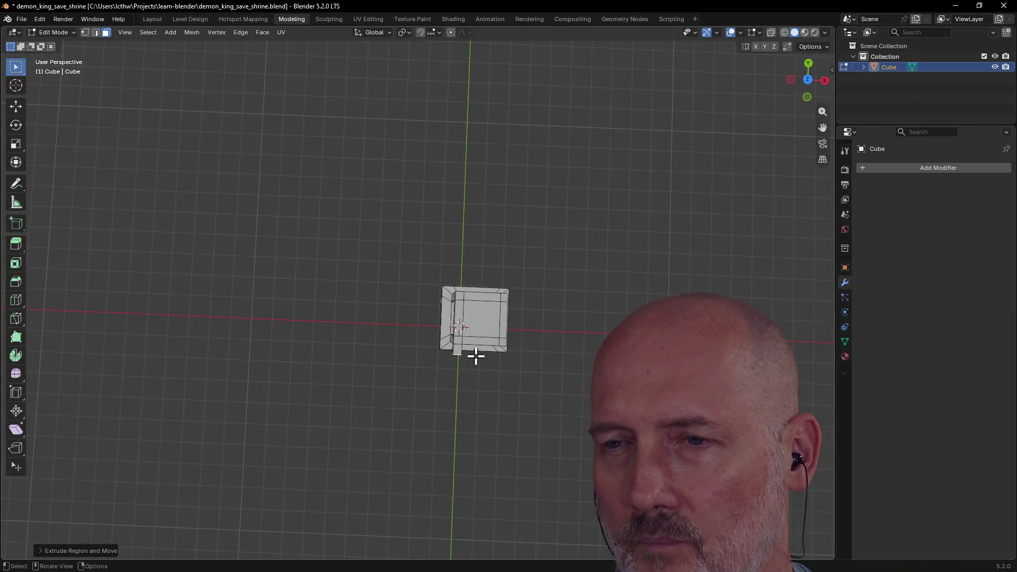
Step: From top view, slide the selected edges about 0.31 along Y to mark a square corner face
key("grave")
left_click(479, 300)
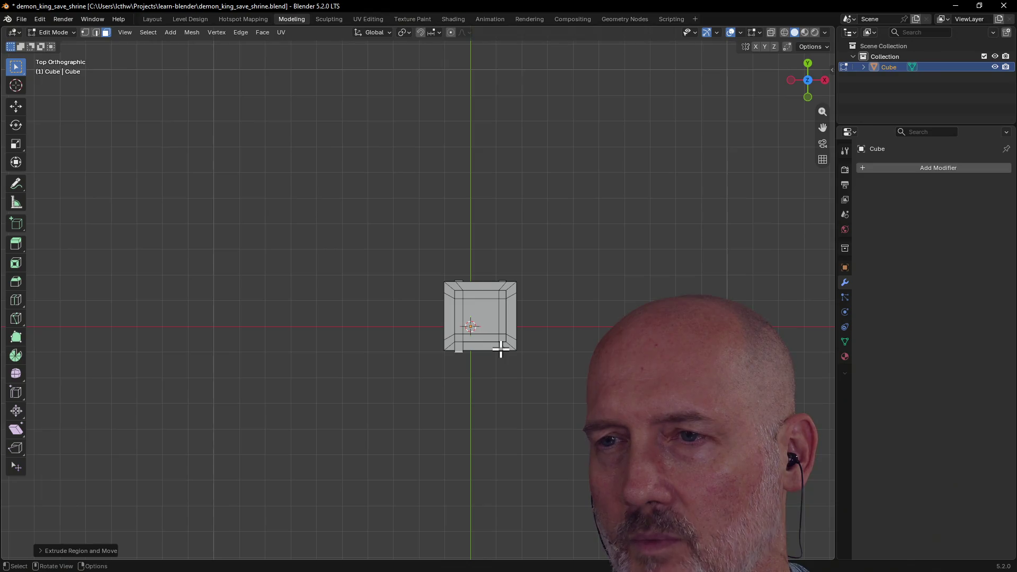
middle_click_drag(501, 350, 501, 326)
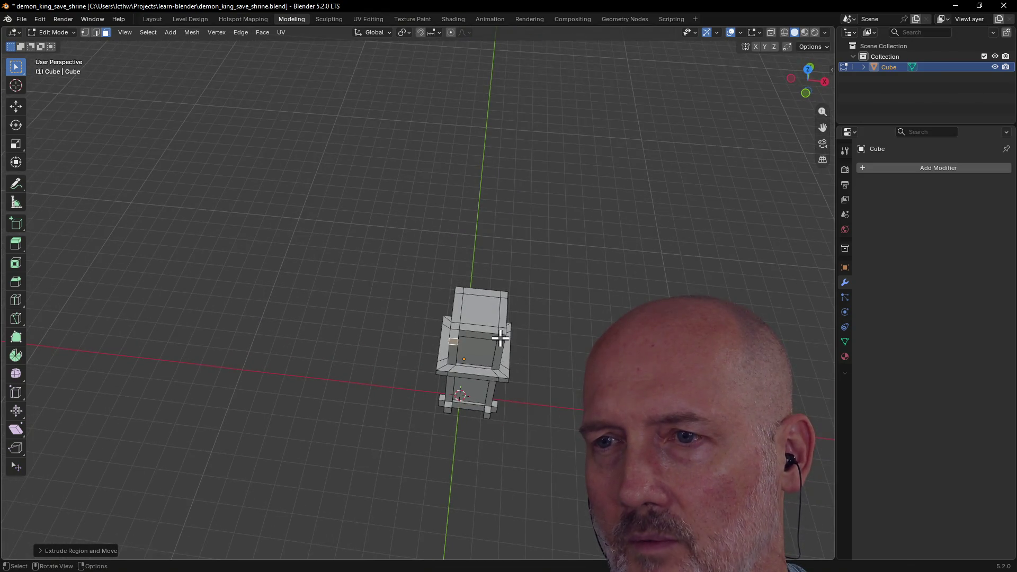
key("grave")
left_click(502, 279)
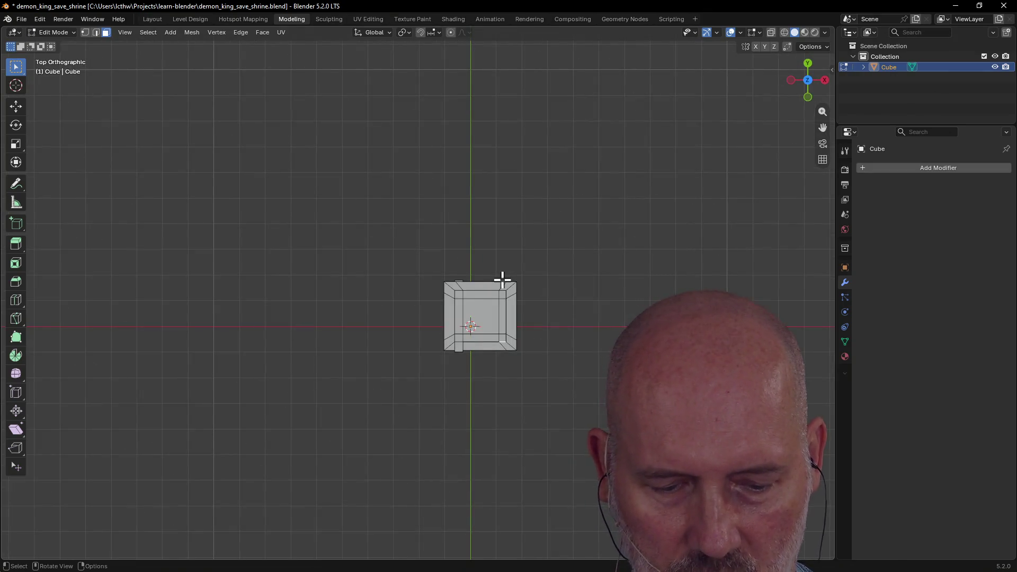
key("shift")
key("e")
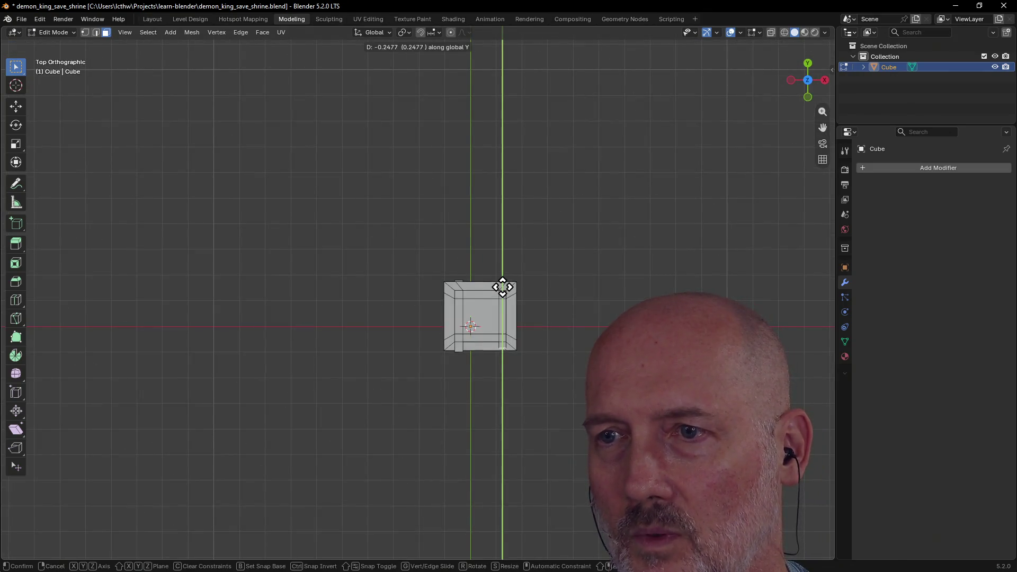
left_click(505, 289)
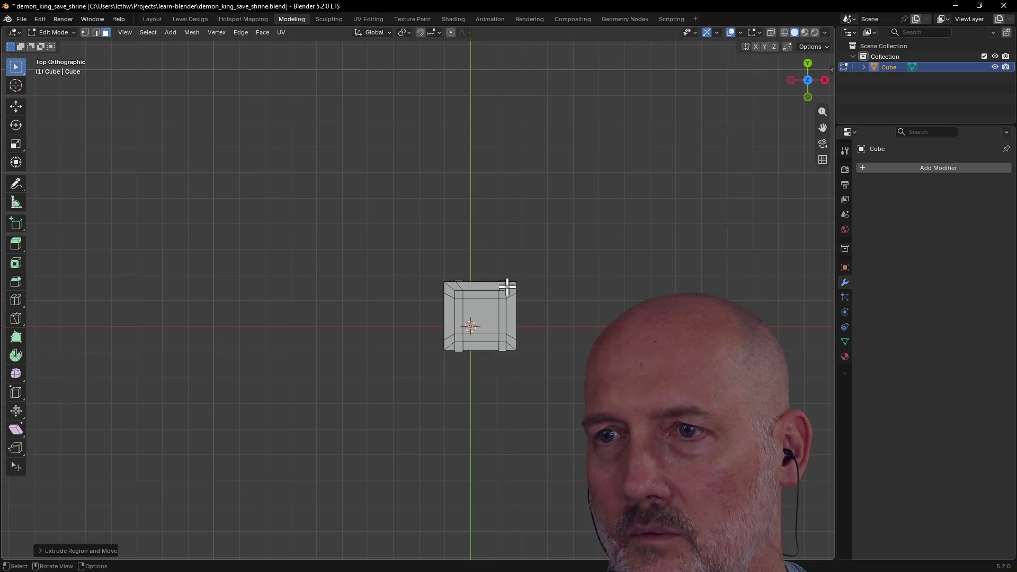
mouse_move(528, 248)
middle_mouse_down()
mouse_move(307, 175)
mouse_move(332, 291)
middle_mouse_up()
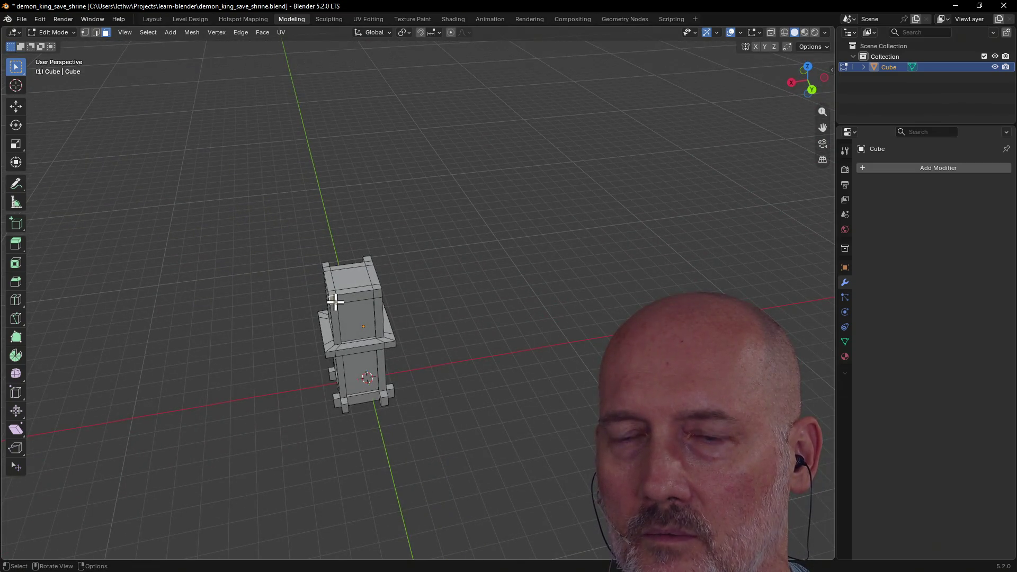
Step: Try a further Y move on the edge from top view, then cancel it and keep the original
key("grave")
left_click(327, 244)
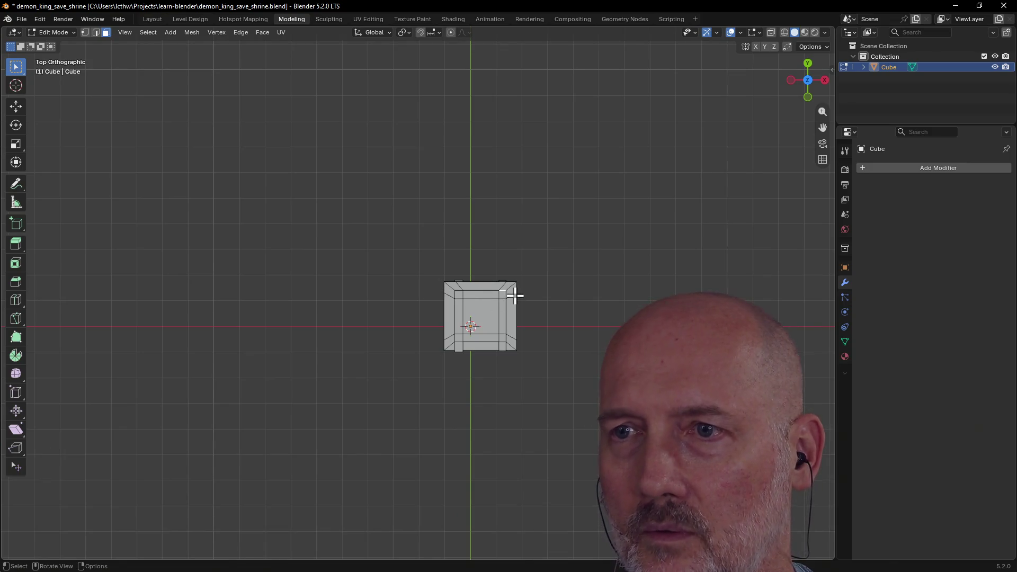
key("g")
key("y")
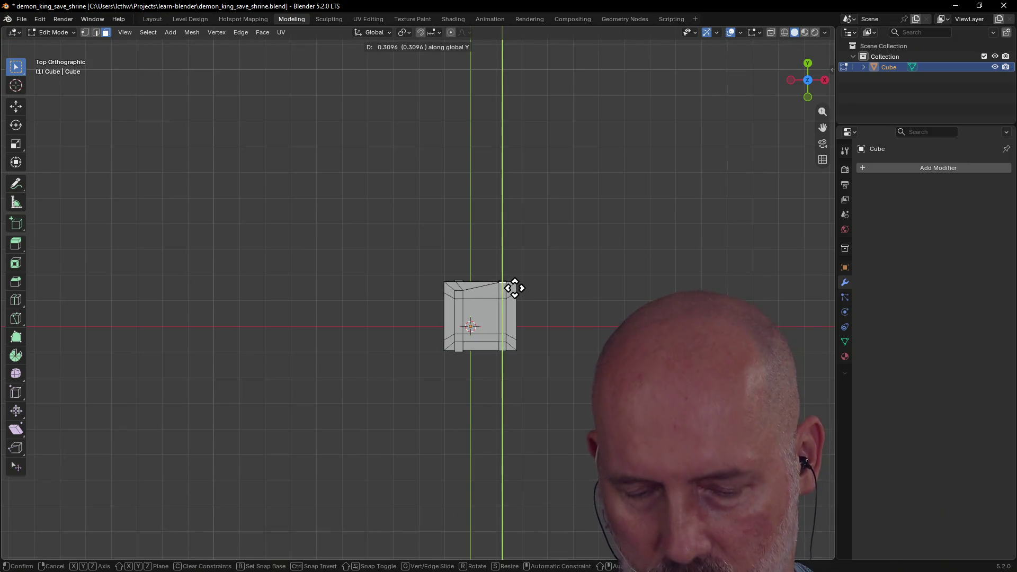
right_click(514, 288)
mouse_move(515, 288)
middle_mouse_down()
mouse_move(298, 181)
mouse_move(322, 175)
mouse_move(292, 188)
middle_mouse_up()
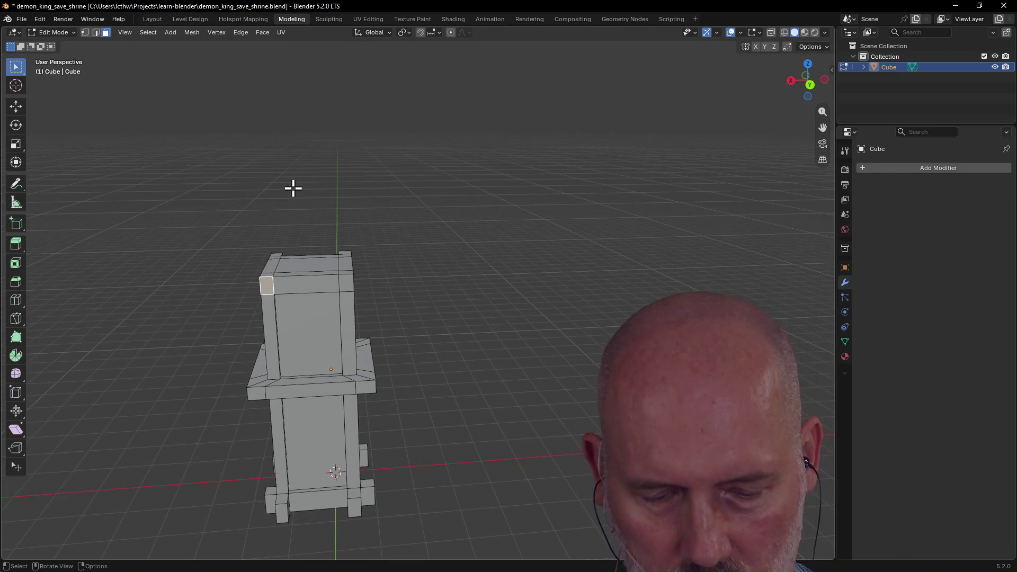
Step: Cancel a stray Z move, then extrude the first corner face outward into a post from top view
key("g")
key("z")
key("z")
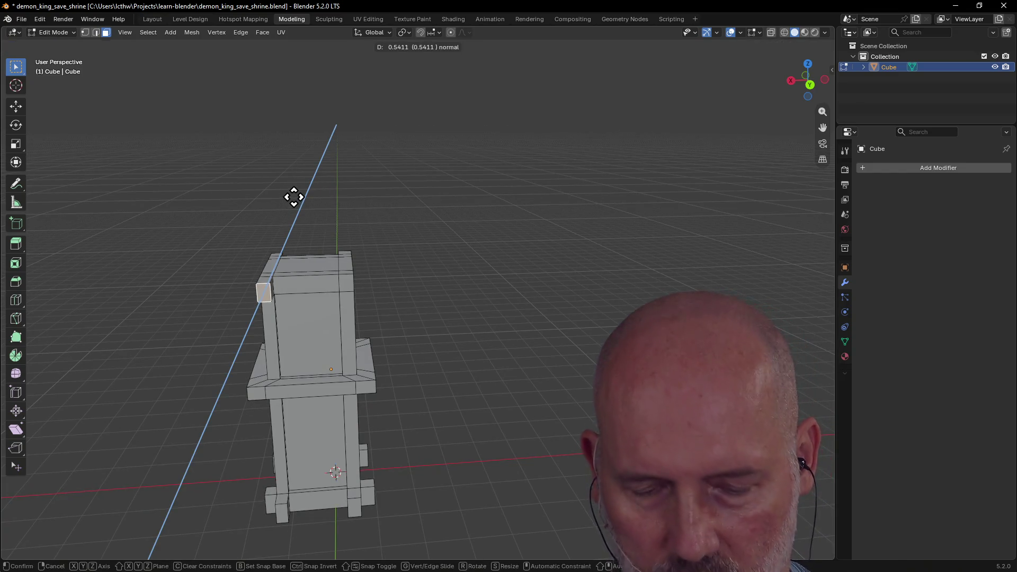
key("Escape")
key("grave")
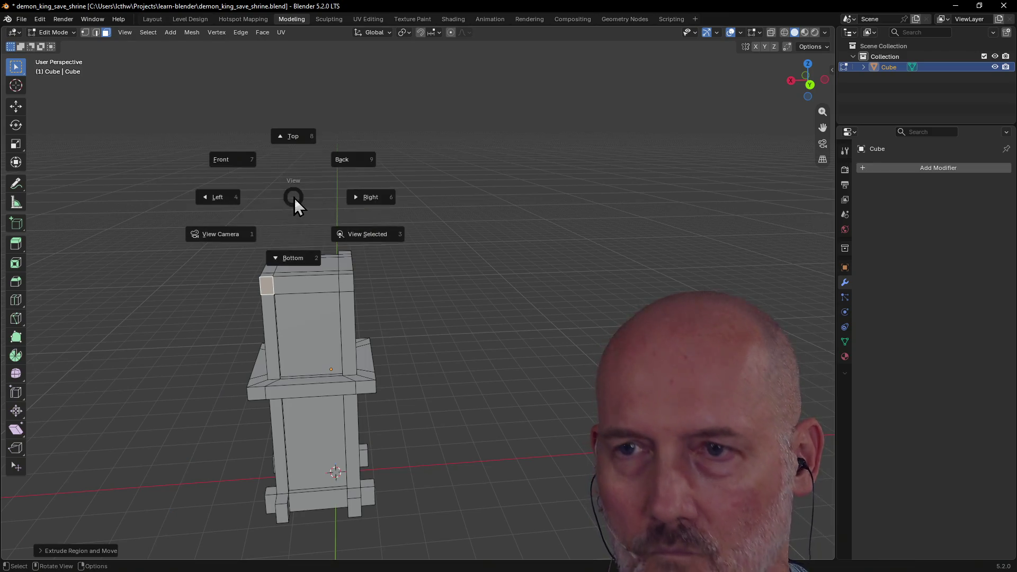
left_click(295, 137)
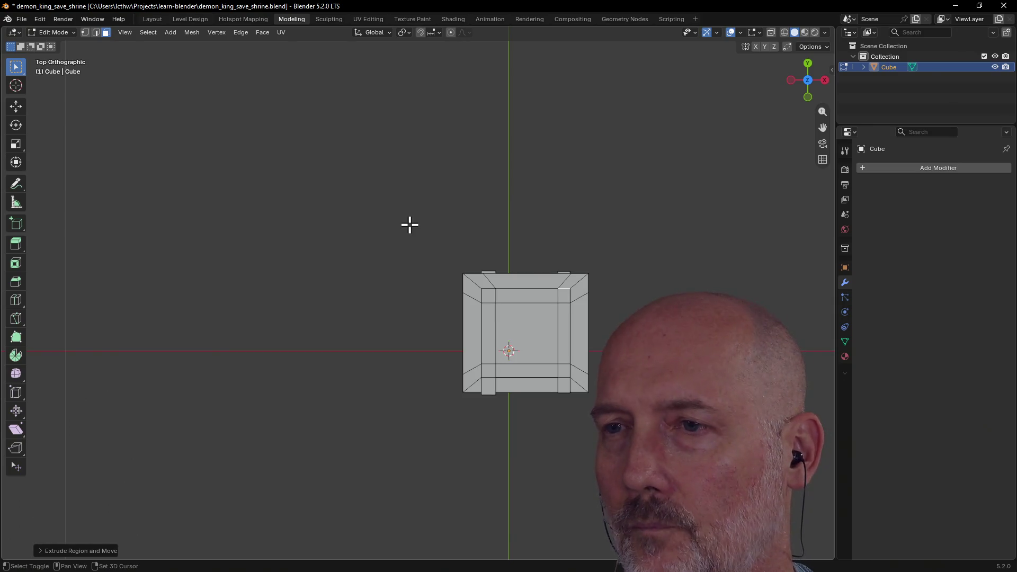
key("e")
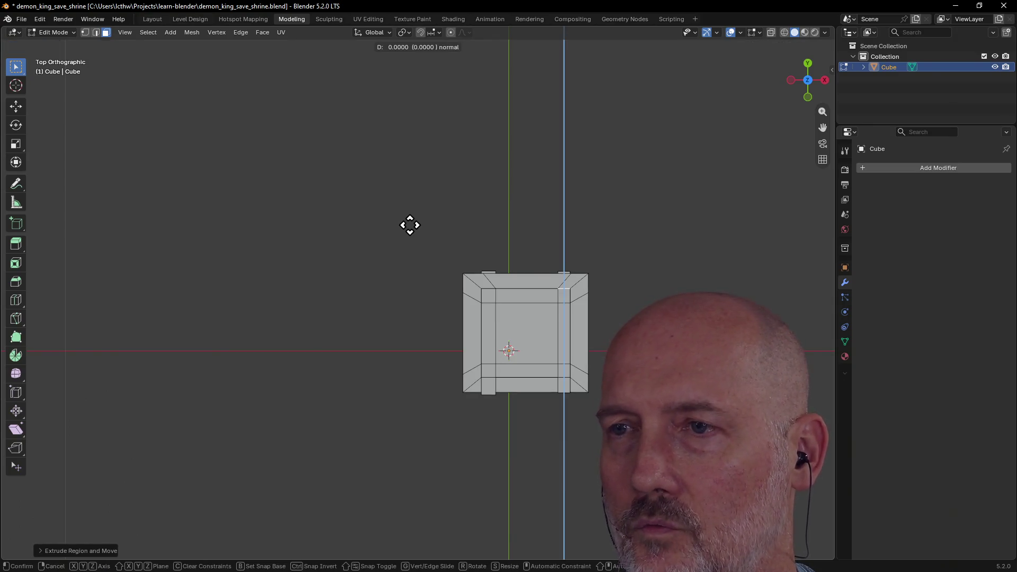
left_click(409, 209)
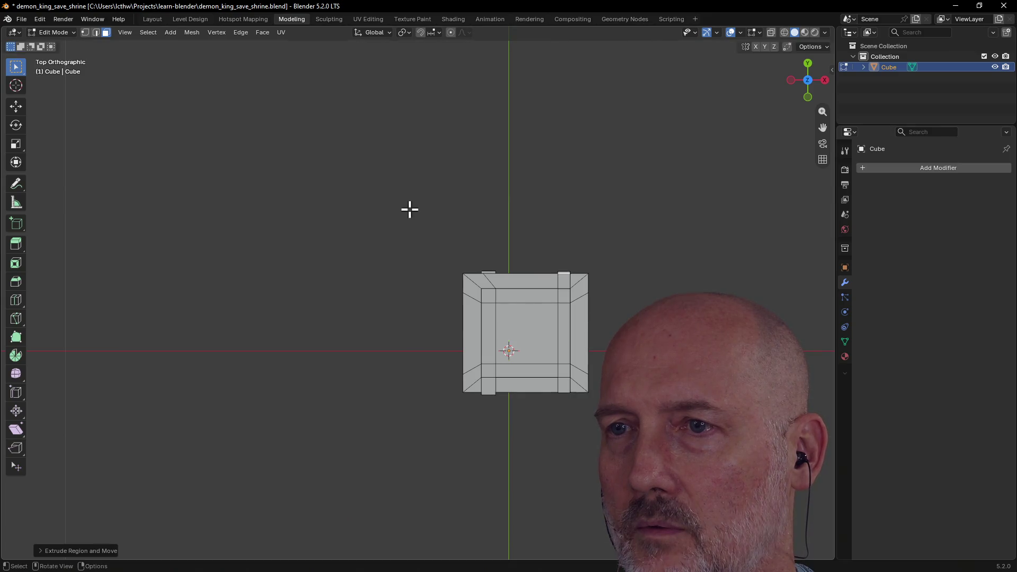
mouse_move(454, 304)
middle_mouse_down()
mouse_move(466, 291)
mouse_move(329, 238)
mouse_move(350, 313)
middle_mouse_up()
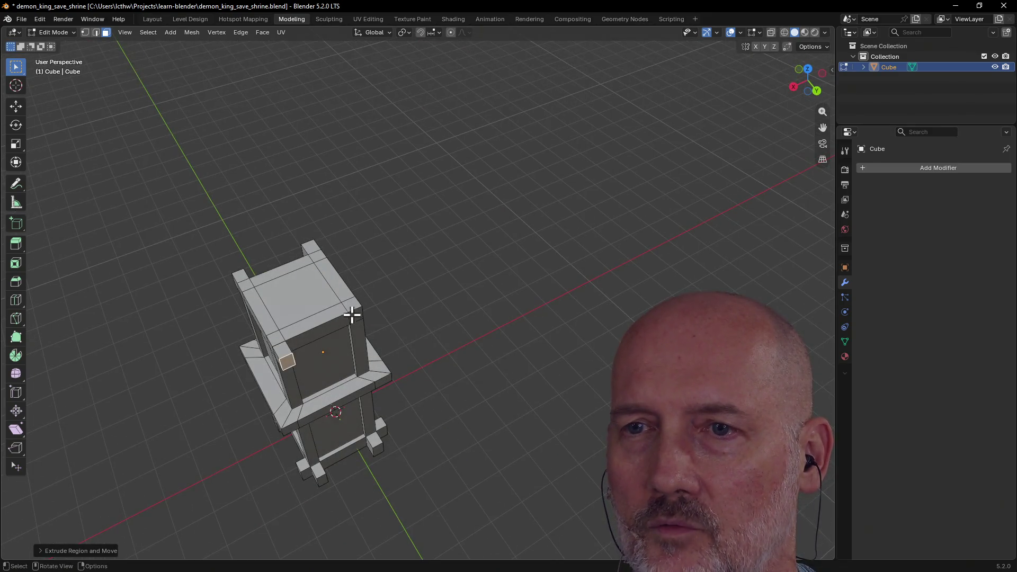
Step: Extrude the next corner face into a post and save demon_king_save_shrine.blend
key("grave")
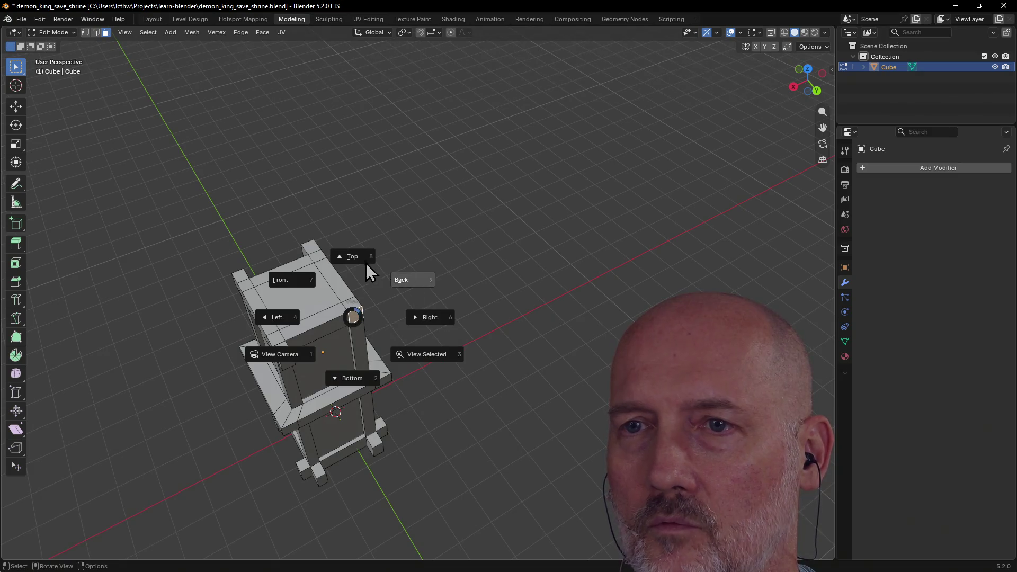
left_click(367, 262)
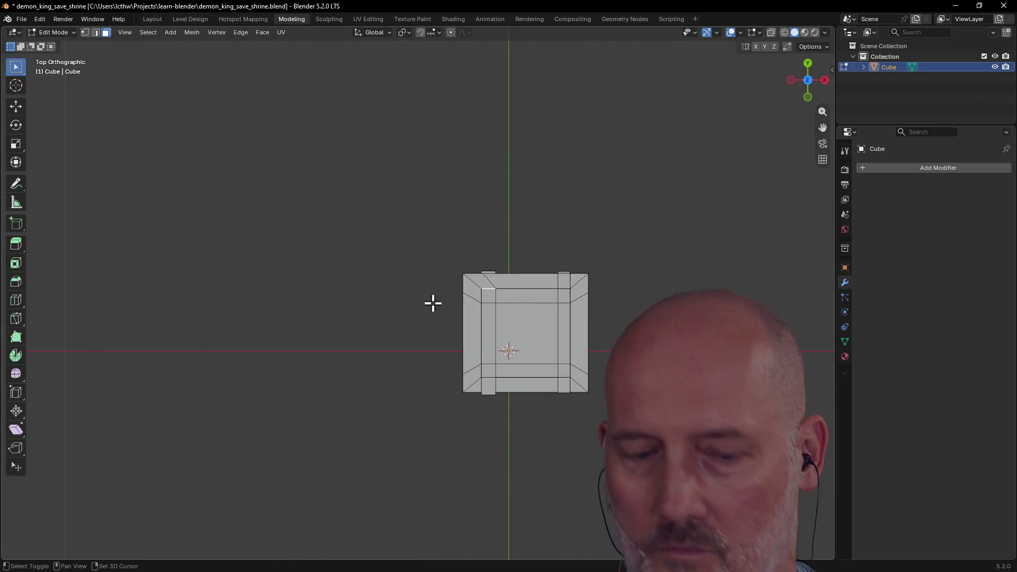
key("e")
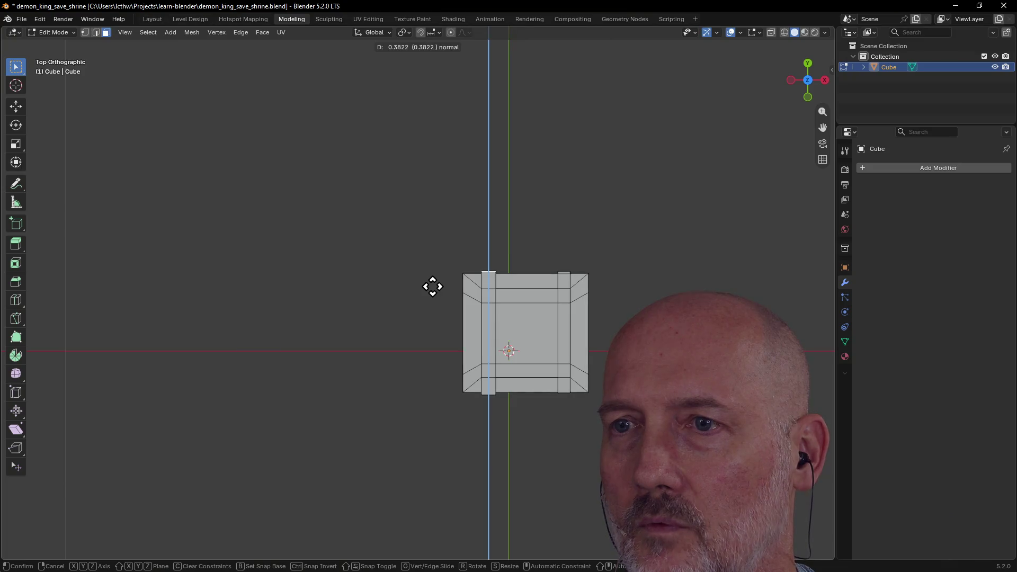
left_click(433, 287)
mouse_move(515, 261)
middle_mouse_down()
mouse_move(394, 273)
mouse_move(309, 228)
mouse_move(382, 275)
mouse_move(274, 277)
mouse_move(426, 268)
mouse_move(483, 278)
mouse_move(521, 266)
mouse_move(536, 288)
mouse_move(508, 313)
mouse_move(444, 294)
mouse_move(510, 293)
middle_mouse_up()
scroll(535, 288, "up", 2)
scroll(444, 294, "down", 3)
key("ctrl+s")
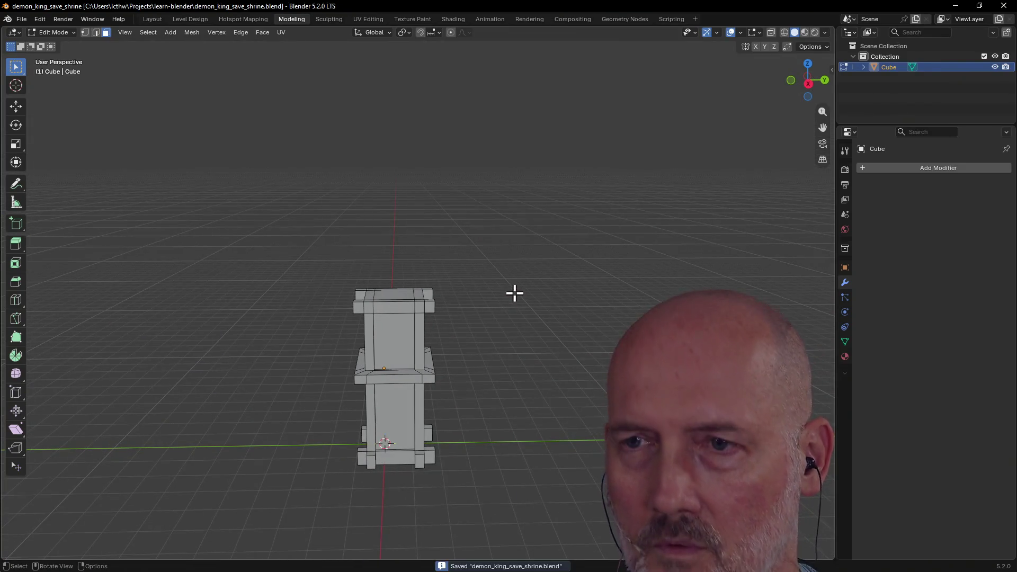
scroll(487, 312, "up", 1)
middle_click_drag(488, 312, 398, 320)
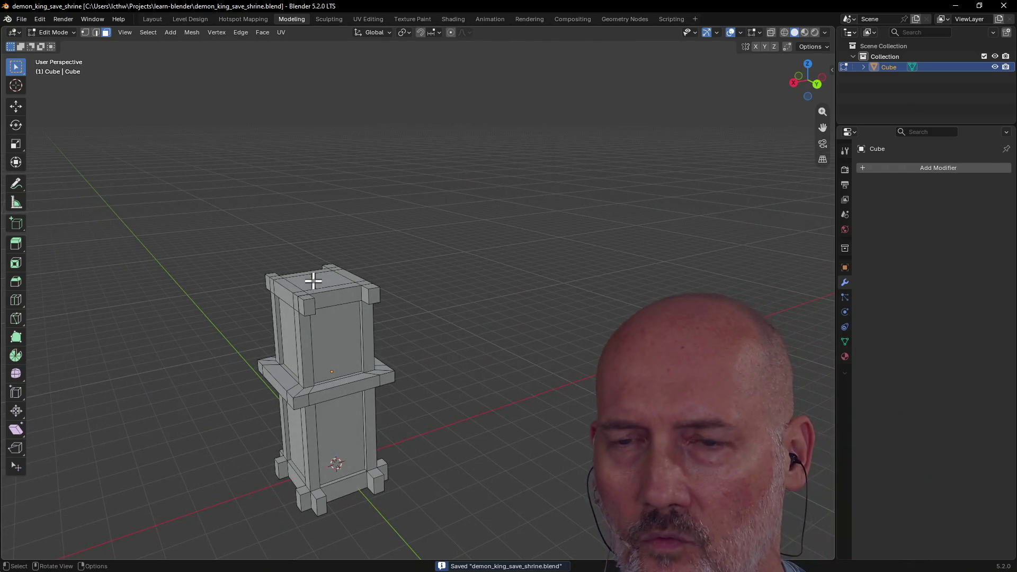
mouse_move(307, 267)
middle_mouse_down()
mouse_move(433, 284)
mouse_move(440, 310)
mouse_move(425, 291)
mouse_move(409, 326)
middle_mouse_up()
mouse_move(393, 368)
middle_mouse_down()
mouse_move(498, 333)
mouse_move(501, 295)
mouse_move(471, 319)
mouse_move(483, 343)
mouse_move(408, 293)
mouse_move(386, 368)
mouse_move(468, 345)
mouse_move(415, 356)
mouse_move(445, 318)
mouse_move(408, 358)
mouse_move(370, 363)
mouse_move(426, 373)
middle_mouse_up()
left_click(484, 343)
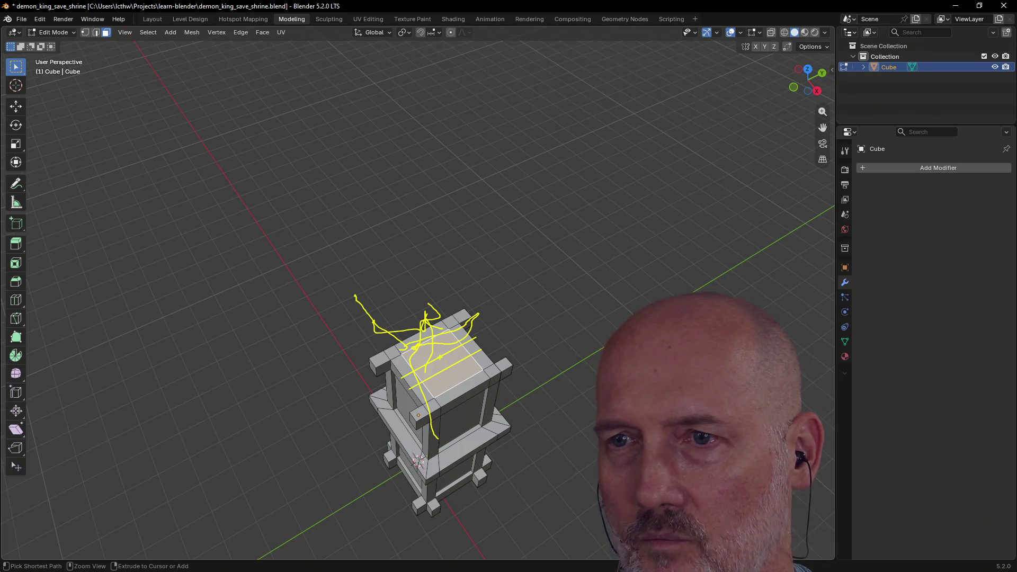
Step: Check the pillar from a low side view and save demon_king_save_shrine.blend again
key("Escape")
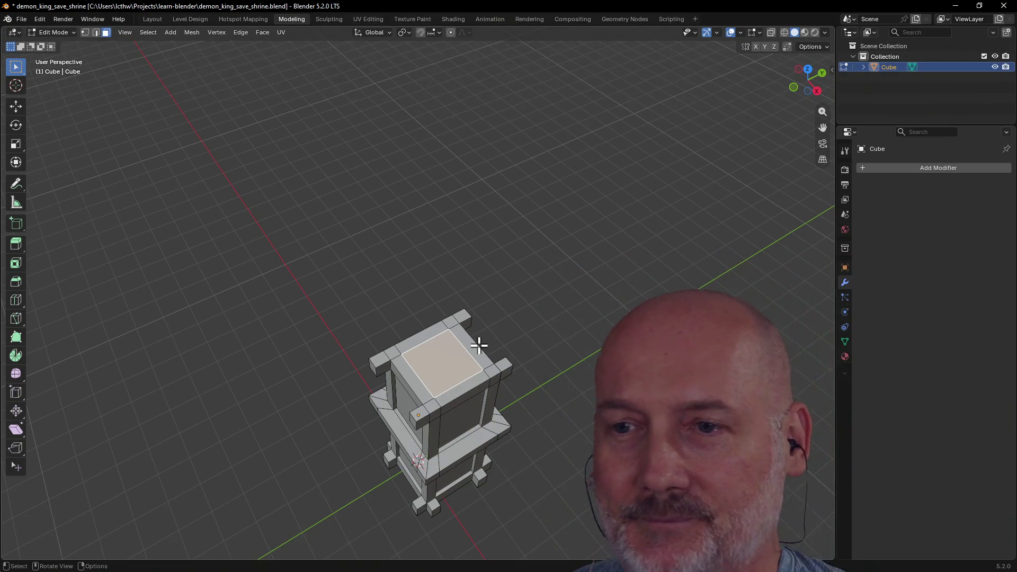
scroll(516, 316, "down", 2)
scroll(516, 315, "down", 2)
mouse_move(515, 315)
middle_mouse_down()
mouse_move(589, 268)
mouse_move(397, 274)
mouse_move(589, 260)
mouse_move(573, 286)
mouse_move(511, 310)
mouse_move(545, 265)
mouse_move(510, 275)
mouse_move(529, 275)
mouse_move(499, 296)
middle_mouse_up()
scroll(589, 268, "up", 3)
scroll(397, 274, "down", 2)
scroll(589, 260, "up", 1)
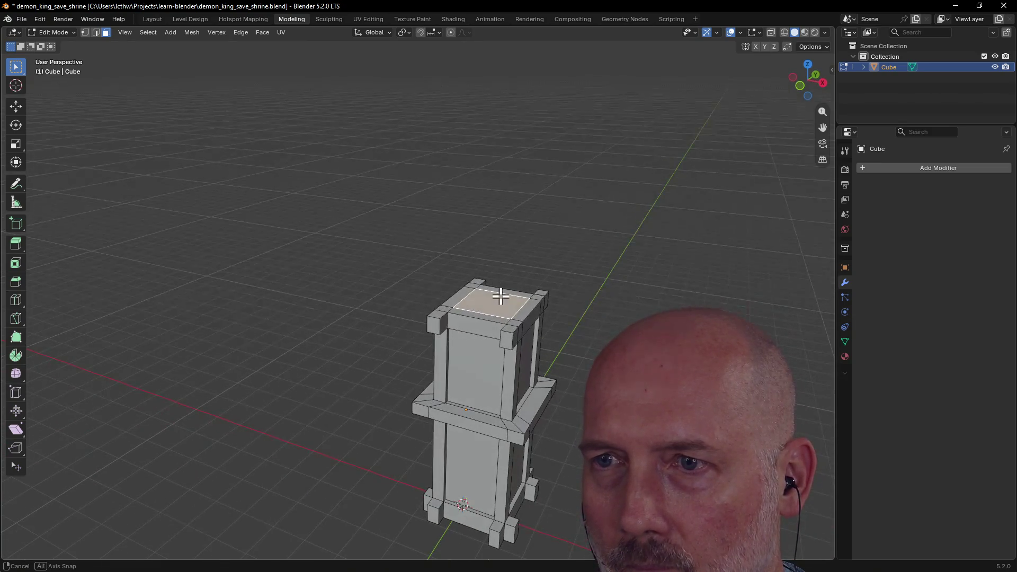
key("ctrl+s")
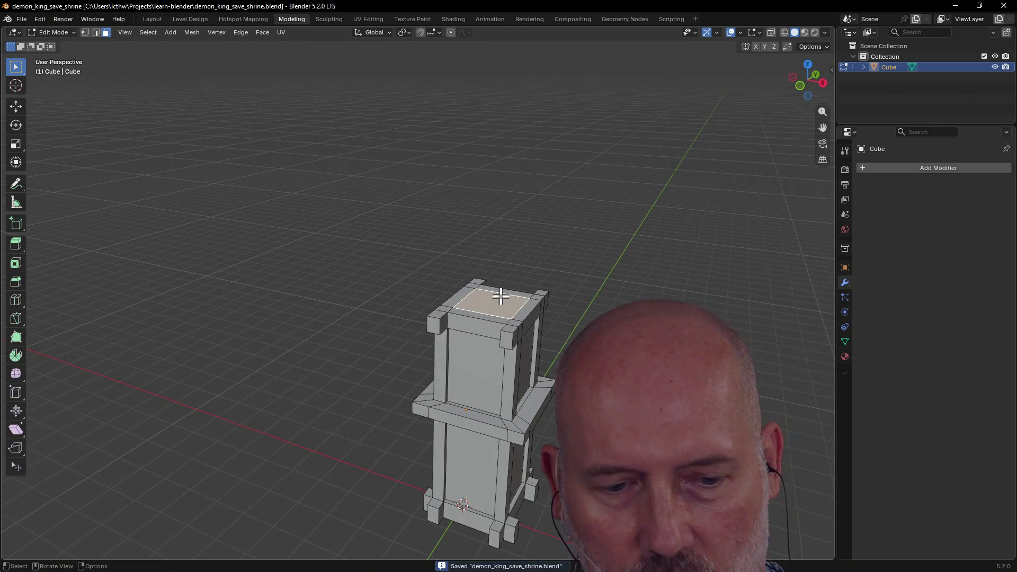
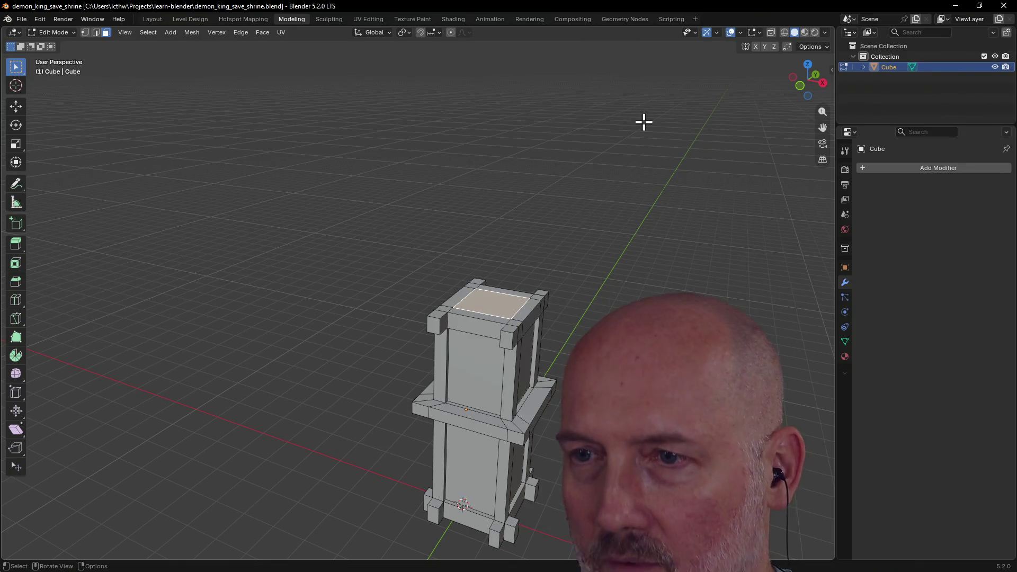
Step: Delete a side face of the upper pillar section so it opens up
mouse_move(559, 237)
middle_mouse_down()
mouse_move(513, 263)
mouse_move(467, 241)
mouse_move(469, 91)
mouse_move(402, 309)
mouse_move(469, 150)
mouse_move(433, 193)
middle_mouse_up()
left_click(420, 279)
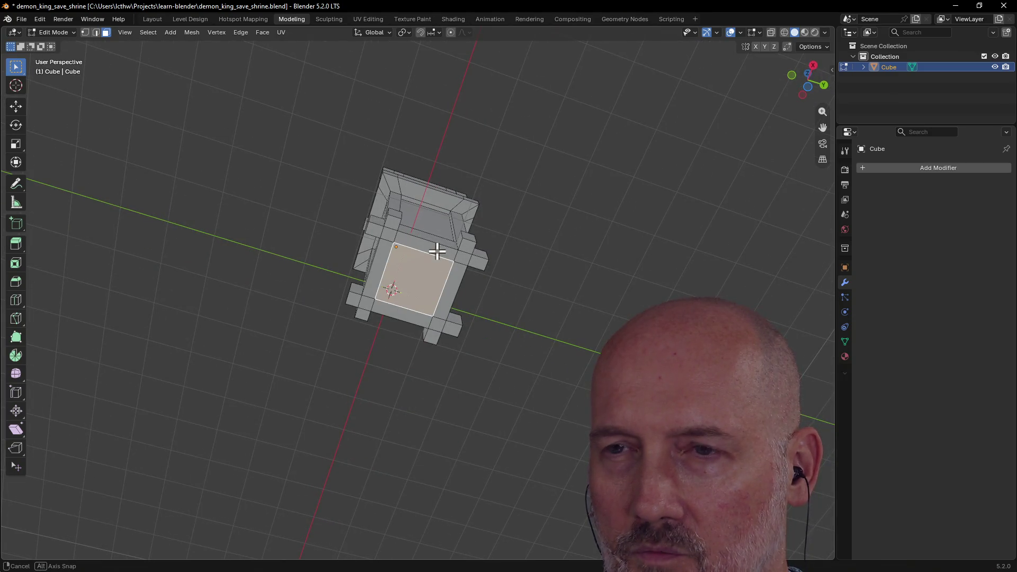
middle_click_drag(437, 251, 384, 436)
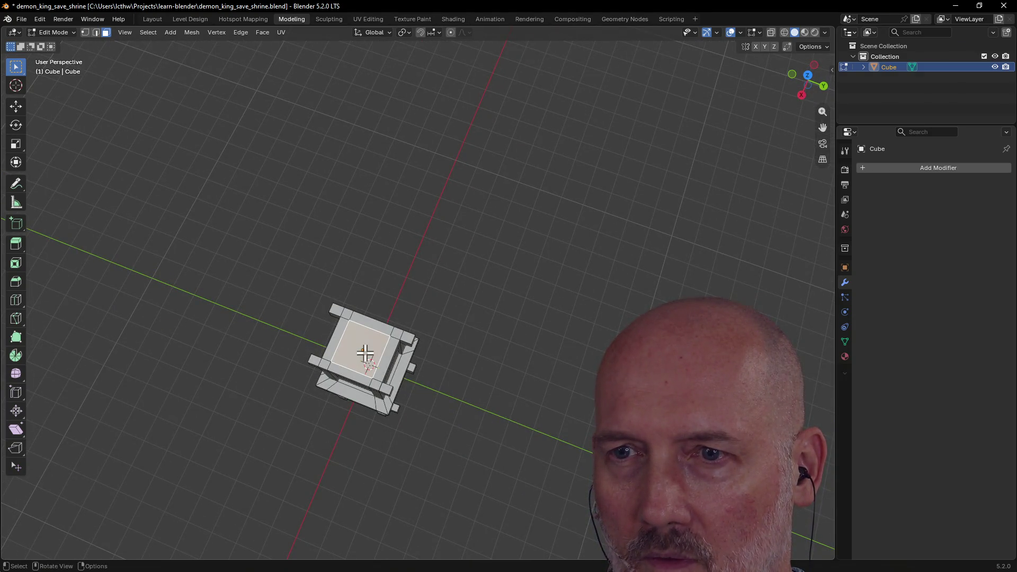
key("x")
left_click(350, 352)
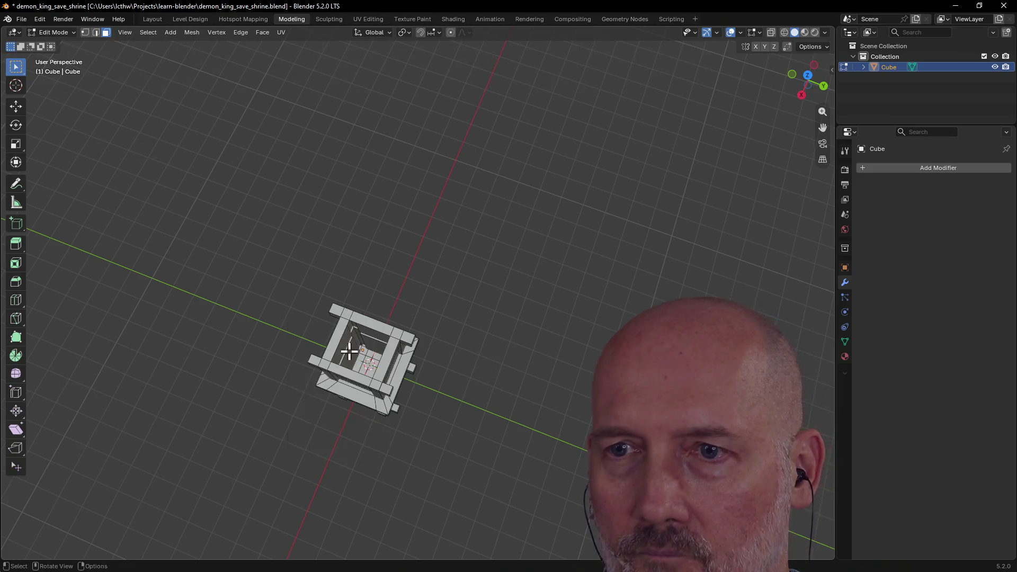
mouse_move(349, 351)
middle_mouse_down()
mouse_move(477, 395)
mouse_move(411, 413)
middle_mouse_up()
scroll(412, 373, "up", 2)
Step: Delete the top face of the section as well, leaving an open frame
mouse_move(411, 374)
middle_mouse_down()
mouse_move(428, 328)
mouse_move(419, 224)
mouse_move(406, 215)
mouse_move(352, 302)
mouse_move(384, 277)
mouse_move(369, 288)
middle_mouse_up()
left_click(407, 214)
key("x")
left_click(406, 214)
scroll(354, 295, "up", 2)
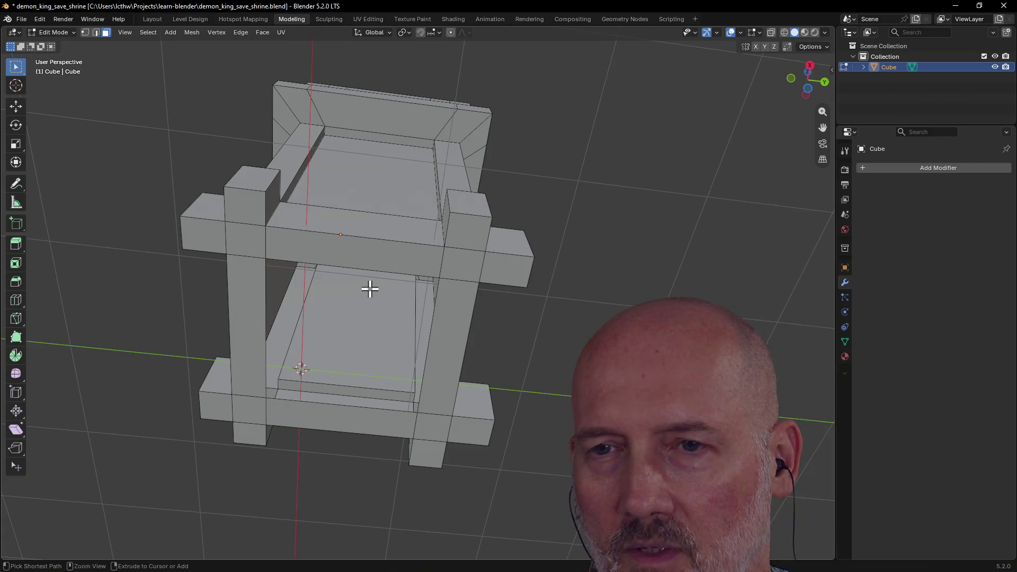
key("alt+h")
scroll(370, 289, "down", 2)
Step: Fill the opening's missing face and start pulling a corner face outward along its normal
mouse_move(365, 304)
middle_mouse_down()
mouse_move(351, 481)
mouse_move(339, 475)
mouse_move(329, 494)
mouse_move(349, 468)
middle_mouse_up()
scroll(348, 469, "up", 4)
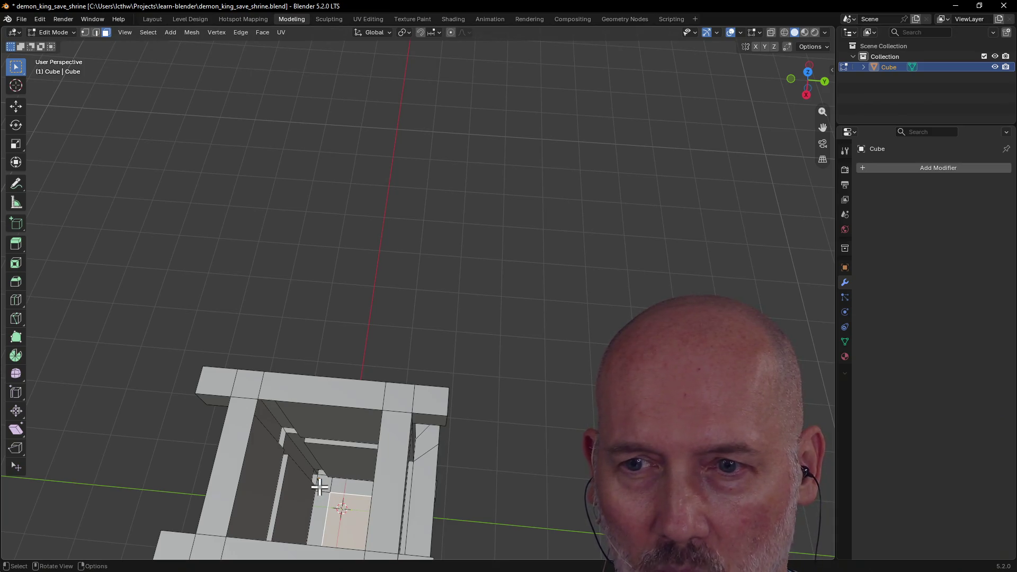
middle_click_drag(320, 485, 310, 477)
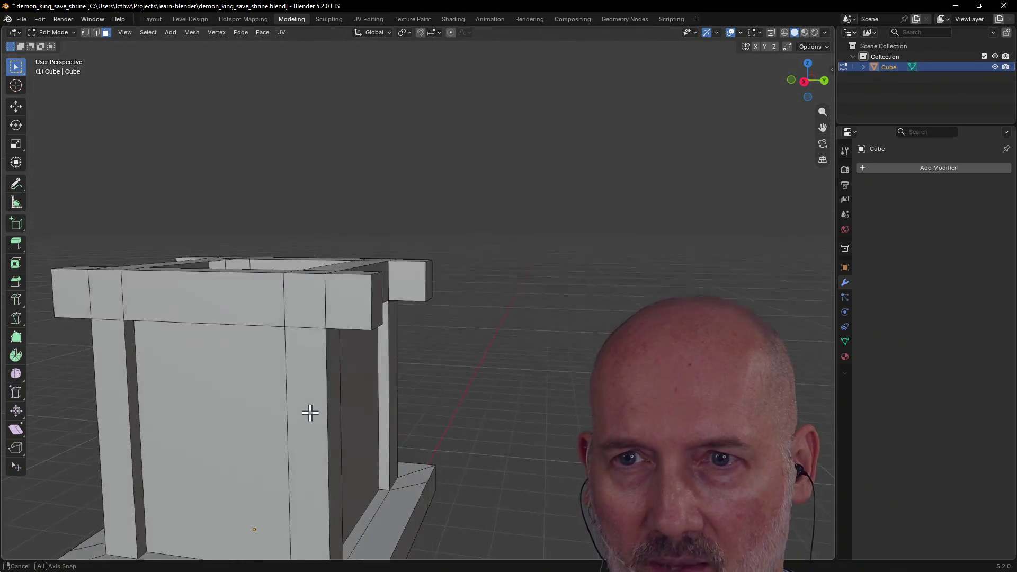
mouse_move(348, 483)
middle_mouse_down()
mouse_move(376, 470)
mouse_move(319, 479)
middle_mouse_up()
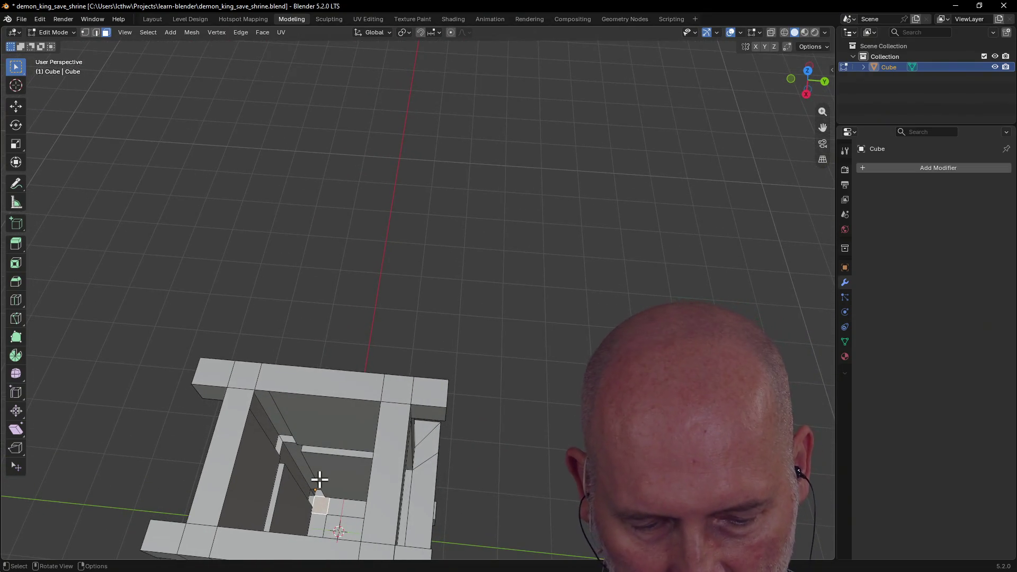
key("g")
key("z")
key("z")
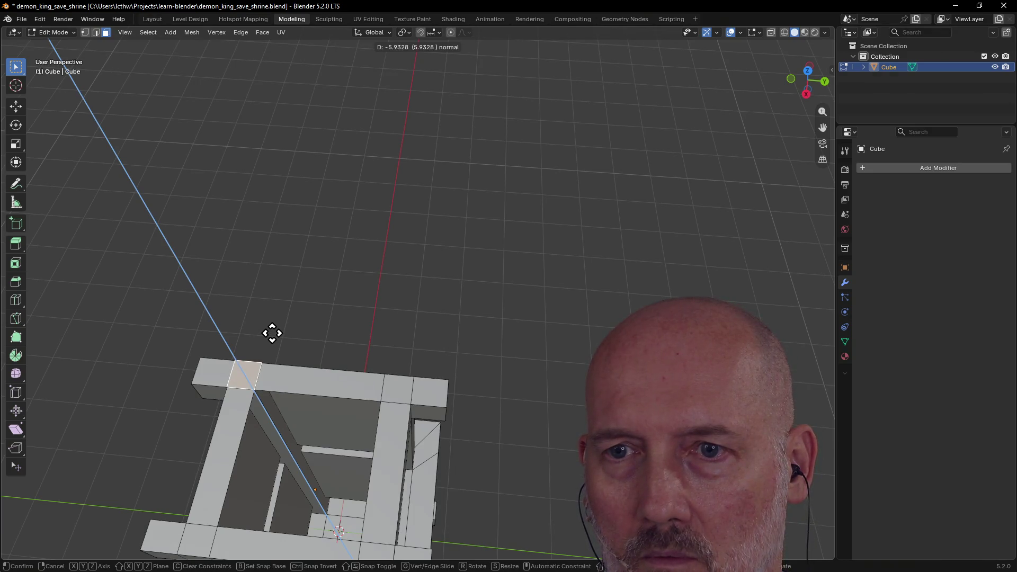
Step: Confirm the first corner extrusion and cancel a stray vertical move
left_click(272, 333)
middle_click_drag(271, 331, 324, 300)
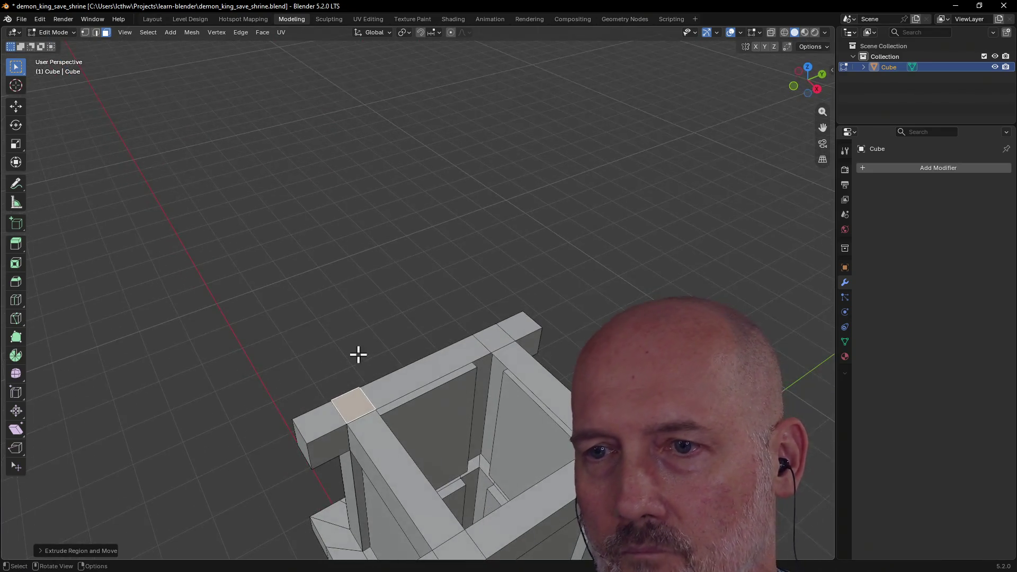
scroll(364, 395, "down", 3)
middle_click_drag(365, 395, 429, 413)
scroll(446, 429, "up", 3)
key("g")
key("z")
right_click(453, 385)
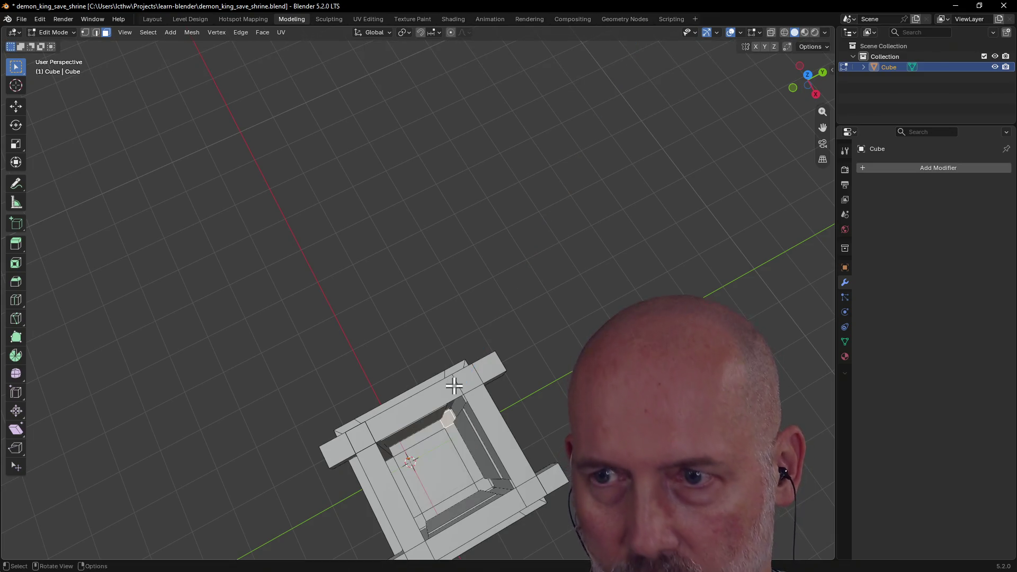
Step: Extrude two more corner faces outward along their normals into posts
key("g")
key("z")
key("z")
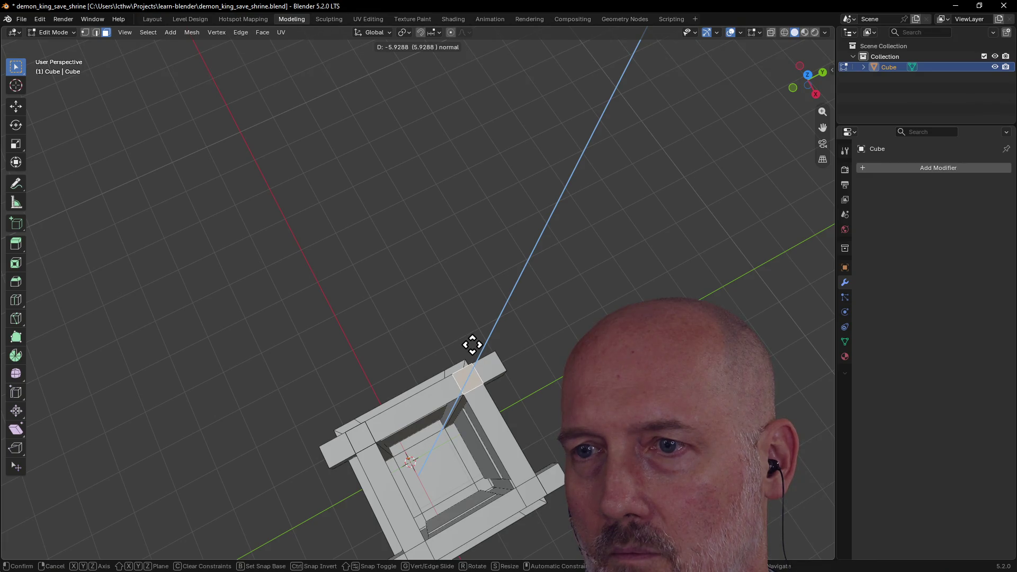
left_click(472, 344)
middle_click_drag(472, 344, 547, 365)
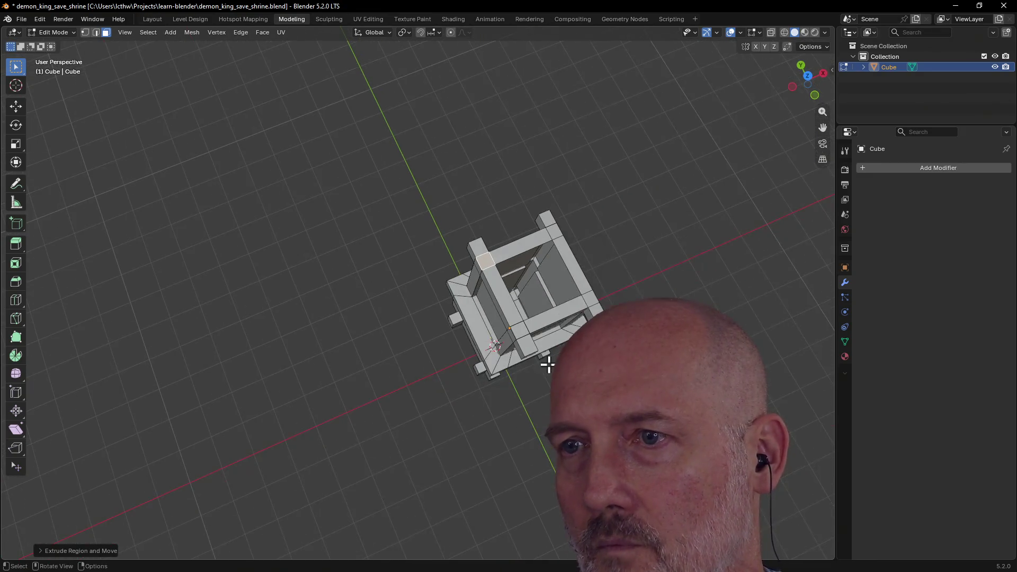
middle_click_drag(503, 314, 518, 320)
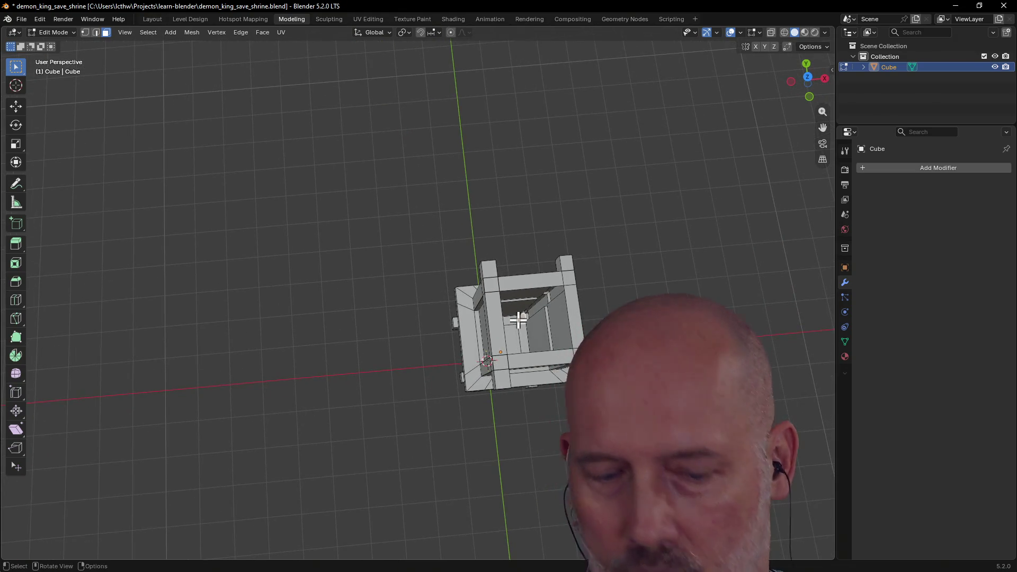
key("e")
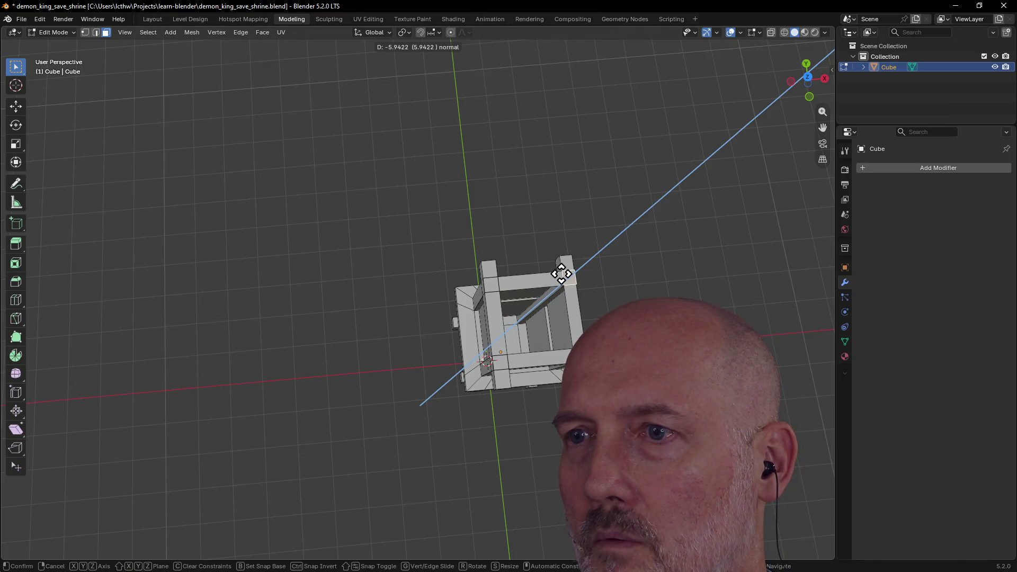
left_click(560, 273)
mouse_move(561, 273)
middle_mouse_down()
mouse_move(695, 293)
mouse_move(517, 254)
middle_mouse_up()
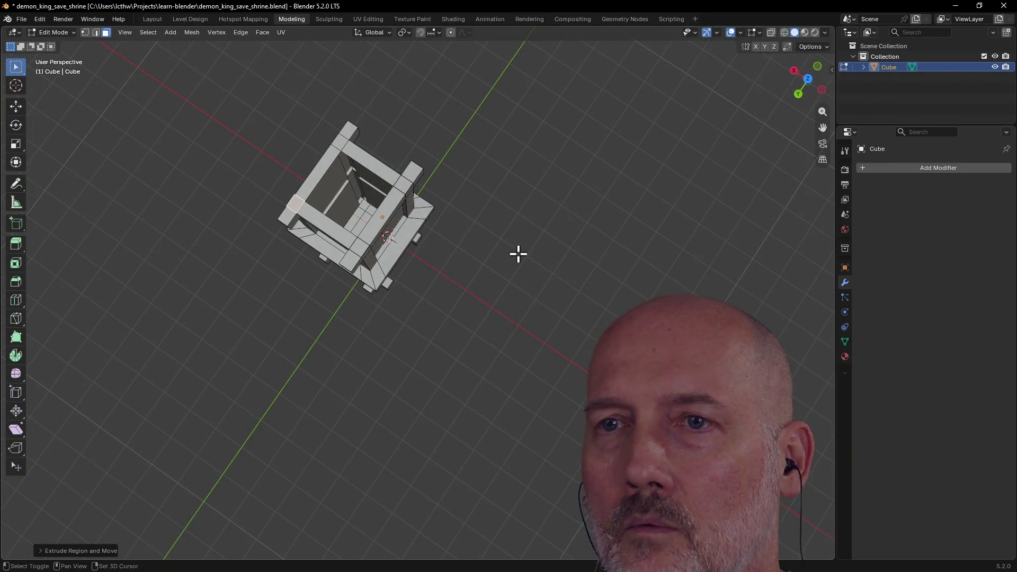
middle_click_drag(517, 254, 602, 291)
scroll(601, 291, "up", 2)
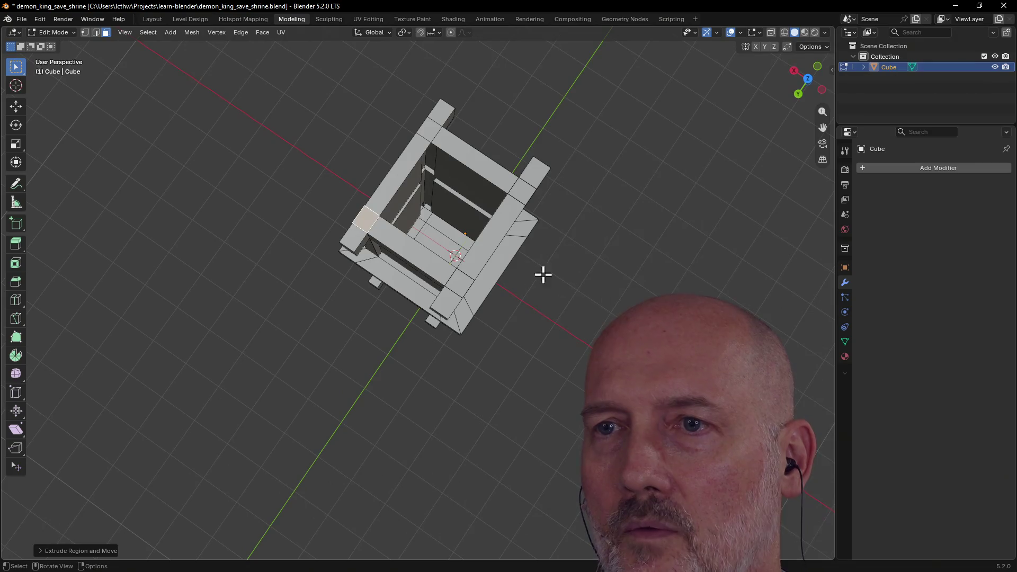
Step: Extrude the remaining corner faces into posts and check the tower from the side
key("alt+a")
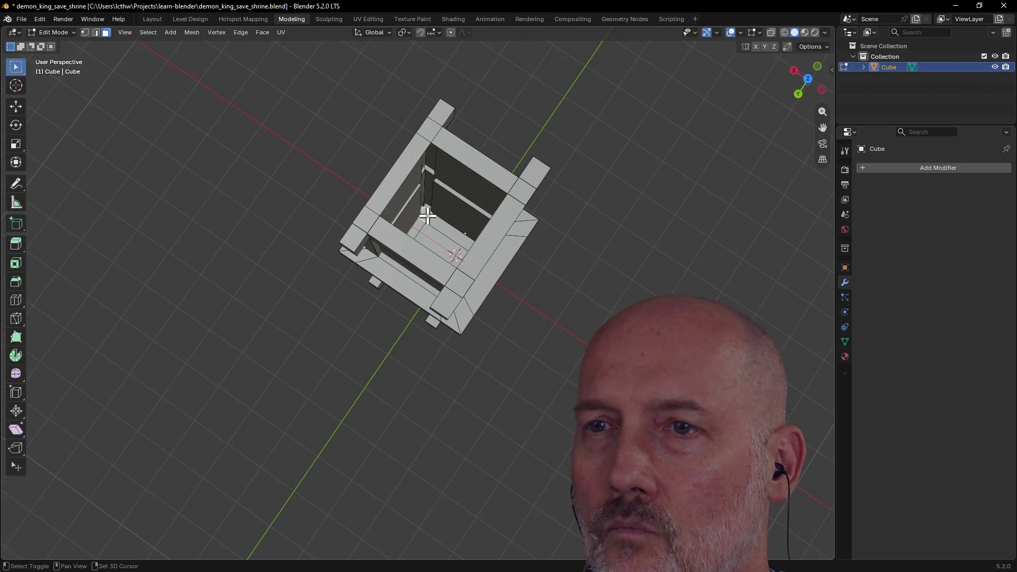
left_click(426, 215)
key("e")
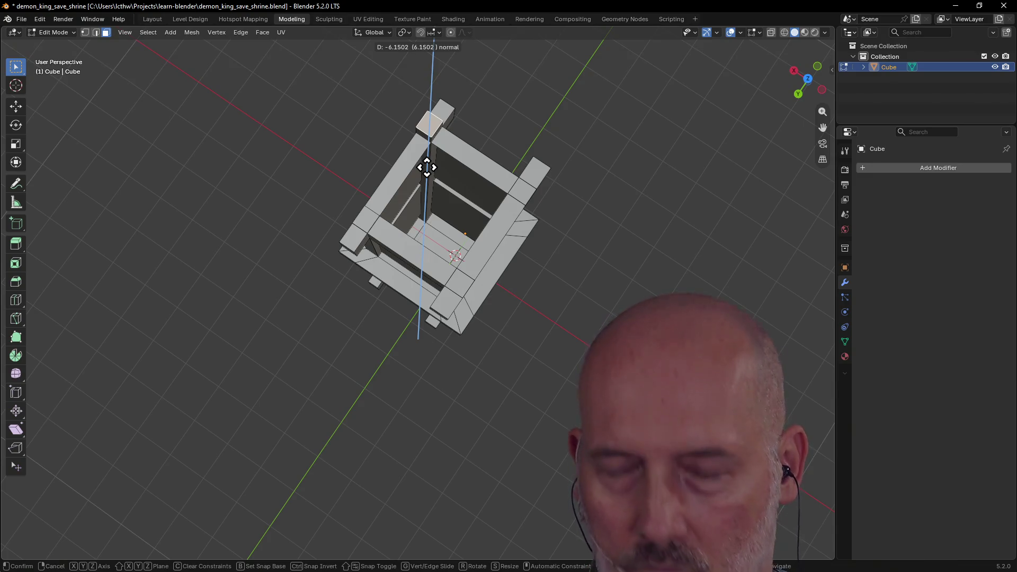
left_click(427, 167)
middle_click_drag(427, 167, 416, 81)
scroll(415, 83, "up", 2)
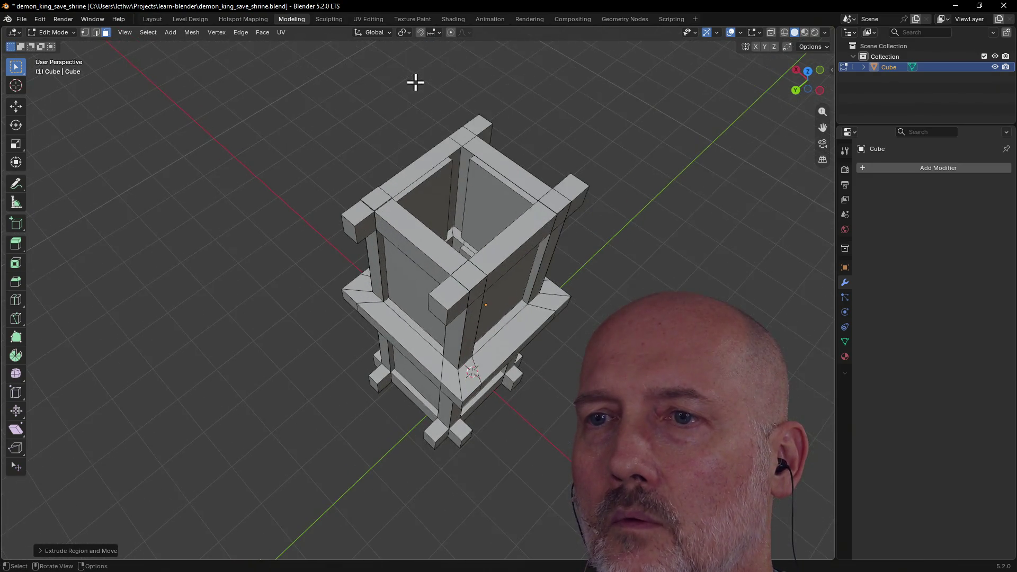
scroll(414, 87, "up", 1)
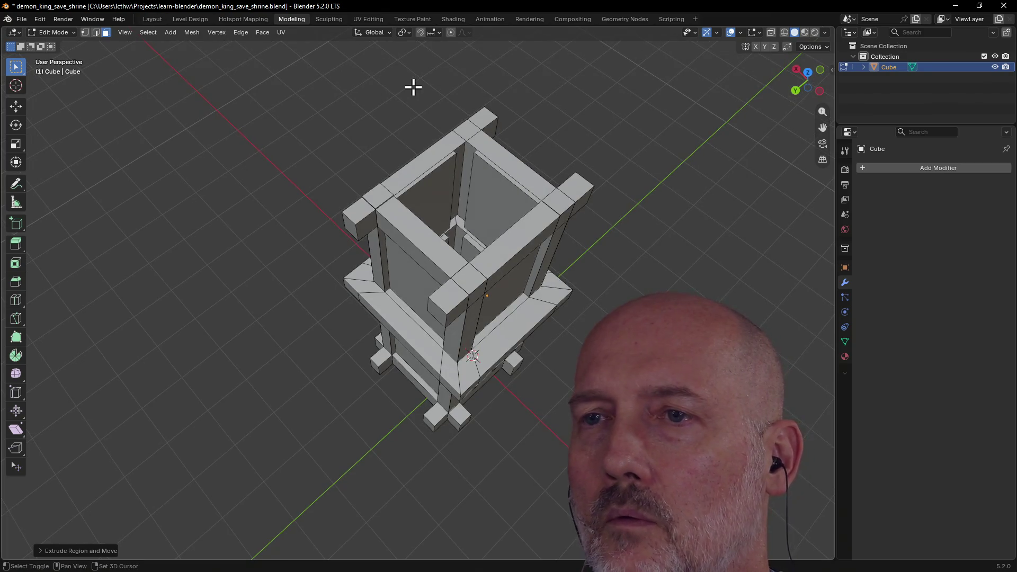
key("e")
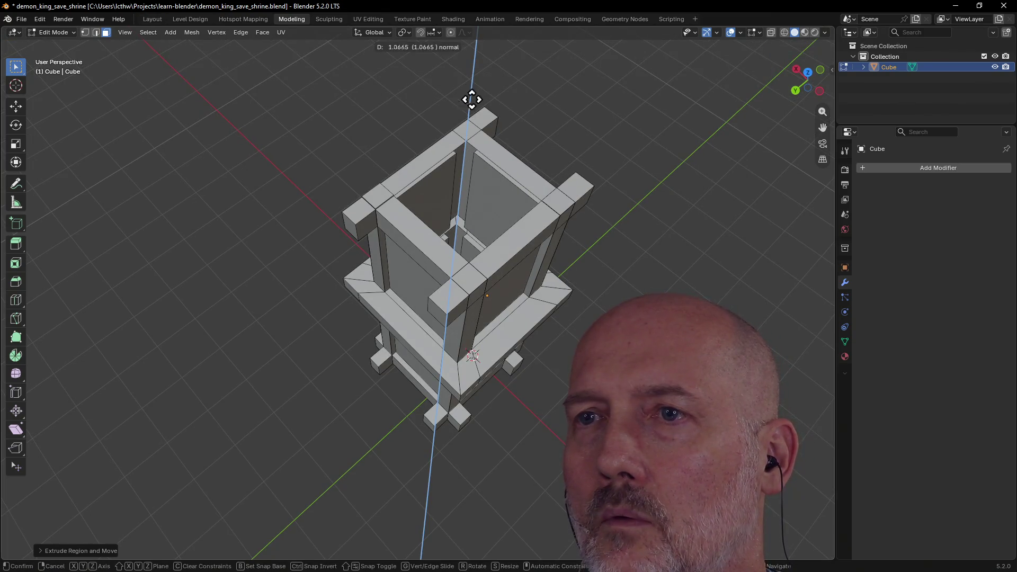
left_click(492, 445)
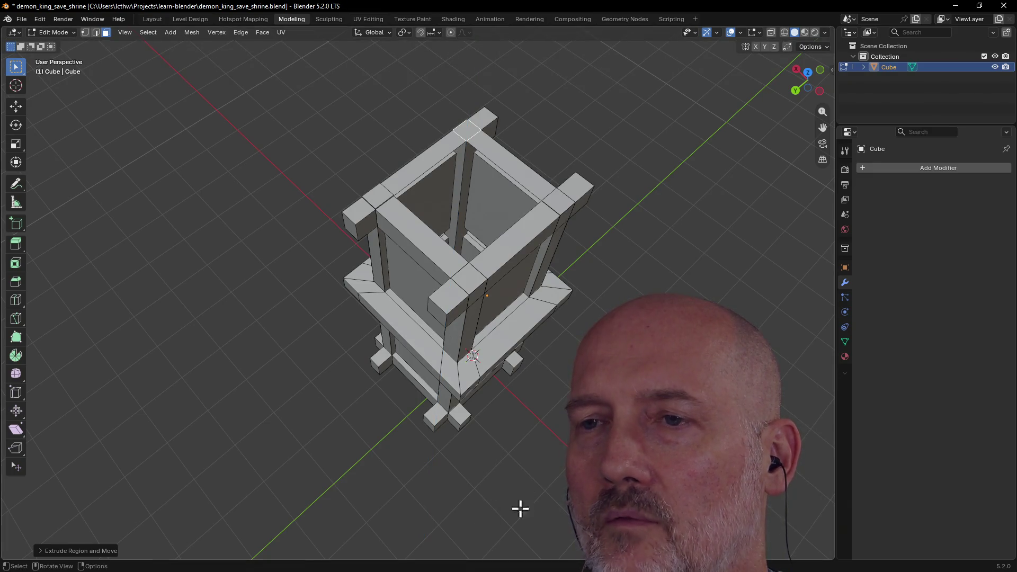
scroll(494, 464, "down", 4)
mouse_move(491, 448)
middle_mouse_down()
mouse_move(379, 389)
mouse_move(333, 410)
mouse_move(415, 380)
mouse_move(537, 390)
mouse_move(427, 412)
middle_mouse_up()
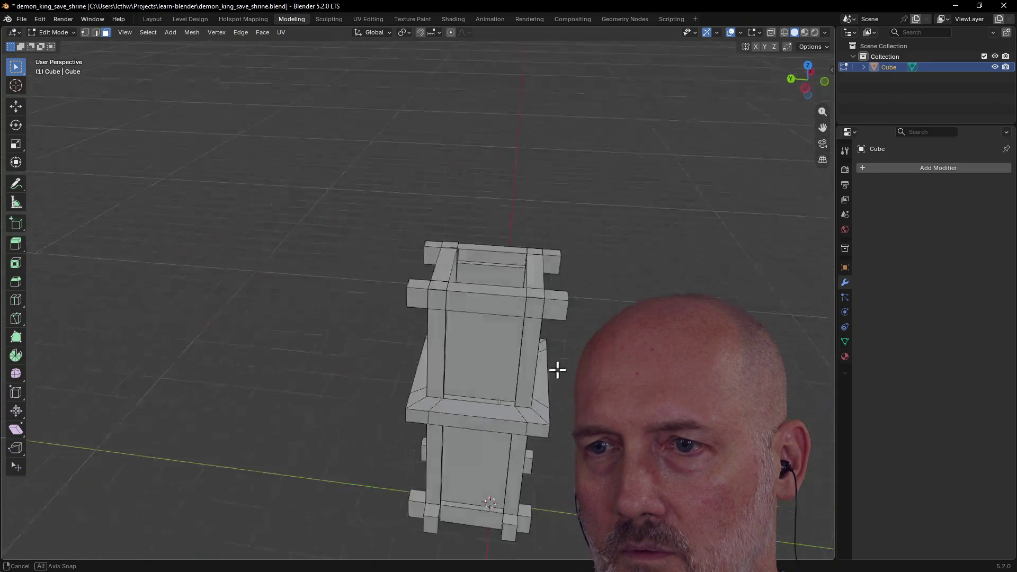
mouse_move(534, 285)
middle_mouse_down()
mouse_move(431, 279)
mouse_move(406, 218)
mouse_move(276, 230)
middle_mouse_up()
scroll(406, 217, "up", 1)
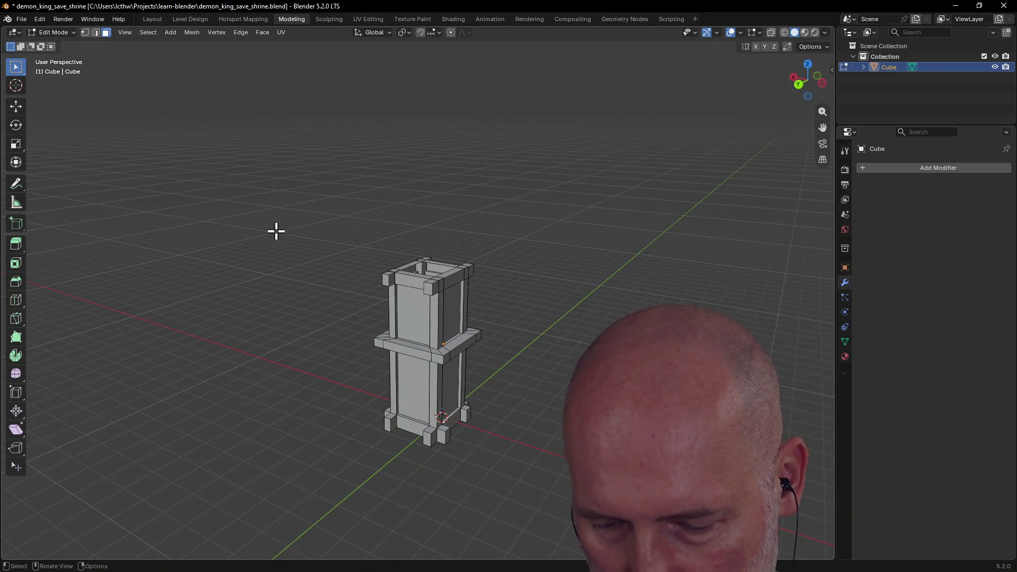
Step: Merge vertices by distance with Merge Distance raised to 0.200; no vertices are removed
key("m")
left_click(275, 230)
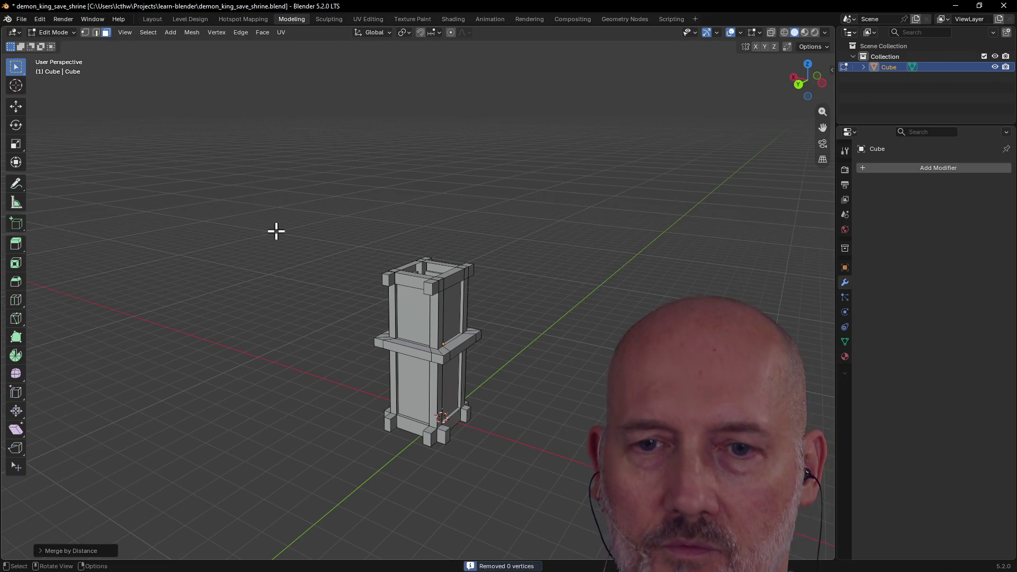
left_click(40, 552)
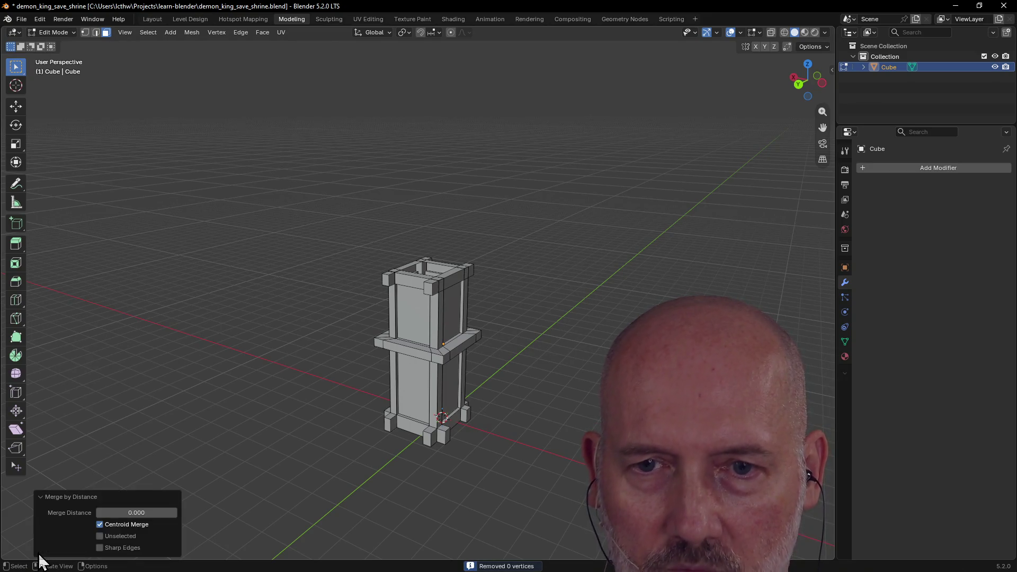
mouse_move(137, 513)
left_click(176, 513)
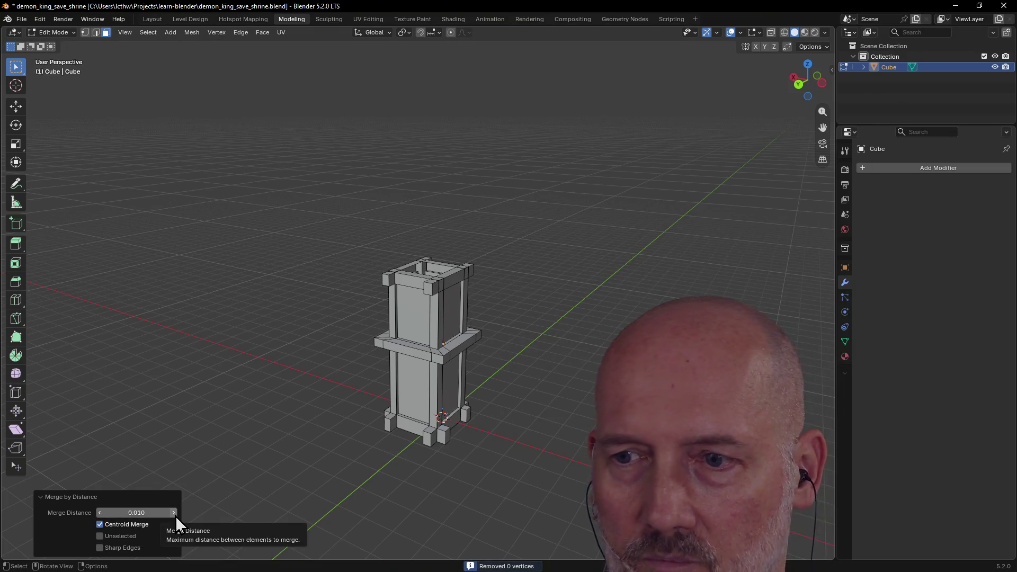
mouse_move(175, 516)
left_mouse_down()
mouse_move(199, 516)
mouse_move(176, 516)
left_mouse_up()
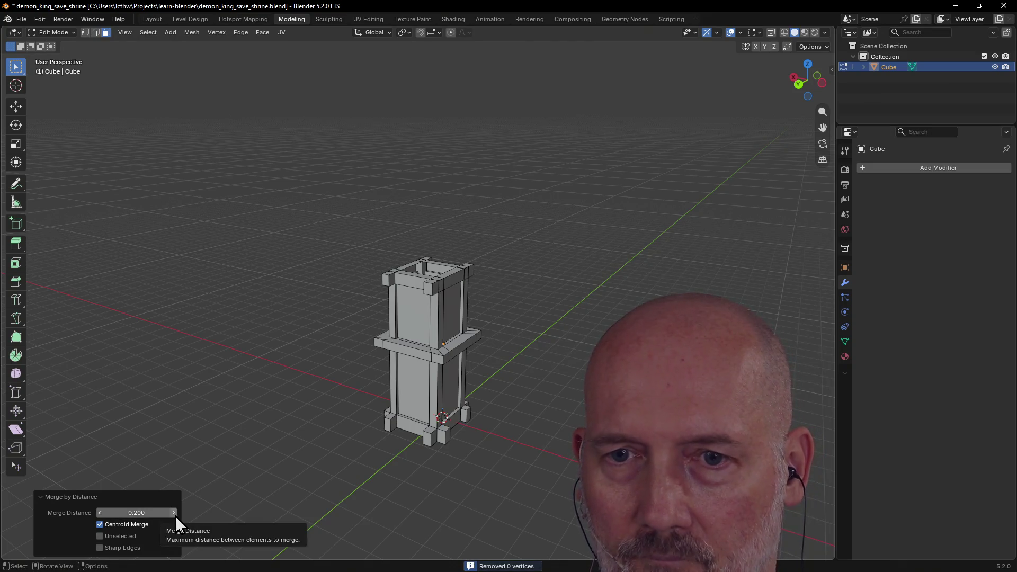
left_click(229, 443)
key("ctrl")
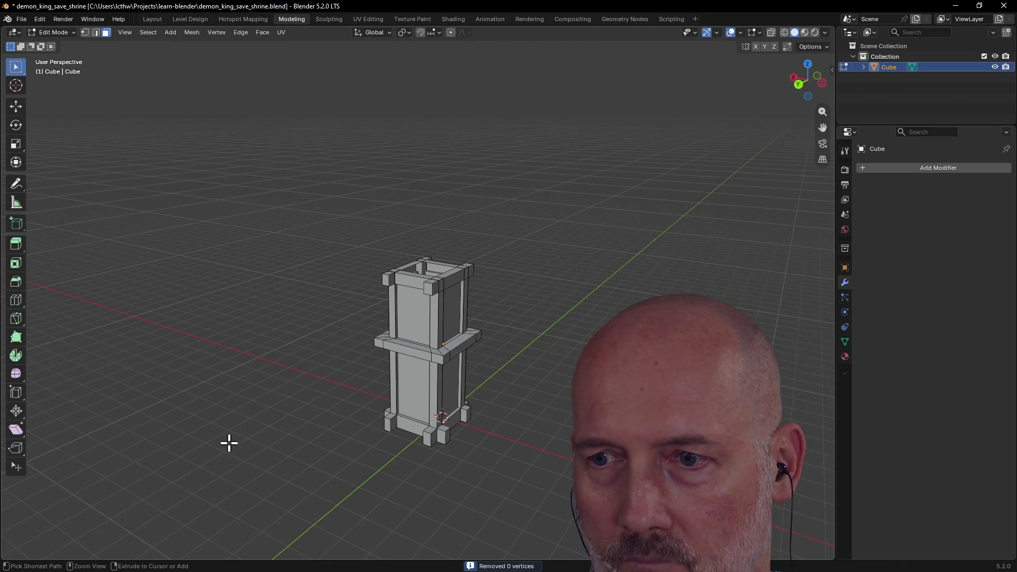
mouse_move(263, 410)
middle_mouse_down()
mouse_move(604, 374)
mouse_move(824, 387)
mouse_move(48, 394)
middle_mouse_up()
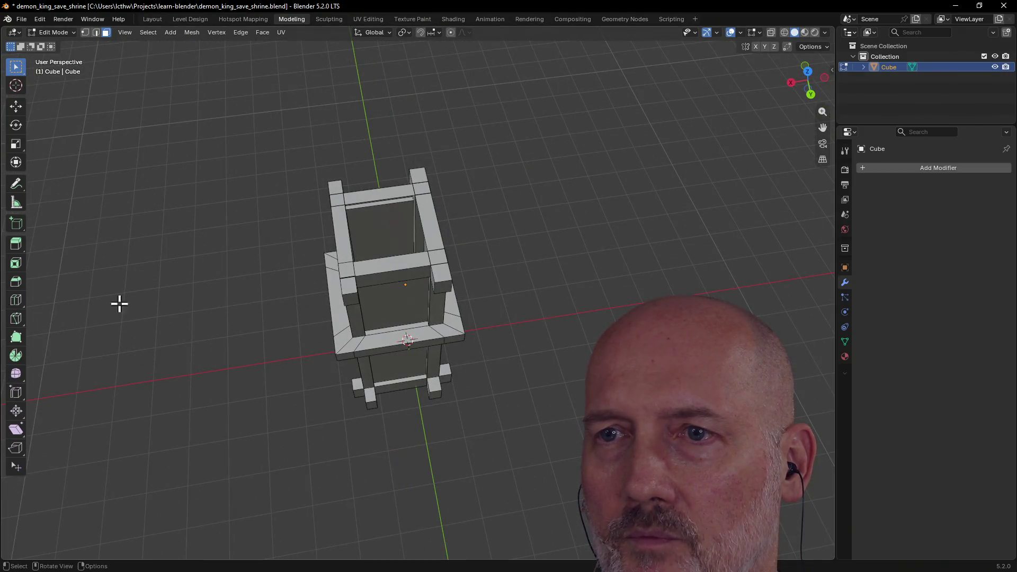
middle_click_drag(149, 292, 228, 282)
Step: Select the whole pillar and merge by distance, lowering Merge Distance from 0.2 to 0.01
key("a")
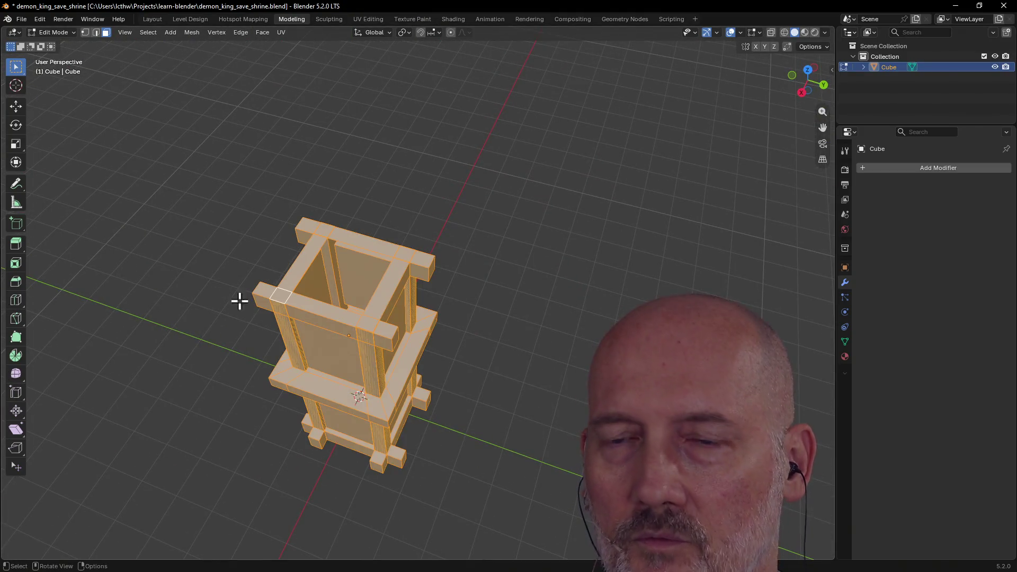
key("m")
left_click(217, 314)
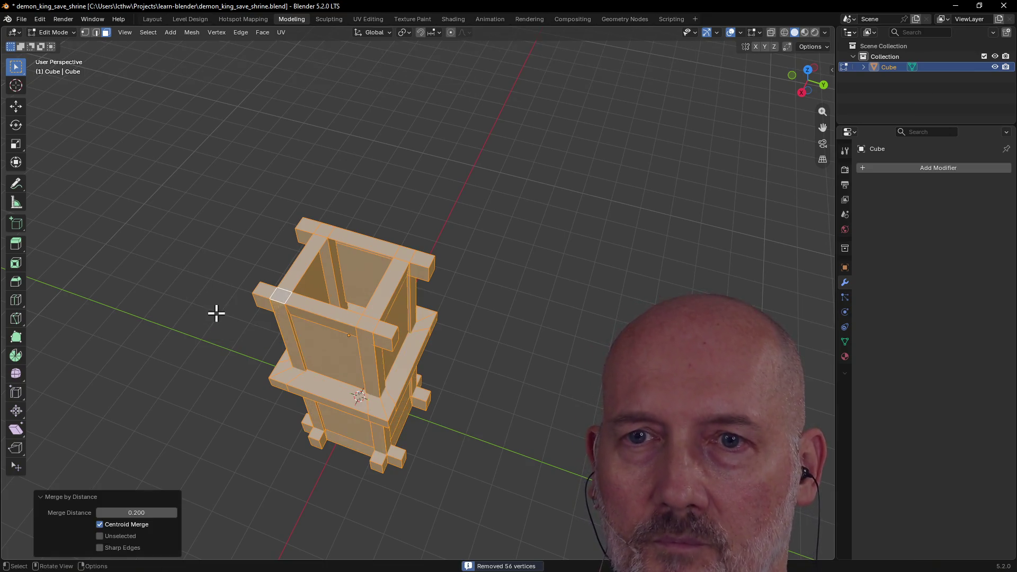
left_click(97, 516)
left_click(99, 525)
left_click(150, 513)
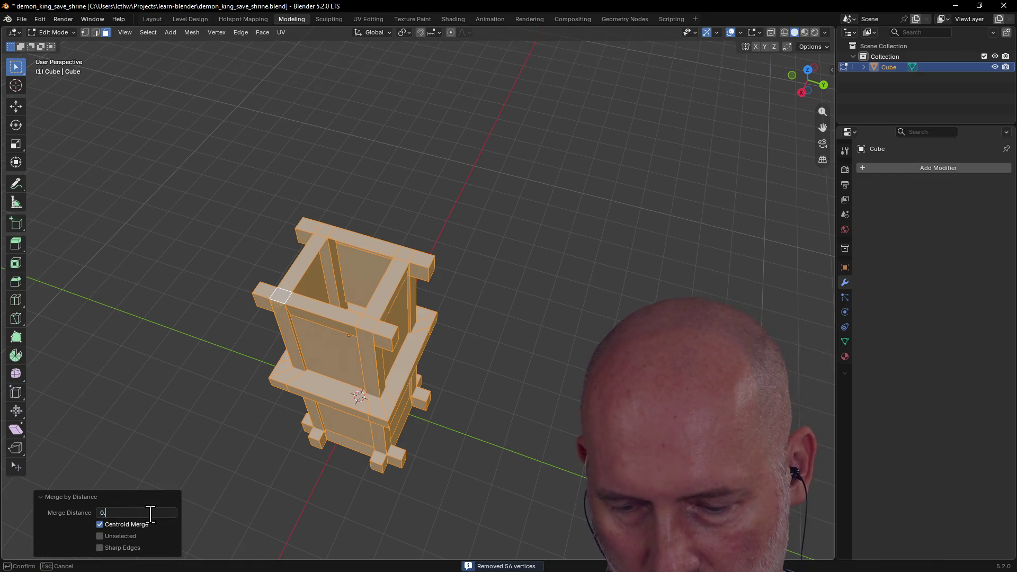
type(".01")
key("Return")
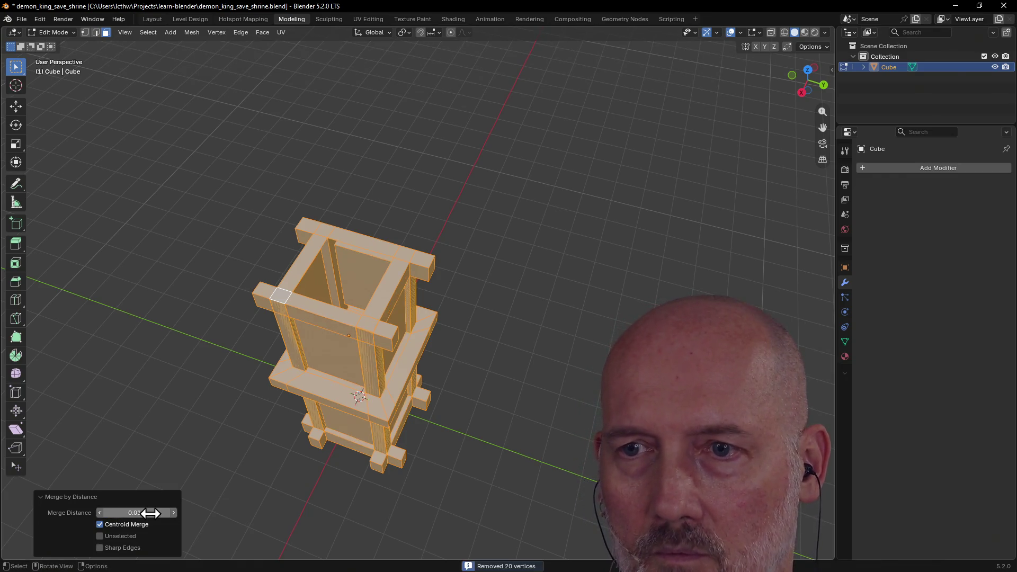
Step: Lower Merge Distance further to 0.001, removing eight duplicates, and deselect
mouse_move(210, 431)
middle_mouse_down()
mouse_move(273, 373)
mouse_move(160, 402)
mouse_move(448, 406)
mouse_move(495, 394)
middle_mouse_up()
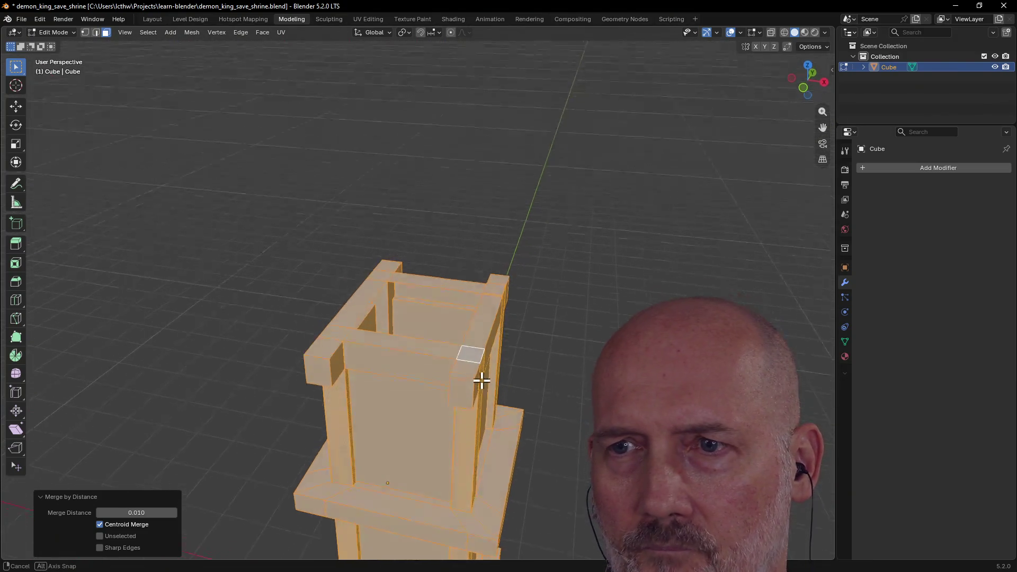
middle_click_drag(495, 393, 516, 390)
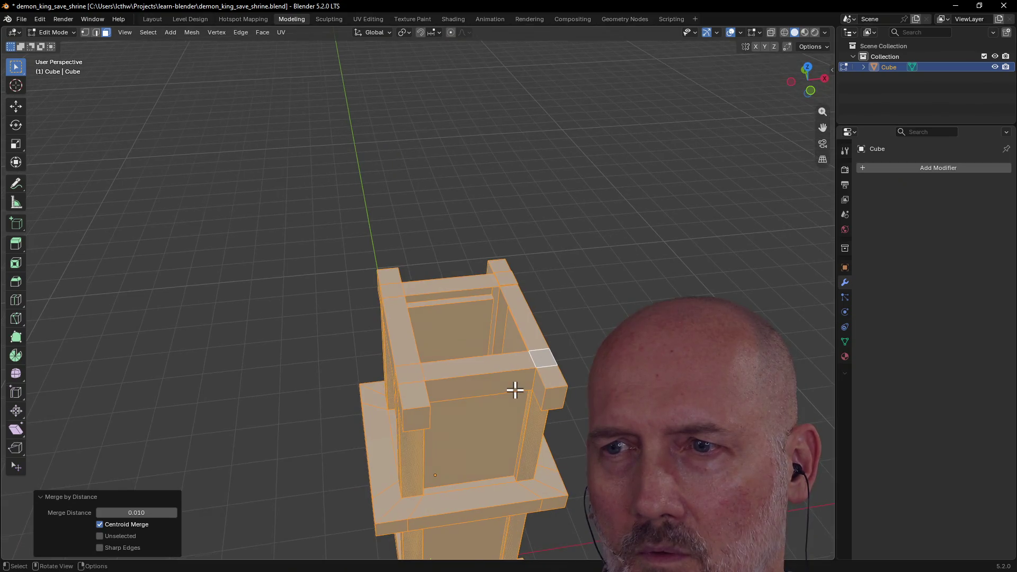
left_click(166, 512)
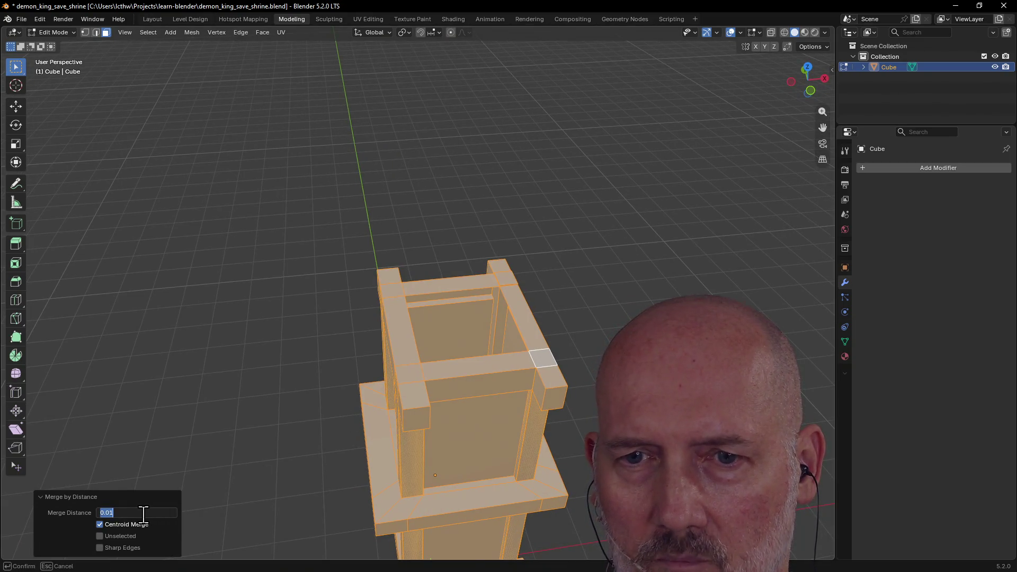
type("0.0001")
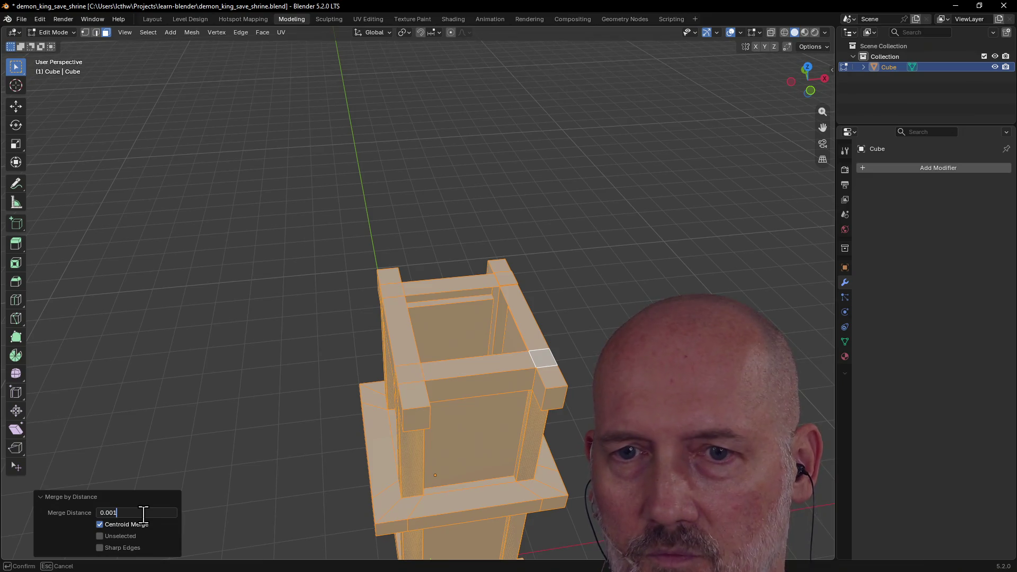
key("Return")
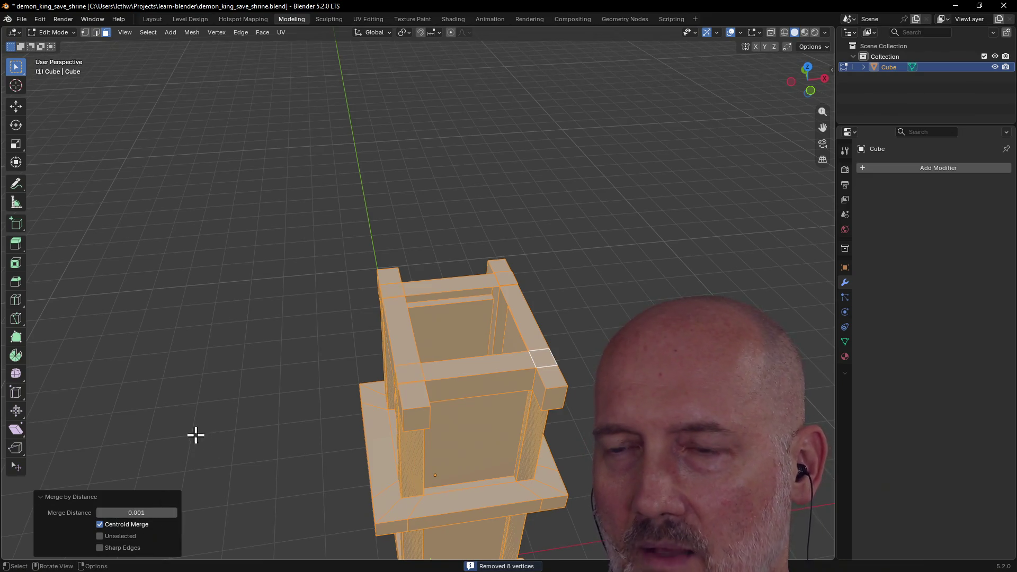
left_click(241, 438)
Step: Start moving a top corner face vertically
mouse_move(240, 438)
middle_mouse_down()
mouse_move(431, 420)
mouse_move(445, 386)
mouse_move(390, 390)
mouse_move(495, 356)
mouse_move(542, 379)
mouse_move(510, 404)
mouse_move(389, 390)
middle_mouse_up()
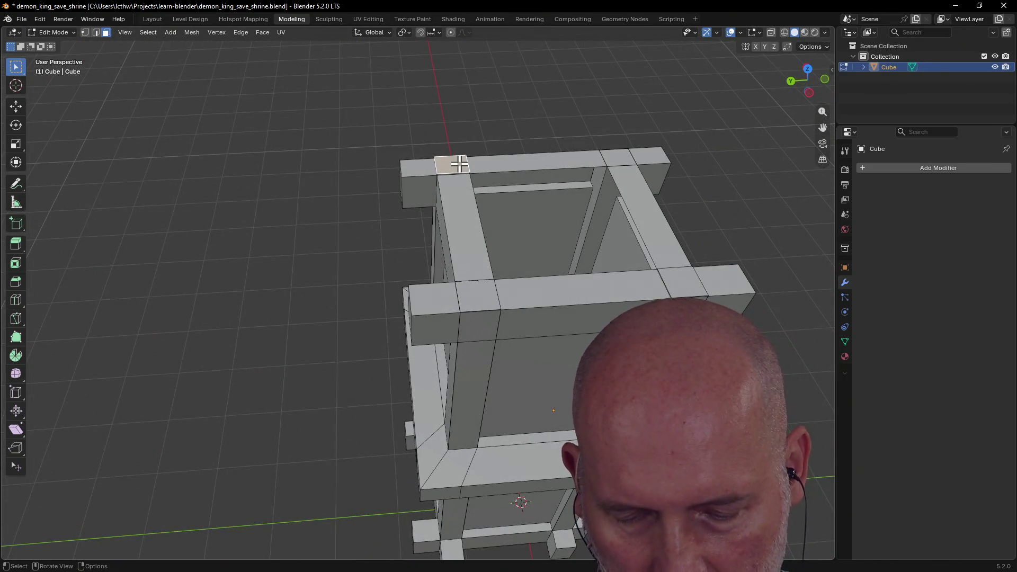
key("g")
key("z")
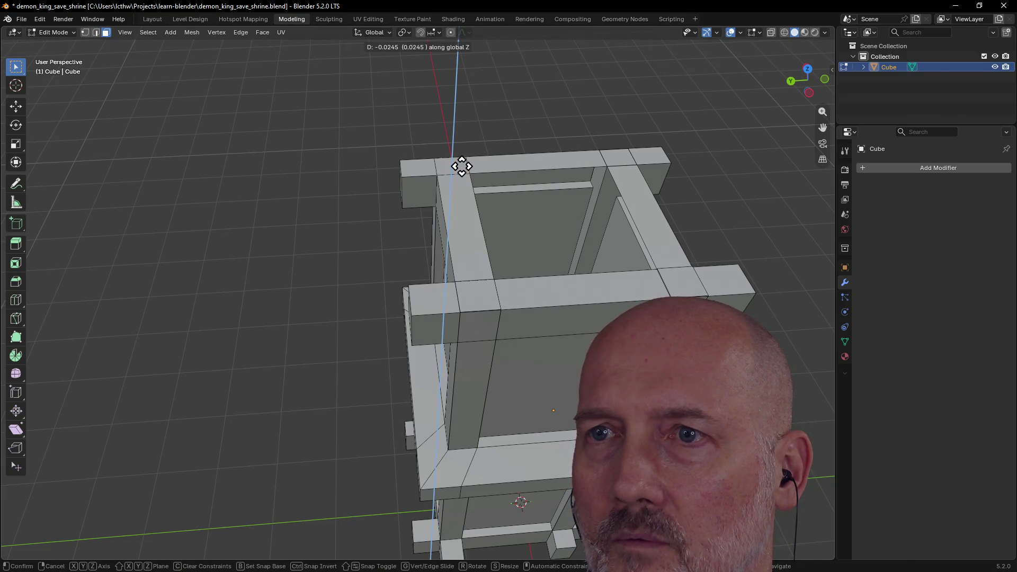
Step: Nudge three raised corner post tops down flush with the beams
left_click(461, 165)
mouse_move(445, 183)
middle_mouse_down()
mouse_move(536, 164)
mouse_move(461, 183)
mouse_move(477, 239)
middle_mouse_up()
left_click(485, 280)
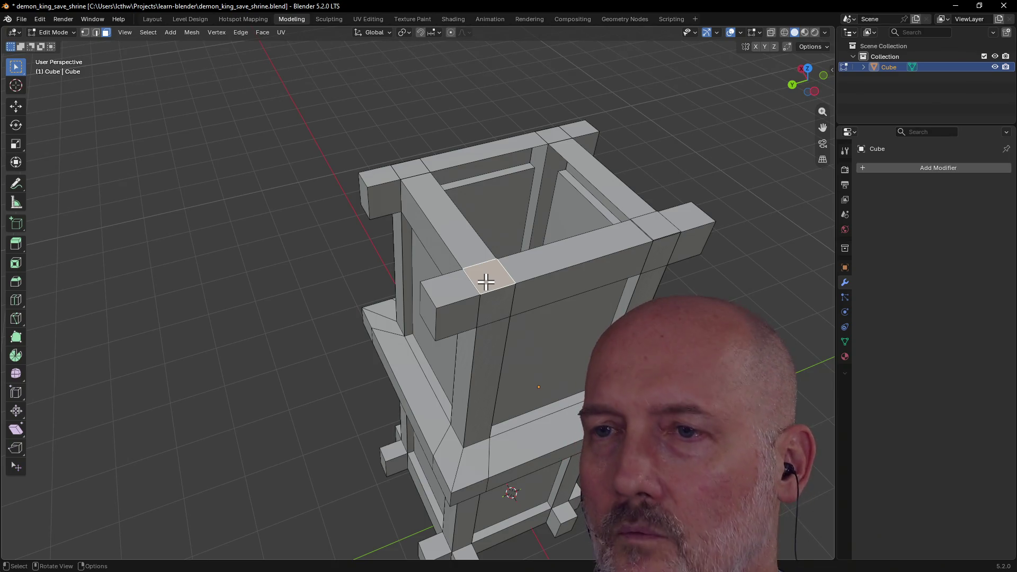
key("g")
key("z")
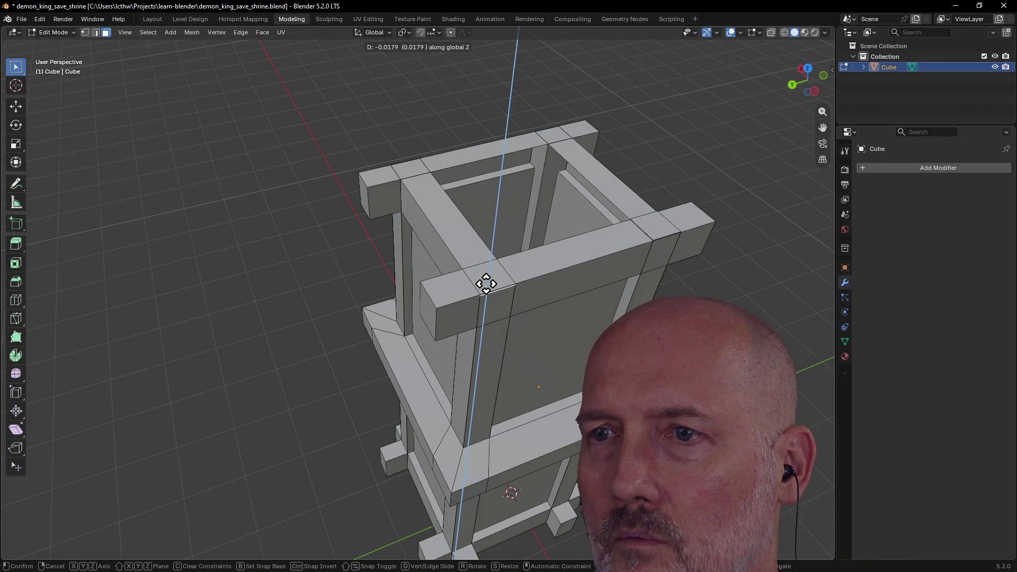
left_click(485, 282)
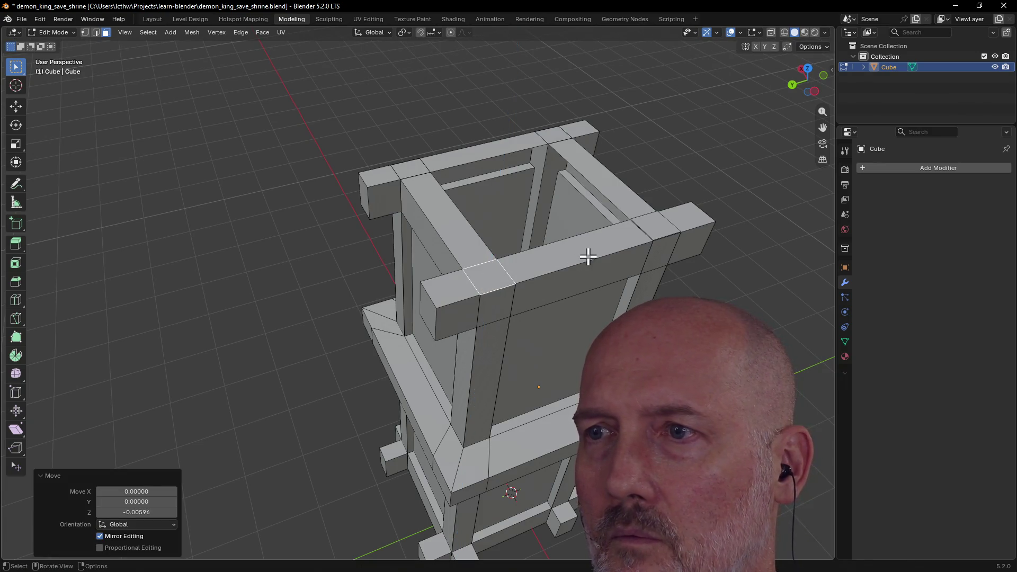
left_click(653, 230)
key("g")
key("z")
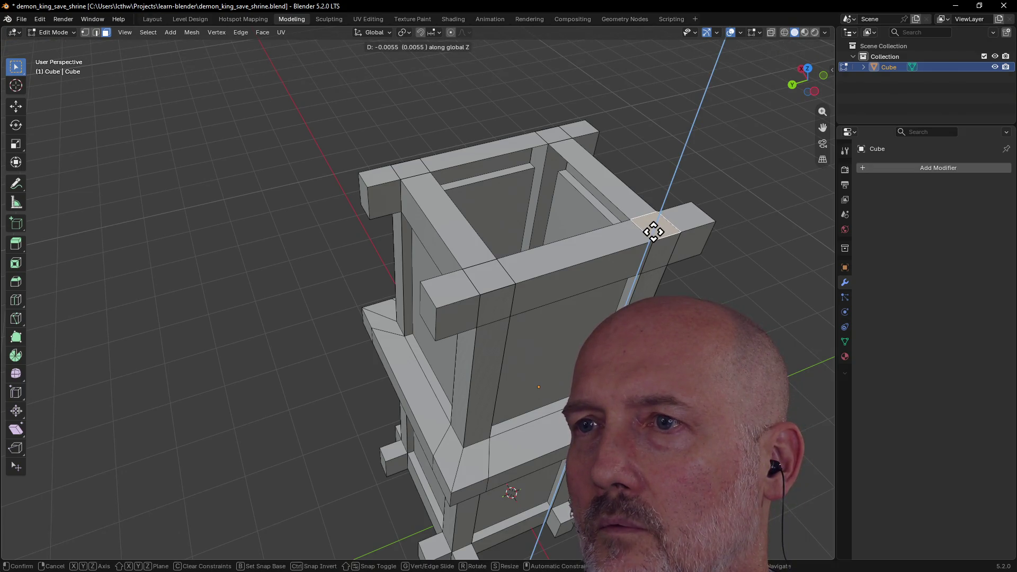
left_click(654, 231)
left_click(554, 134)
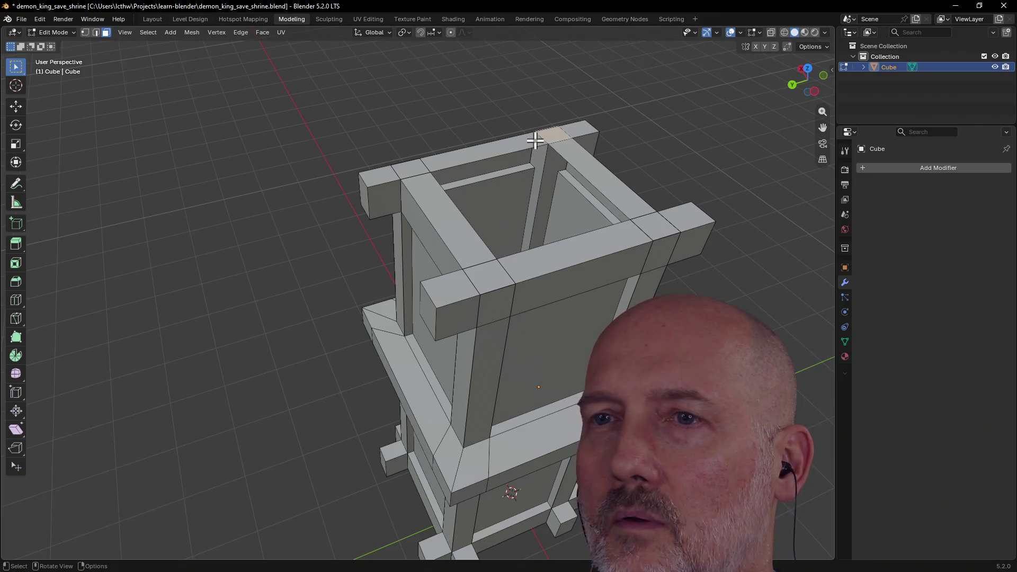
Step: Select the whole pillar and merge by distance at 0.002, removing twelve duplicates
middle_click_drag(433, 151, 496, 197)
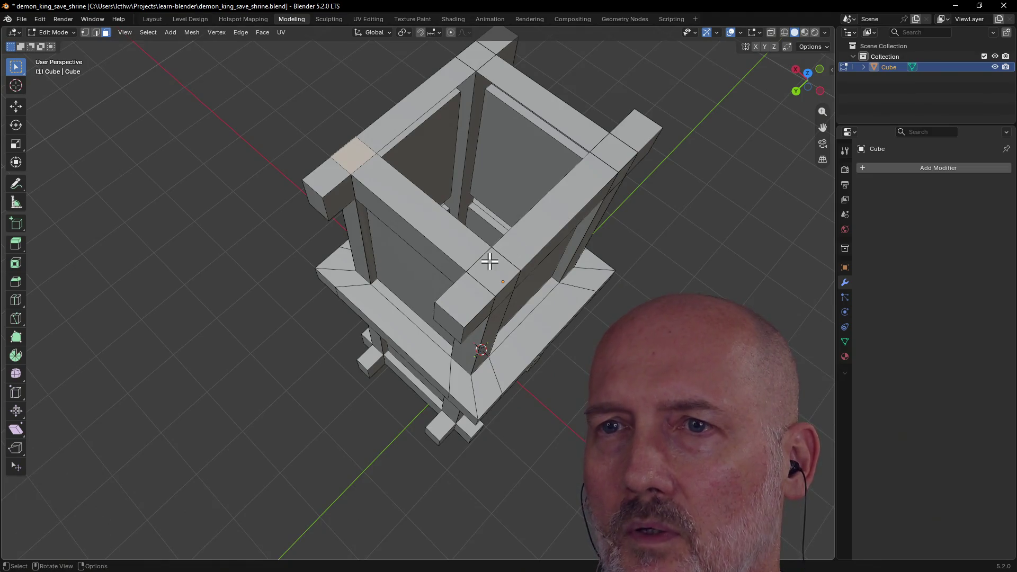
key("a")
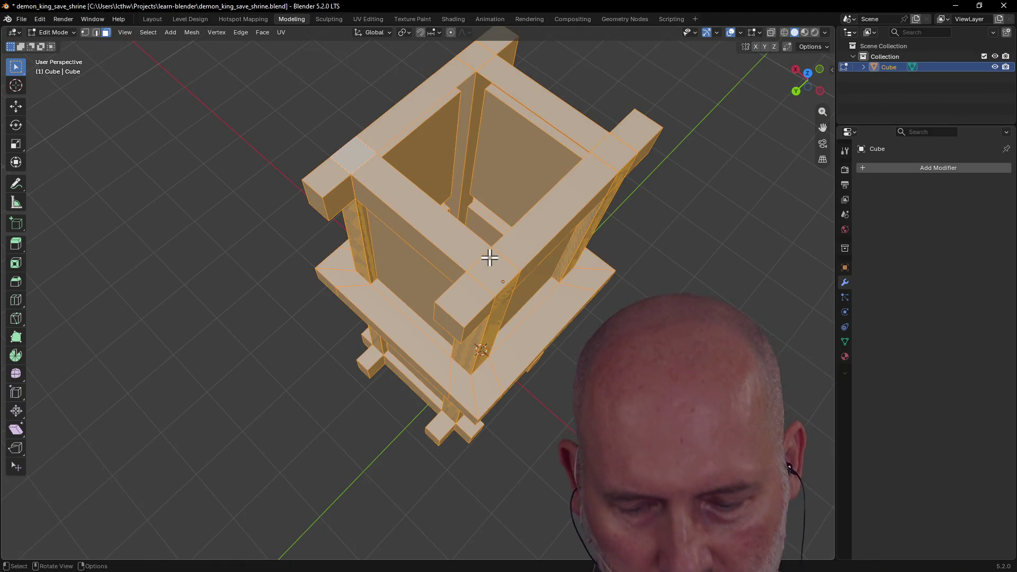
key("m")
left_click(476, 260)
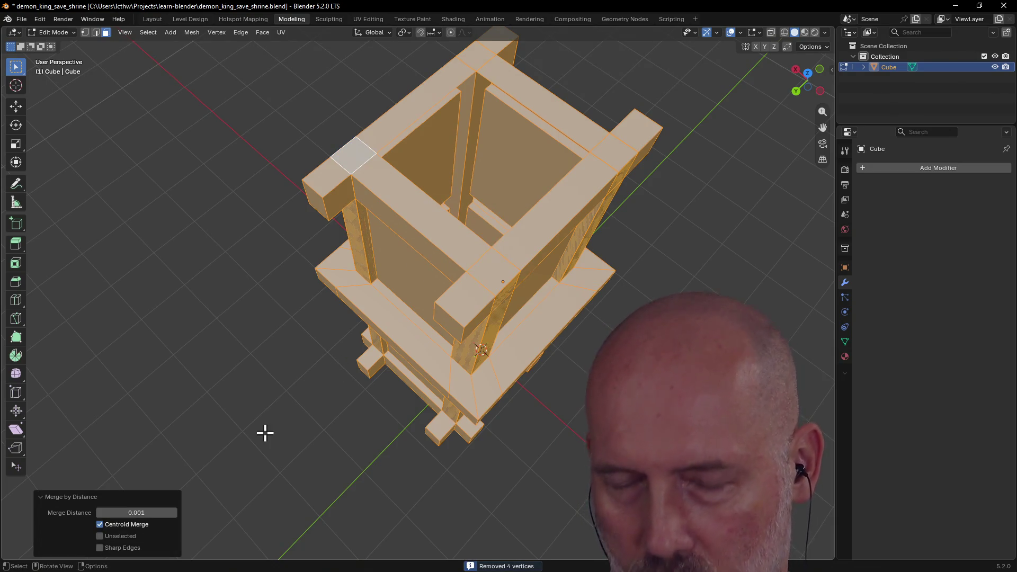
left_click(152, 513)
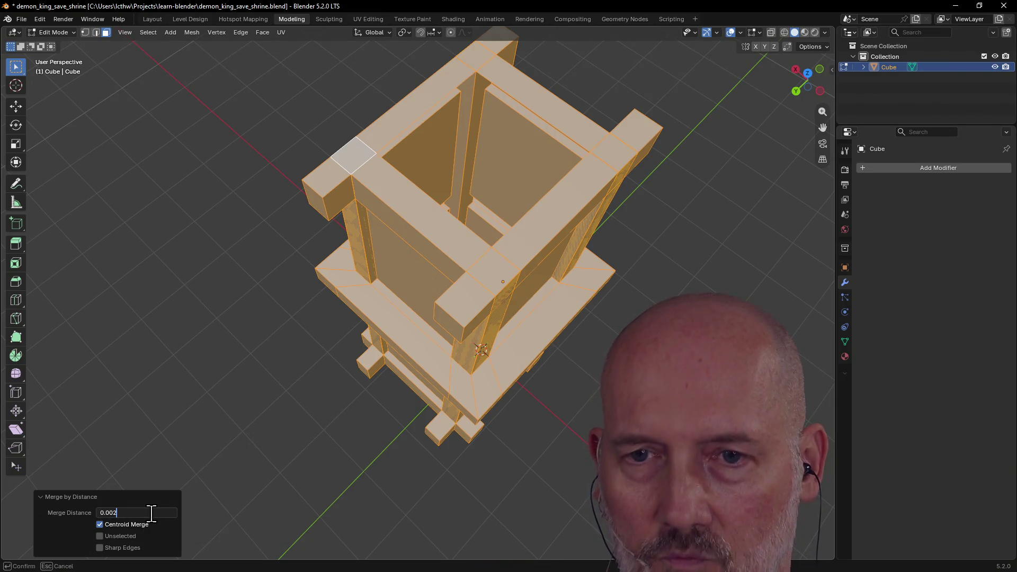
key("Return")
left_click(212, 405)
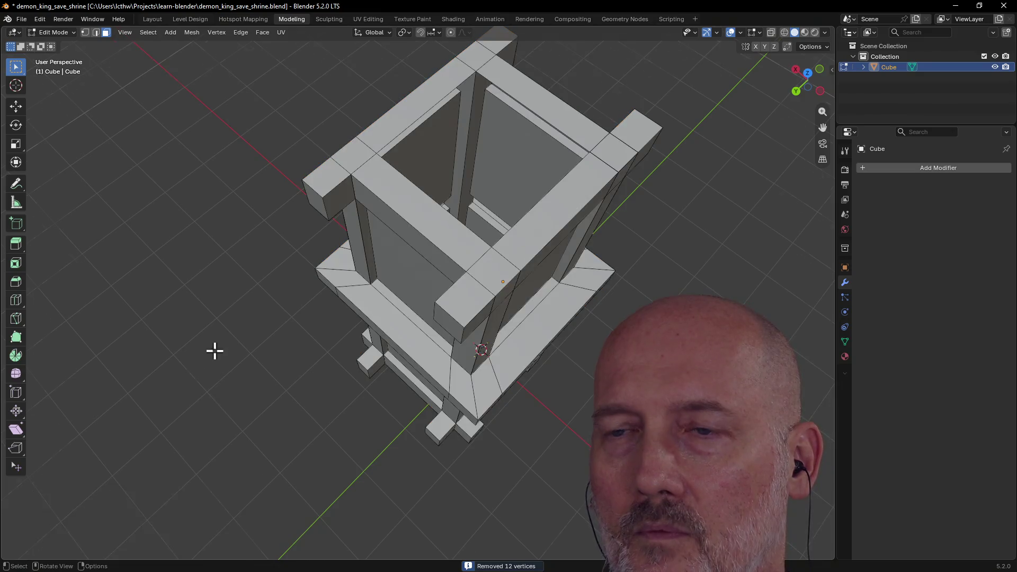
Step: Orbit around the pillar top to inspect the corners
middle_click_drag(211, 354, 273, 295)
scroll(211, 311, "down", 3)
scroll(308, 350, "up", 3)
mouse_move(308, 349)
middle_mouse_down()
mouse_move(270, 365)
mouse_move(405, 379)
middle_mouse_up()
scroll(404, 379, "up", 3)
mouse_move(448, 338)
middle_mouse_down()
mouse_move(381, 282)
mouse_move(394, 329)
mouse_move(525, 307)
mouse_move(414, 290)
mouse_move(470, 303)
mouse_move(432, 347)
middle_mouse_up()
mouse_move(400, 383)
middle_mouse_down()
mouse_move(443, 368)
mouse_move(398, 376)
middle_mouse_up()
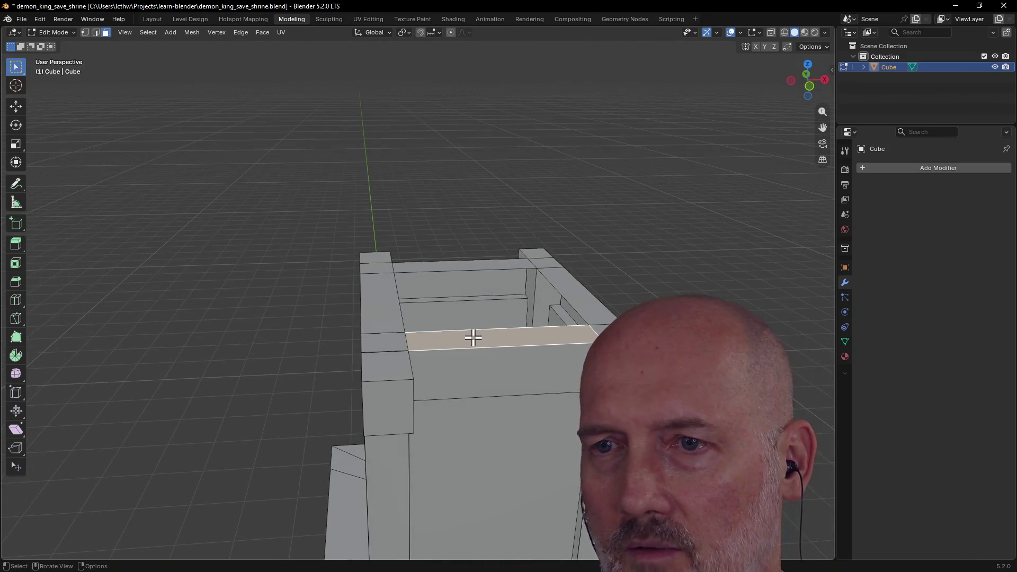
scroll(473, 338, "down", 5)
scroll(473, 338, "up", 4)
mouse_move(473, 338)
middle_mouse_down()
mouse_move(502, 341)
mouse_move(492, 340)
middle_mouse_up()
scroll(473, 337, "down", 2)
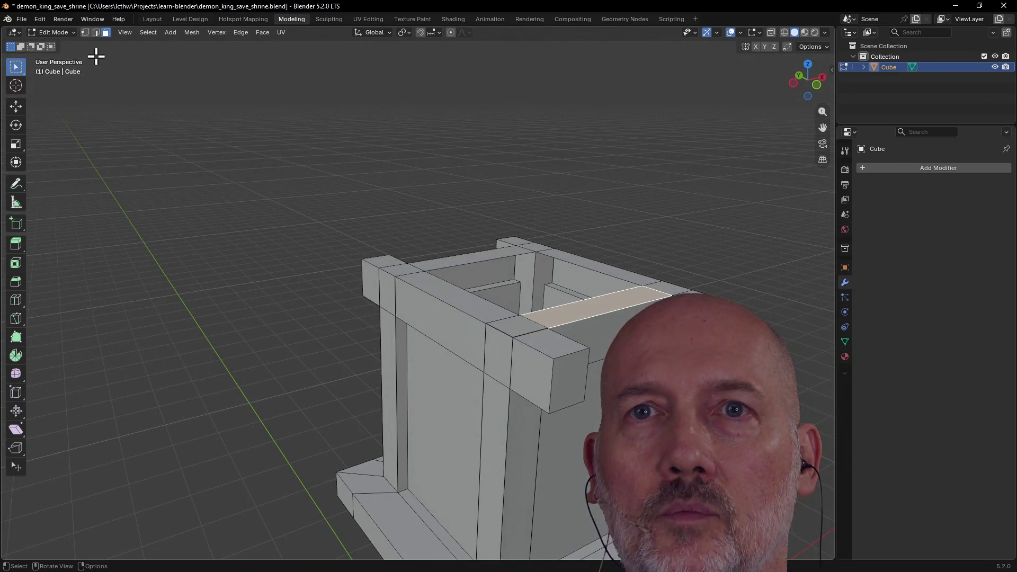
Step: In Vertex select mode, select the crossbar's top corner face and frame it with View Selected
left_click(85, 32)
middle_click_drag(306, 156, 276, 173)
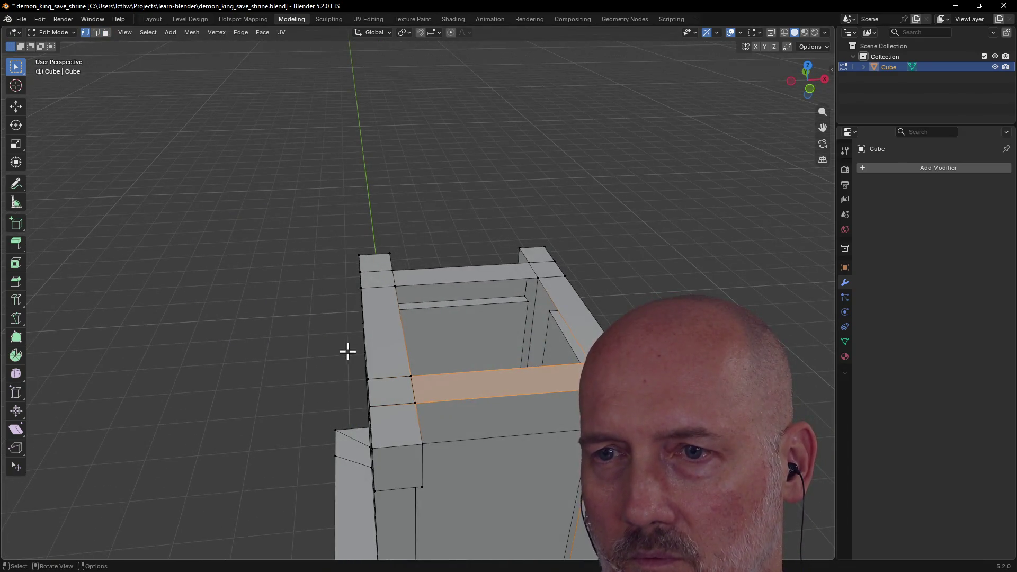
left_click(413, 410, "alt")
mouse_move(436, 421)
middle_mouse_down()
mouse_move(466, 387)
mouse_move(431, 397)
mouse_move(247, 387)
mouse_move(233, 297)
mouse_move(275, 297)
middle_mouse_up()
scroll(431, 398, "up", 3)
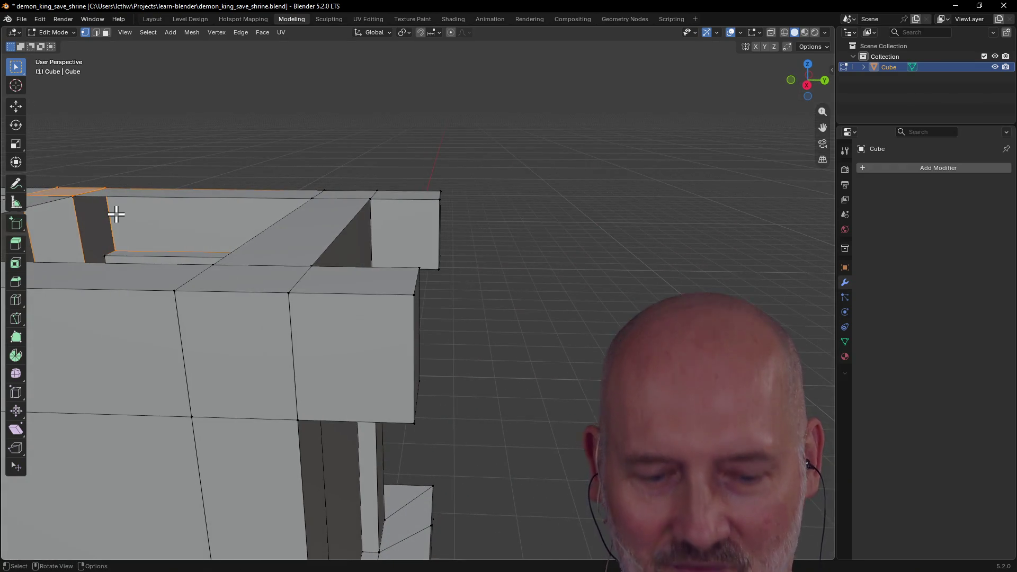
key("grave")
left_click(179, 253)
scroll(179, 254, "down", 5)
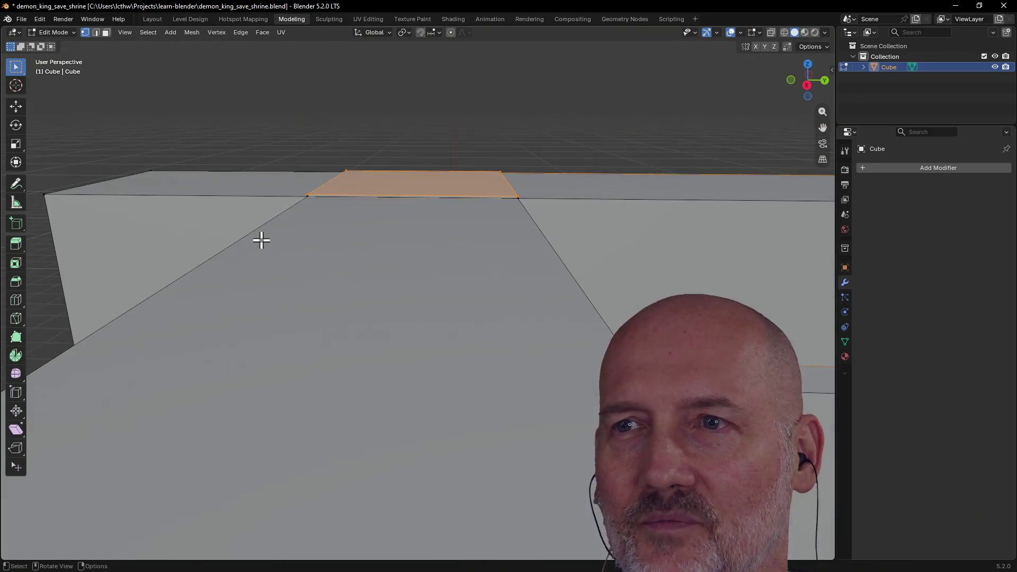
mouse_move(245, 241)
middle_mouse_down()
mouse_move(213, 243)
mouse_move(209, 234)
middle_mouse_up()
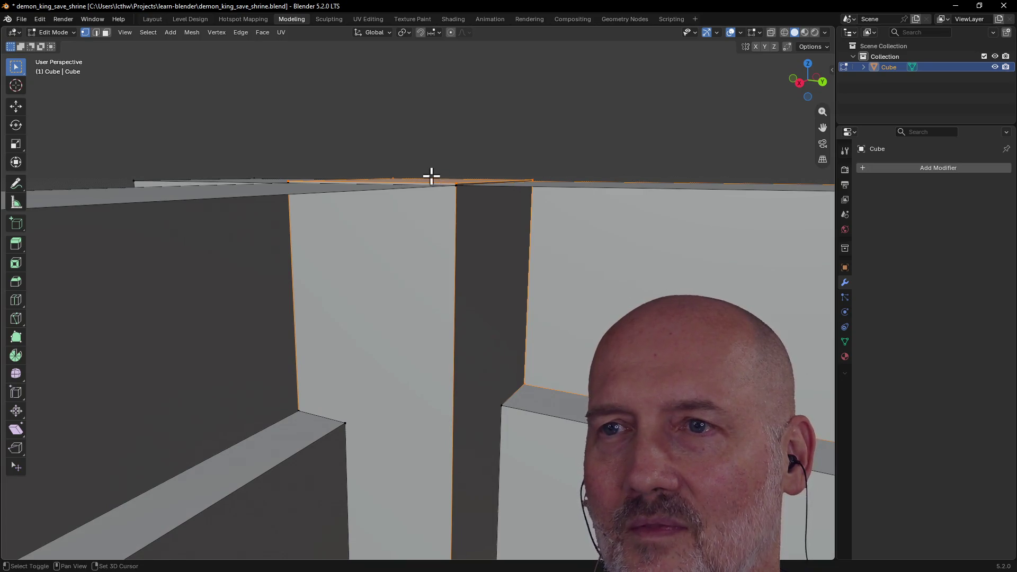
middle_click_drag(411, 191, 505, 202)
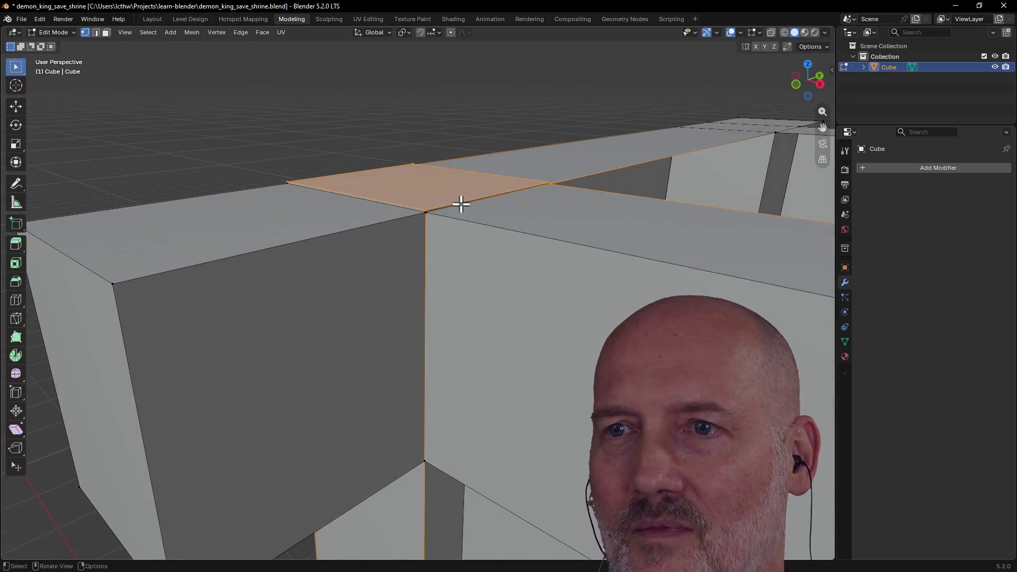
mouse_move(442, 225)
middle_mouse_down()
mouse_move(573, 228)
mouse_move(492, 209)
mouse_move(511, 241)
mouse_move(468, 239)
mouse_move(443, 221)
middle_mouse_up()
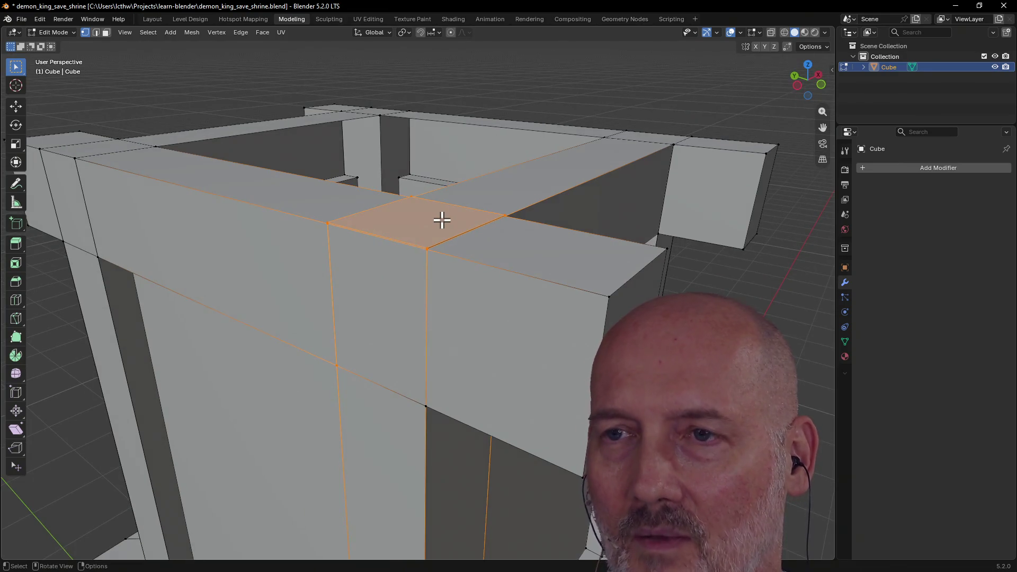
Step: Collapse the corner face to its center, then undo it
key("m")
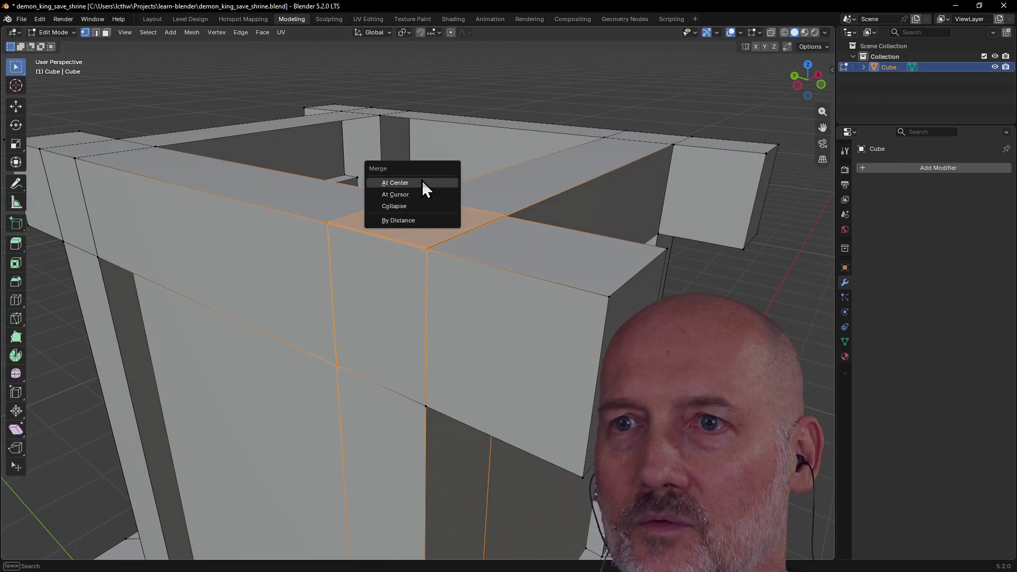
left_click(422, 180)
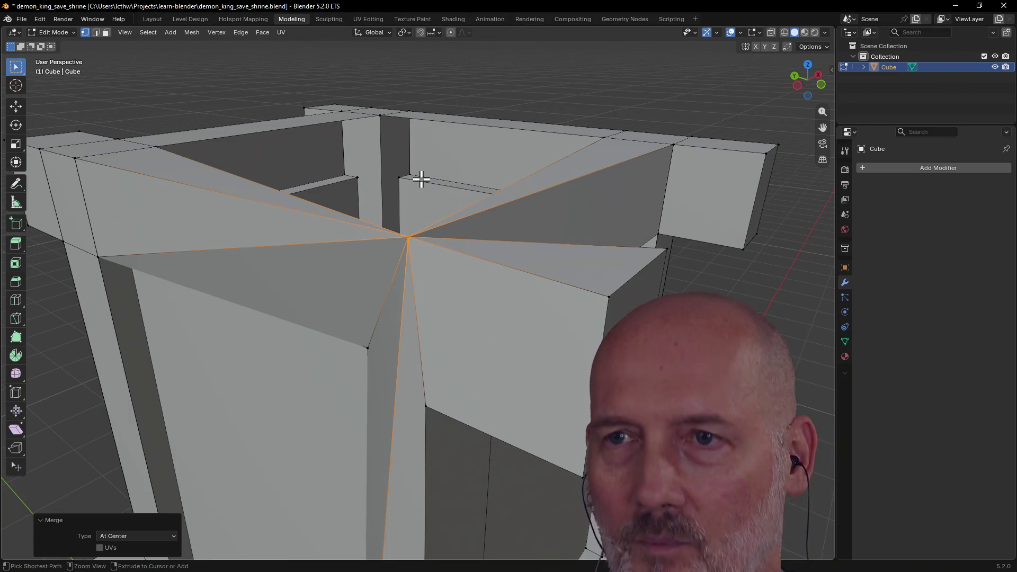
key("ctrl+z")
Step: Merge the corner vertices by distance at 0.032, removing four duplicates, deselect and save
key("m")
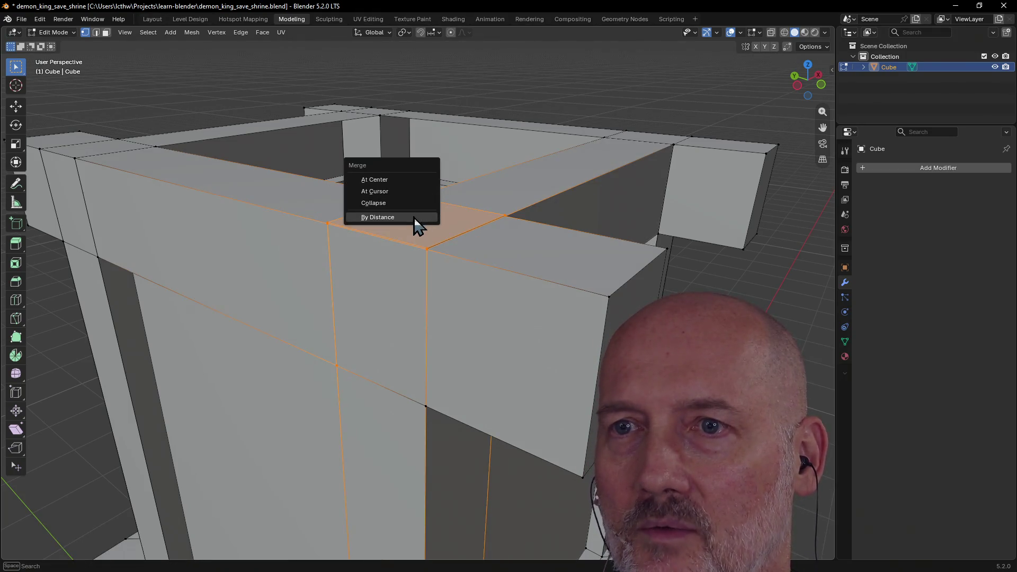
left_click(413, 216)
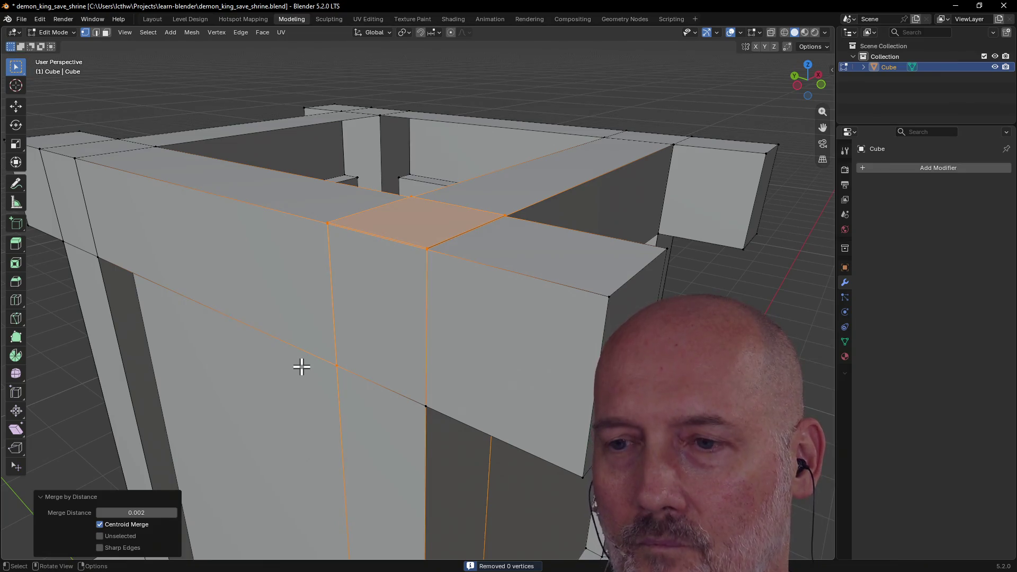
left_click(173, 512)
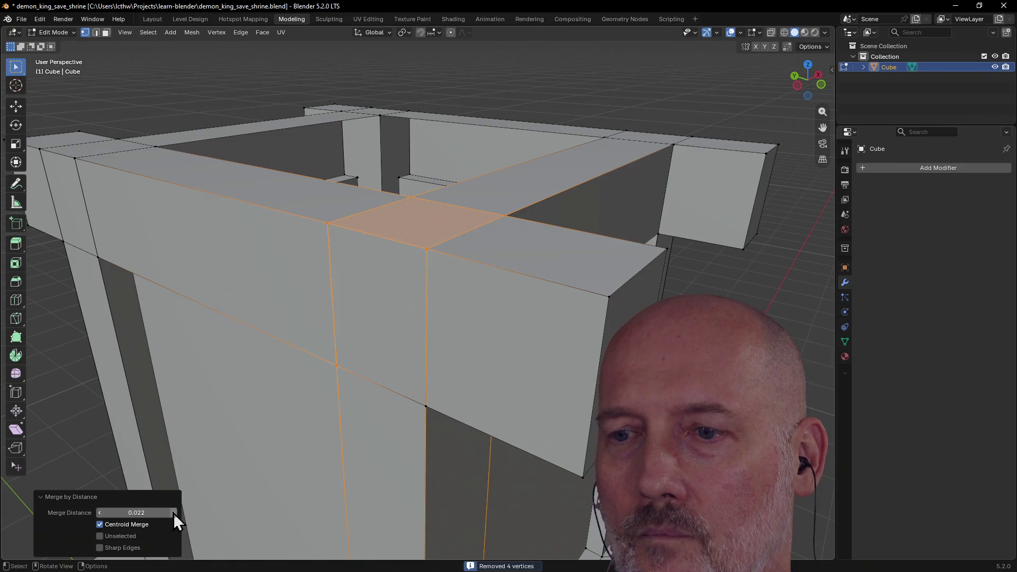
left_click(173, 512)
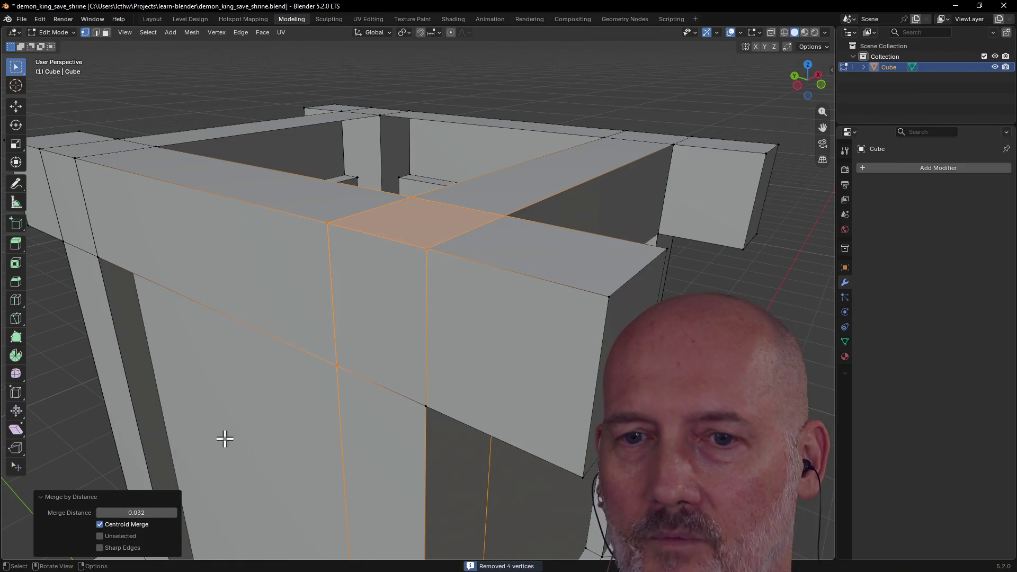
left_click(77, 426)
mouse_move(77, 427)
middle_mouse_down()
mouse_move(261, 370)
mouse_move(246, 370)
mouse_move(299, 336)
mouse_move(183, 347)
mouse_move(405, 311)
mouse_move(382, 295)
mouse_move(469, 295)
mouse_move(498, 265)
middle_mouse_up()
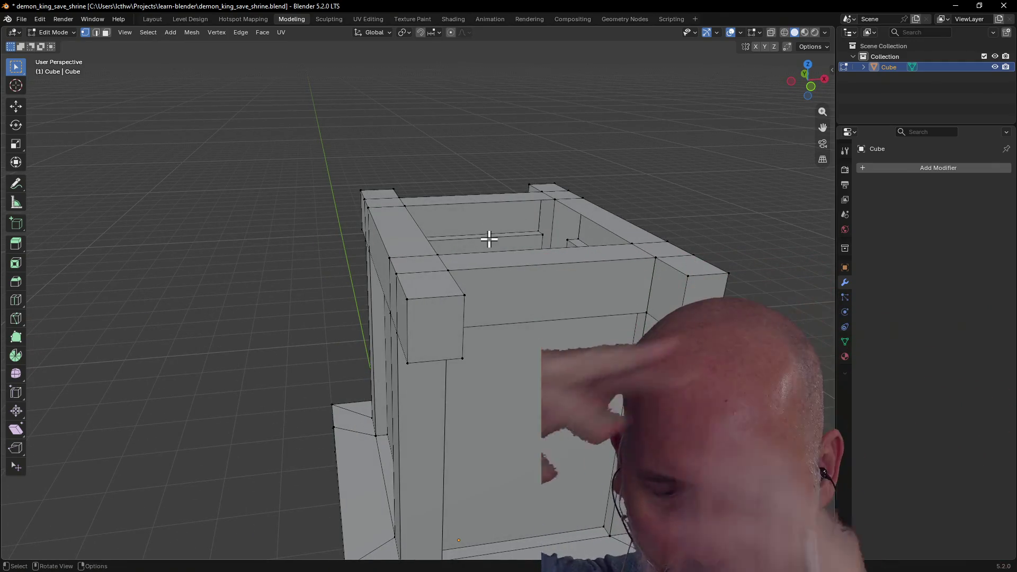
key("ctrl+s")
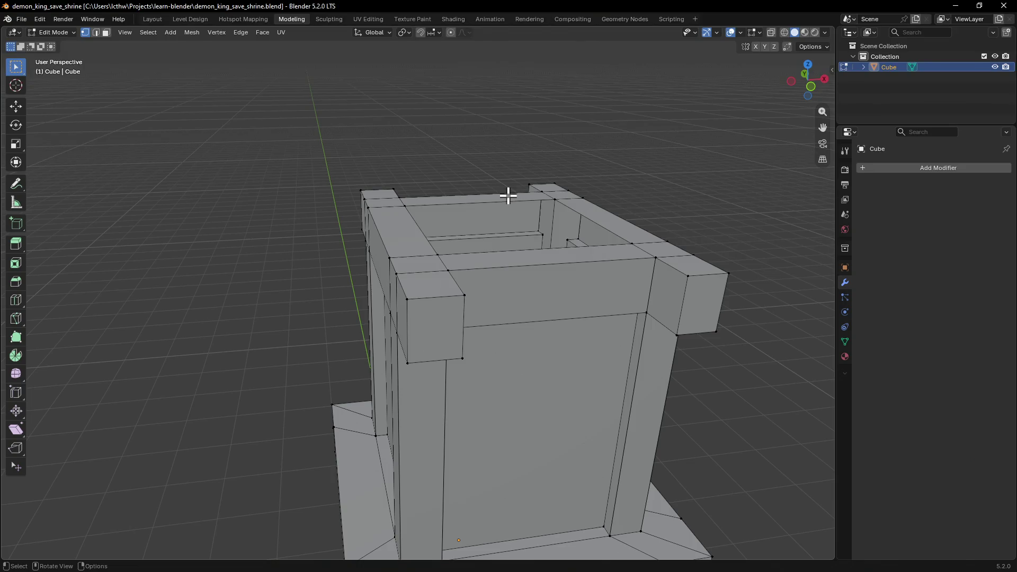
scroll(507, 195, "down", 3)
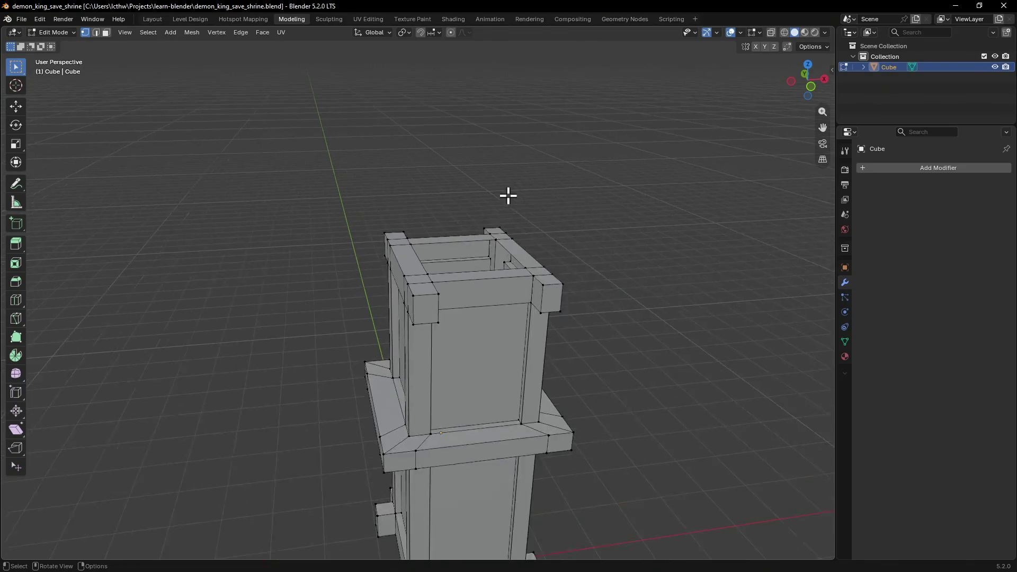
mouse_move(508, 195)
middle_mouse_down()
mouse_move(461, 210)
mouse_move(484, 302)
mouse_move(470, 284)
middle_mouse_up()
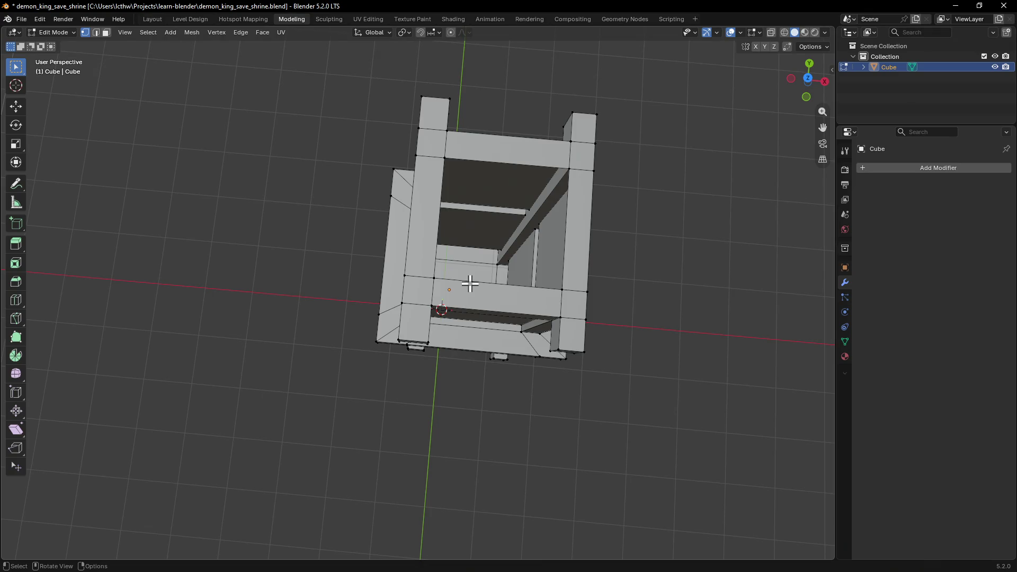
scroll(470, 284, "down", 3)
mouse_move(470, 284)
middle_mouse_down()
mouse_move(436, 210)
mouse_move(463, 291)
mouse_move(408, 275)
mouse_move(513, 272)
mouse_move(484, 276)
middle_mouse_up()
scroll(545, 320, "down", 3)
scroll(483, 289, "up", 3)
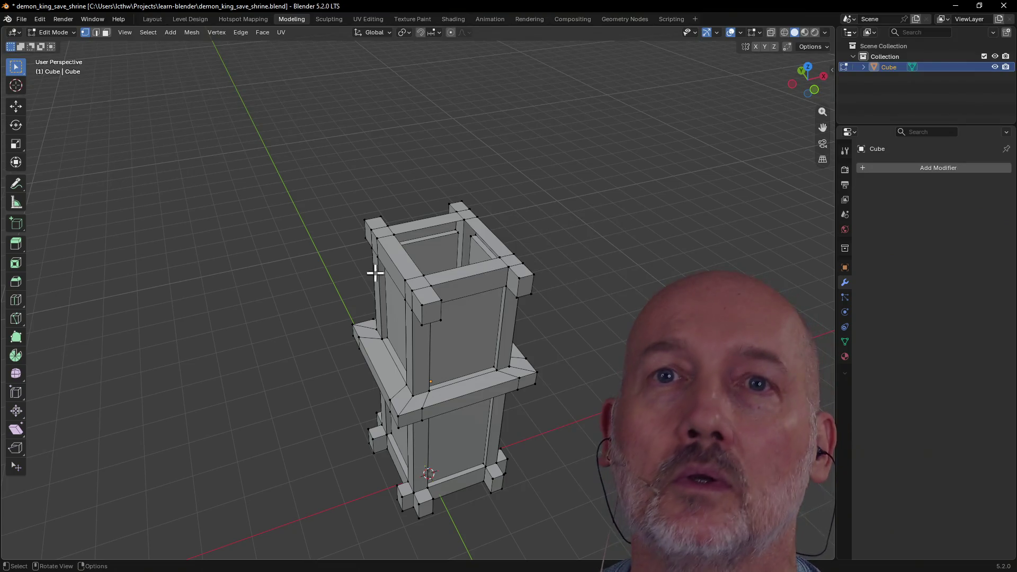
Step: Save the shrine and open the recent controller_sculpted_buttons.blend
left_click(21, 13)
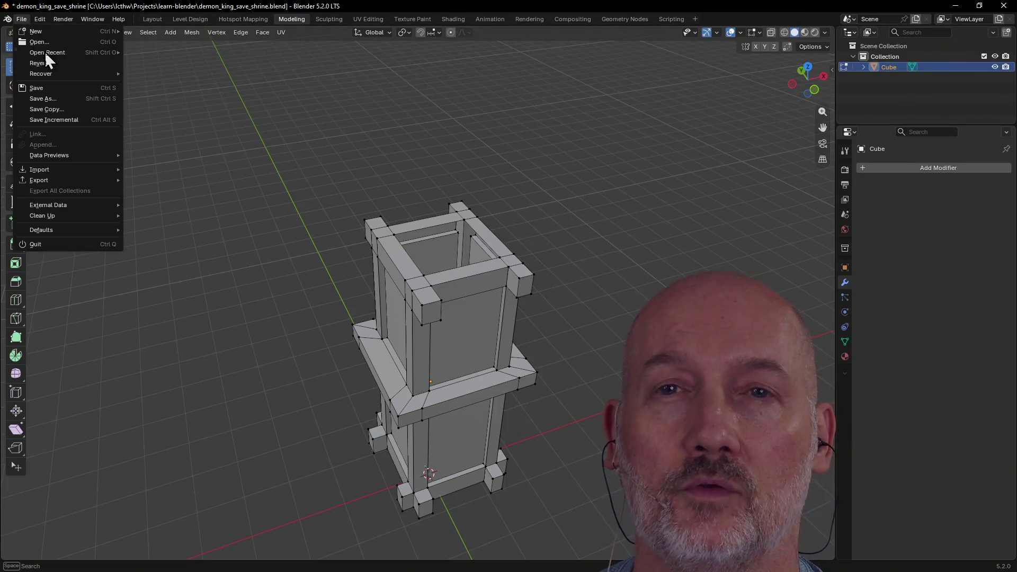
key("ctrl+s")
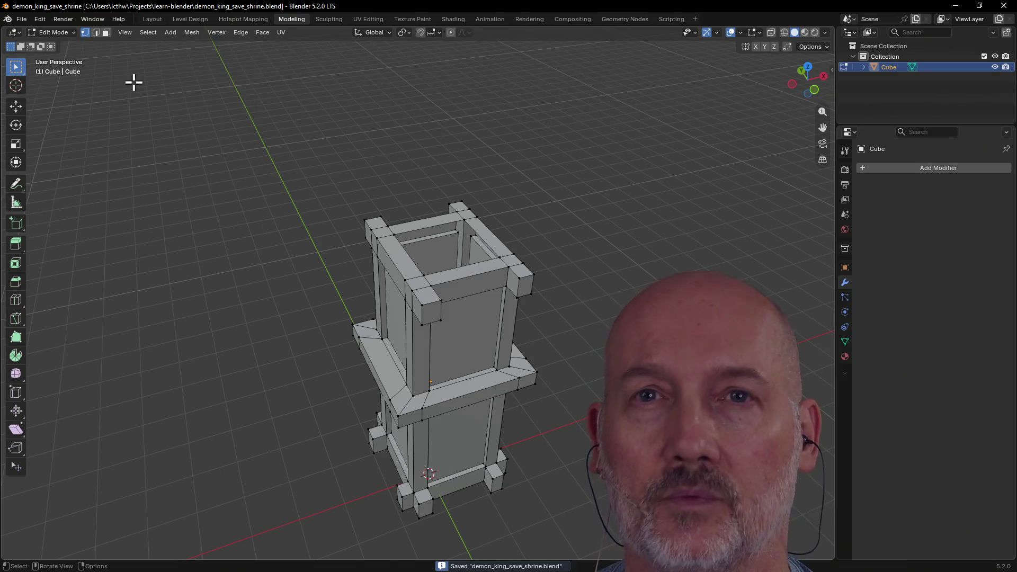
left_click(21, 19)
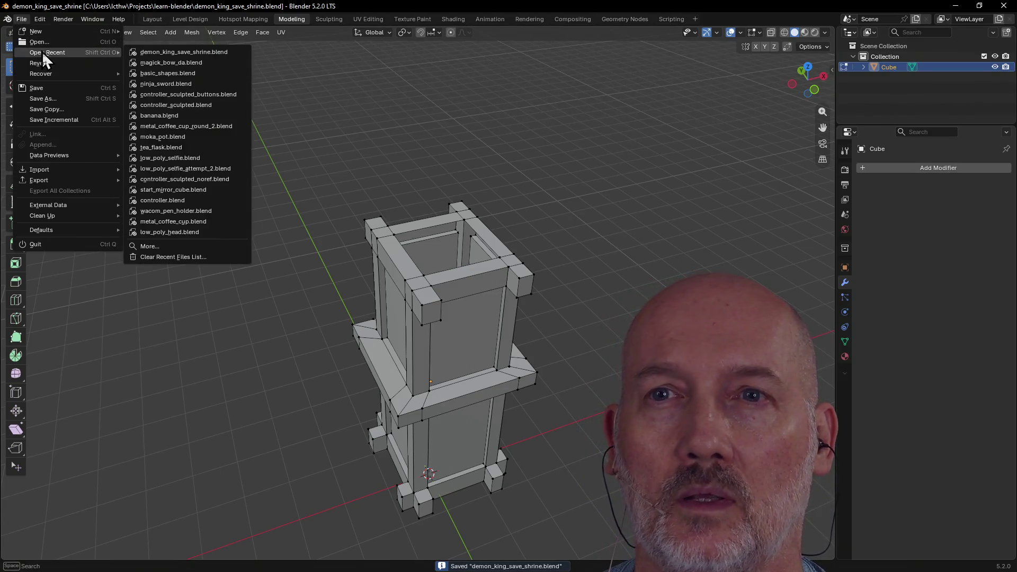
mouse_move(48, 52)
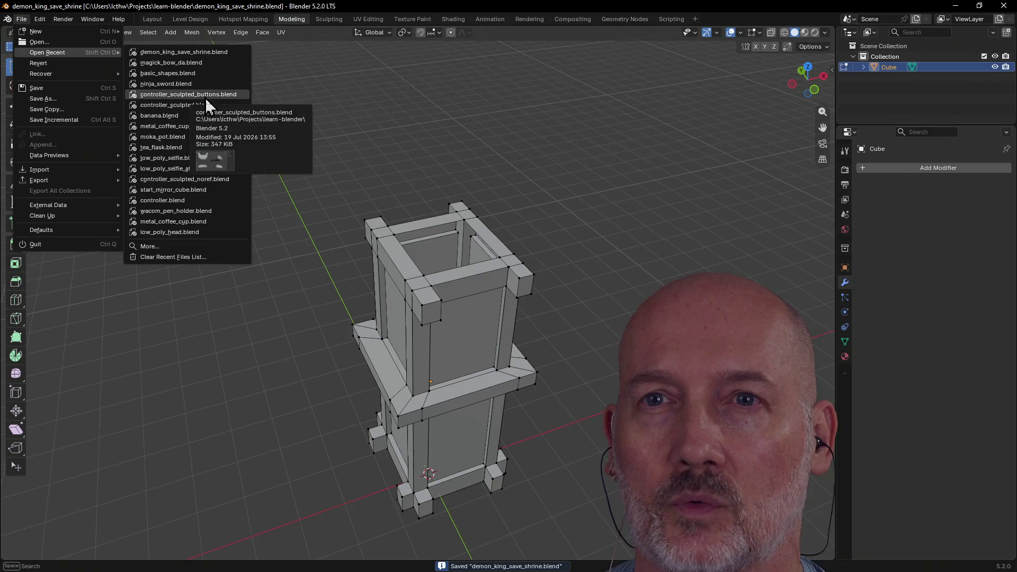
left_click(206, 97)
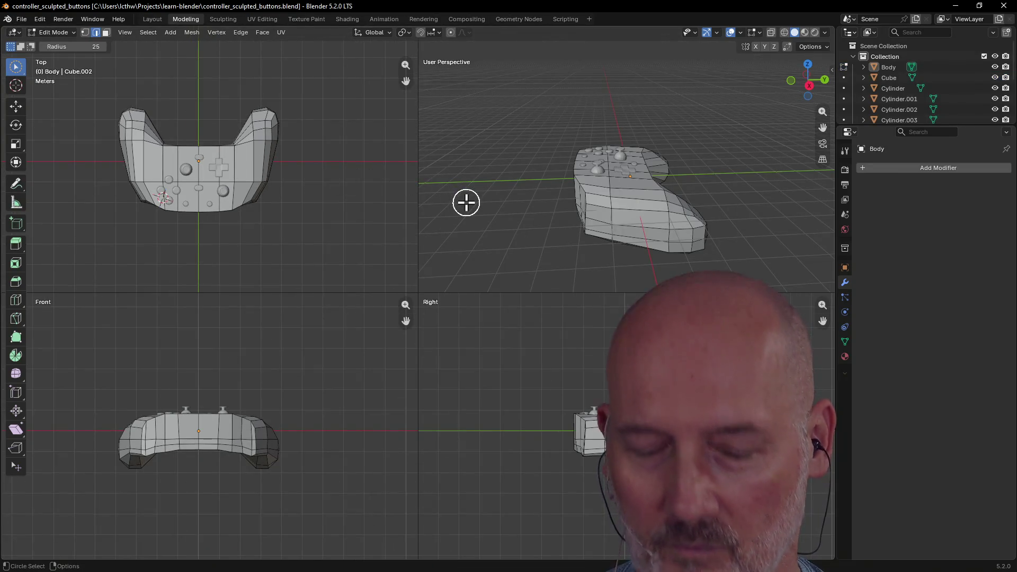
Step: Maximise the view, look over the controller model, then open the recent banana.blend
key("ctrl+alt+q")
middle_click_drag(465, 202, 238, 218)
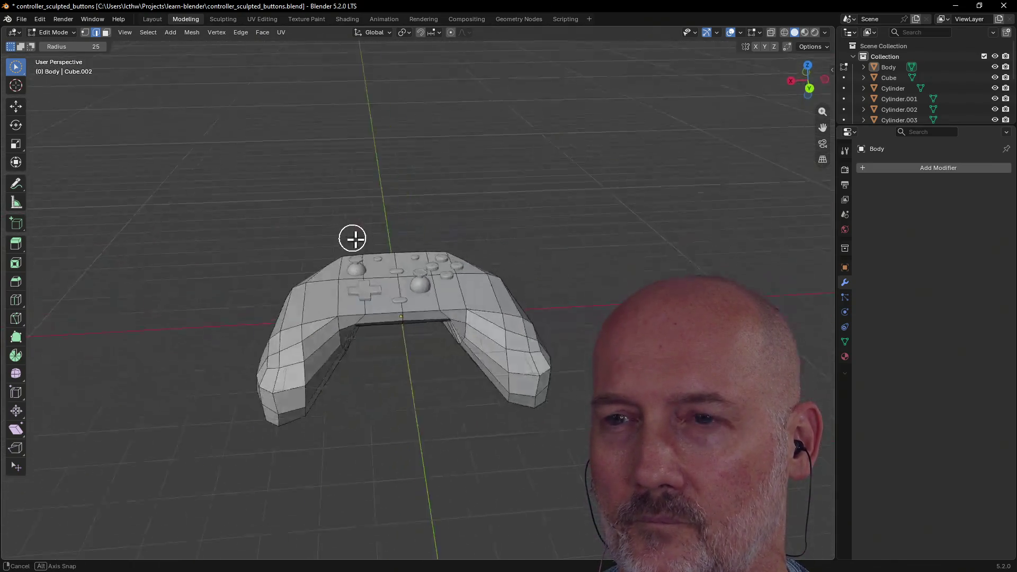
middle_click_drag(237, 218, 322, 147)
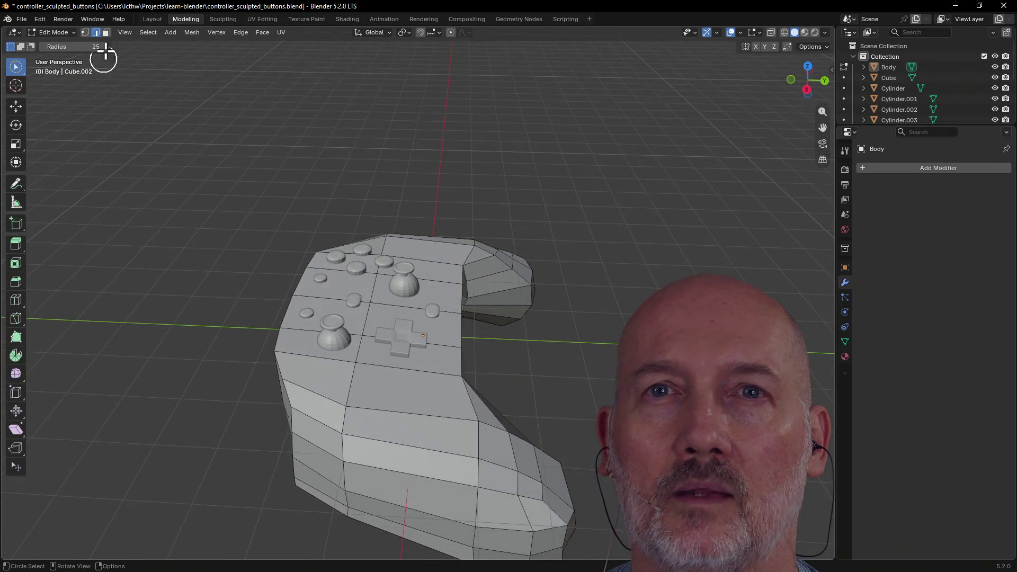
left_click(29, 21)
left_click(28, 22)
mouse_move(46, 52)
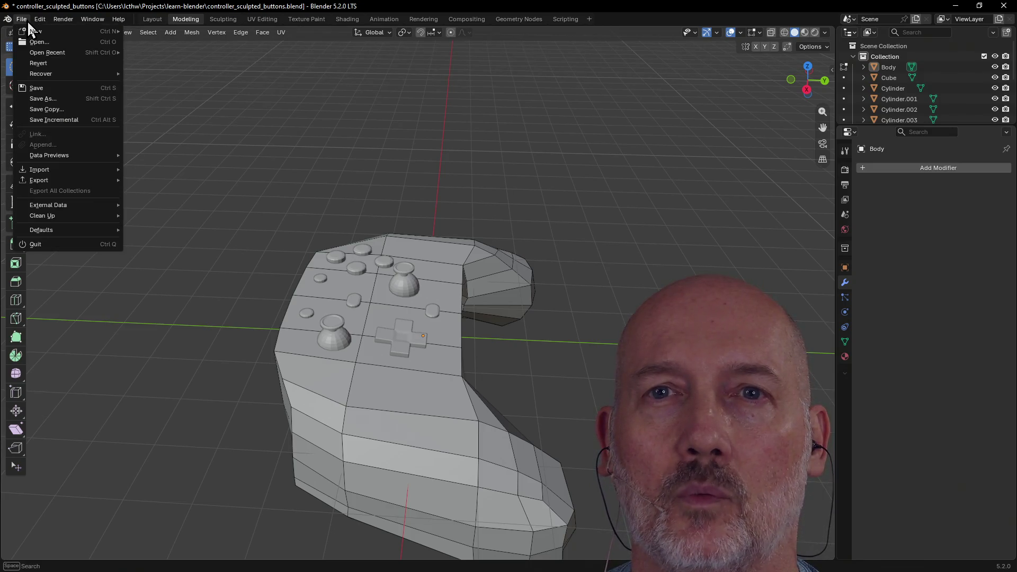
left_click(159, 115)
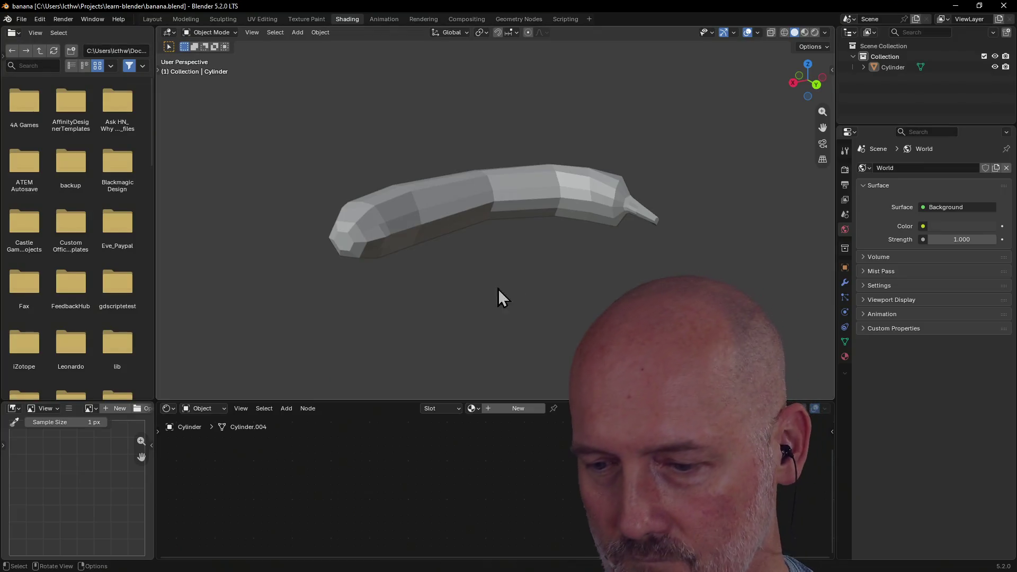
Step: Orbit the banana, then open the recent ninja_sword.blend file and look over the sword
mouse_move(551, 230)
middle_mouse_down()
mouse_move(498, 260)
mouse_move(598, 227)
mouse_move(642, 265)
mouse_move(697, 243)
mouse_move(444, 188)
middle_mouse_up()
scroll(497, 259, "up", 2)
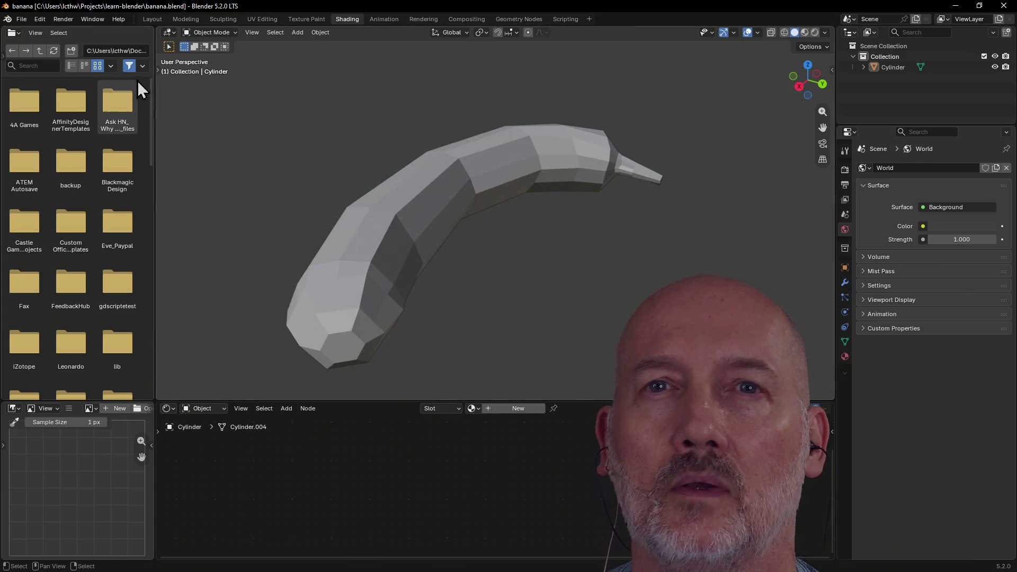
left_click(24, 18)
mouse_move(48, 52)
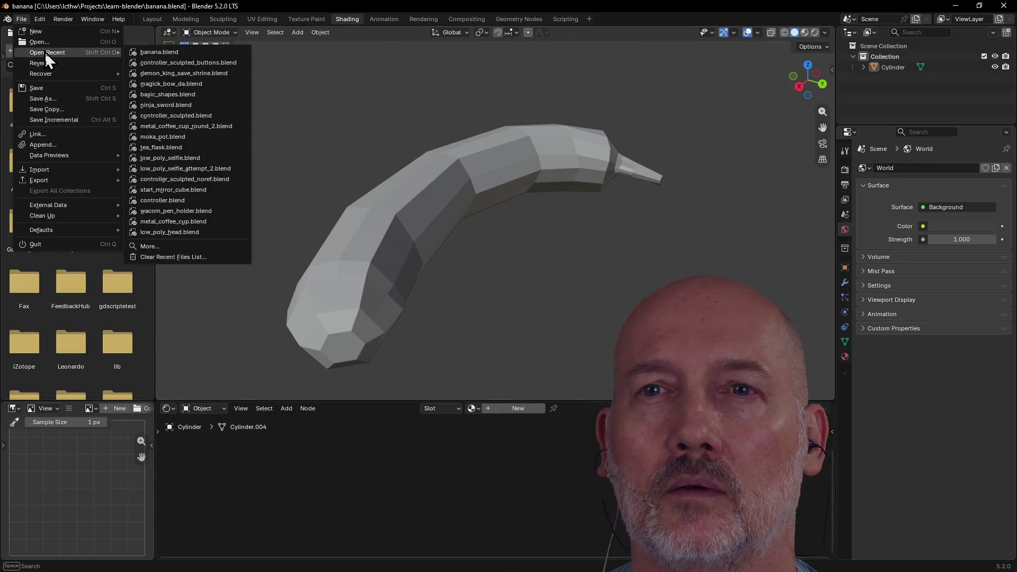
left_click(197, 105)
mouse_move(337, 131)
middle_mouse_down()
mouse_move(482, 139)
mouse_move(377, 142)
middle_mouse_up()
Step: Open the recent basic_shapes.blend file and orbit to a higher angle over its cone
left_click(22, 19)
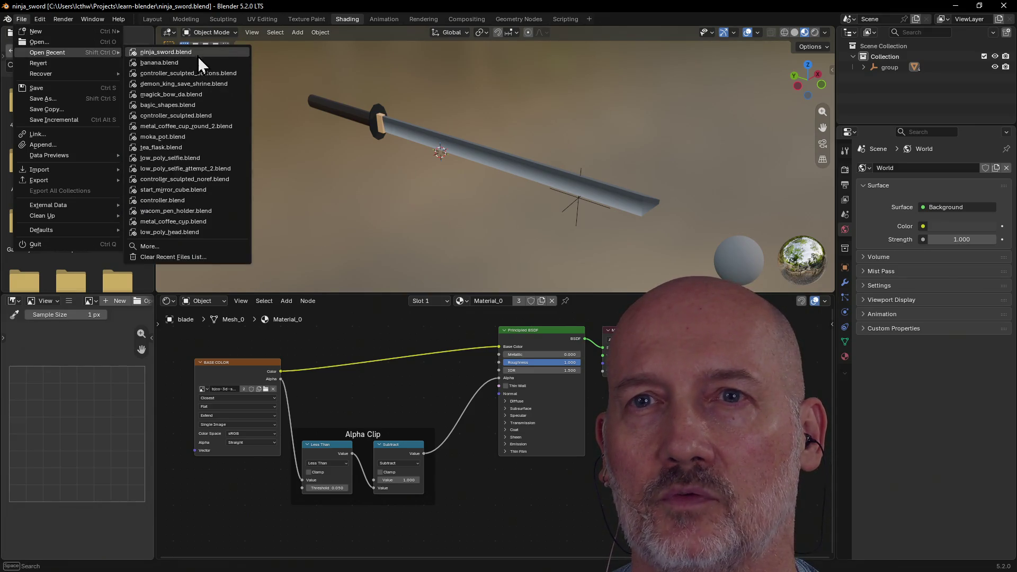
left_click(220, 110)
scroll(352, 170, "down", 3)
mouse_move(453, 162)
middle_mouse_down()
mouse_move(583, 190)
mouse_move(688, 159)
mouse_move(424, 169)
mouse_move(377, 142)
middle_mouse_up()
Step: Hide then reveal all of the cone mesh, deselect it and return to the Layout workspace
key("shift+h")
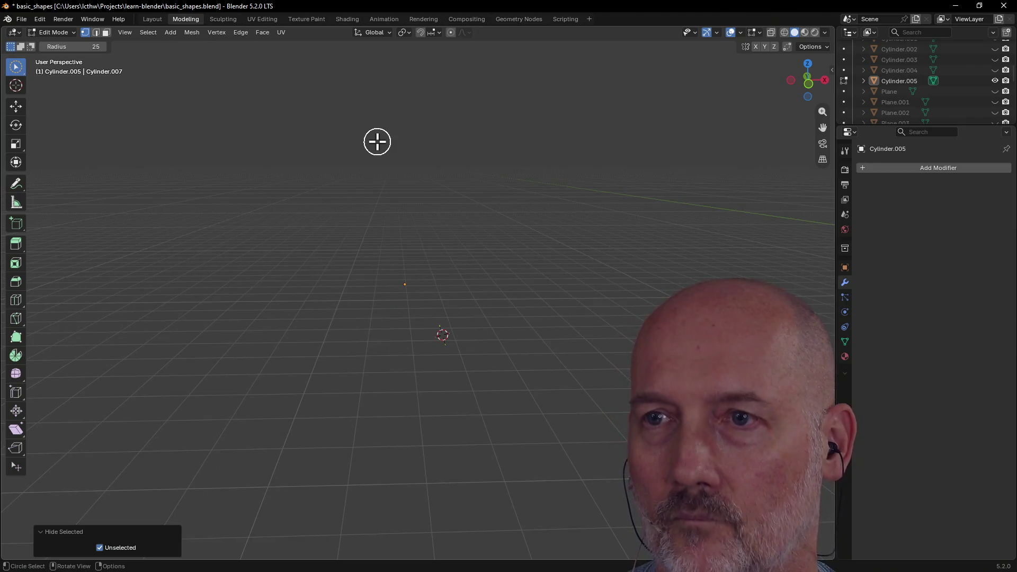
key("alt+h")
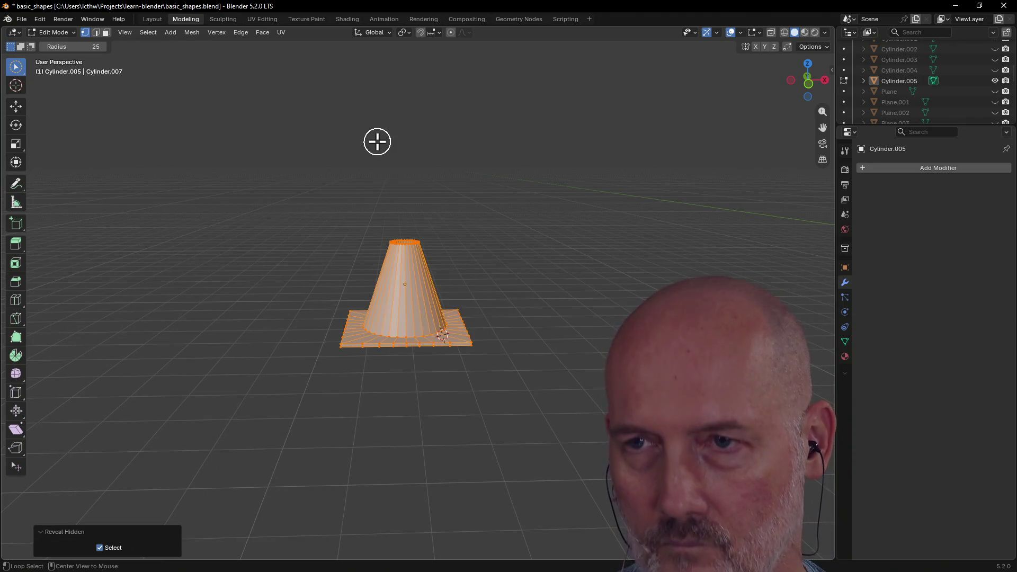
left_click(332, 184)
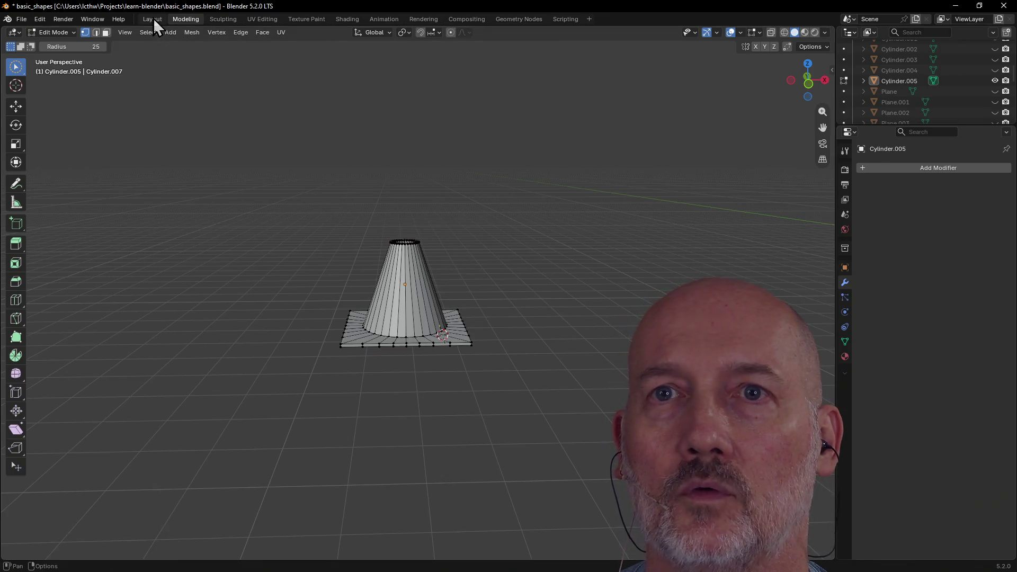
left_click(152, 18)
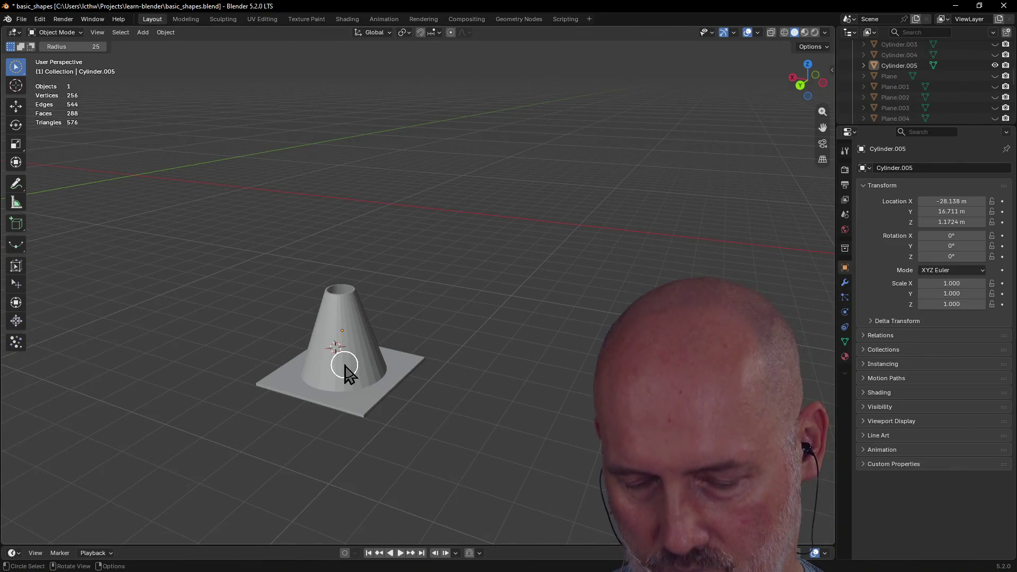
Step: Select the cone, leave local view so all scene objects return, and frame the cone in view
mouse_move(342, 357)
middle_mouse_down()
mouse_move(421, 405)
mouse_move(420, 379)
middle_mouse_up()
left_click(424, 369)
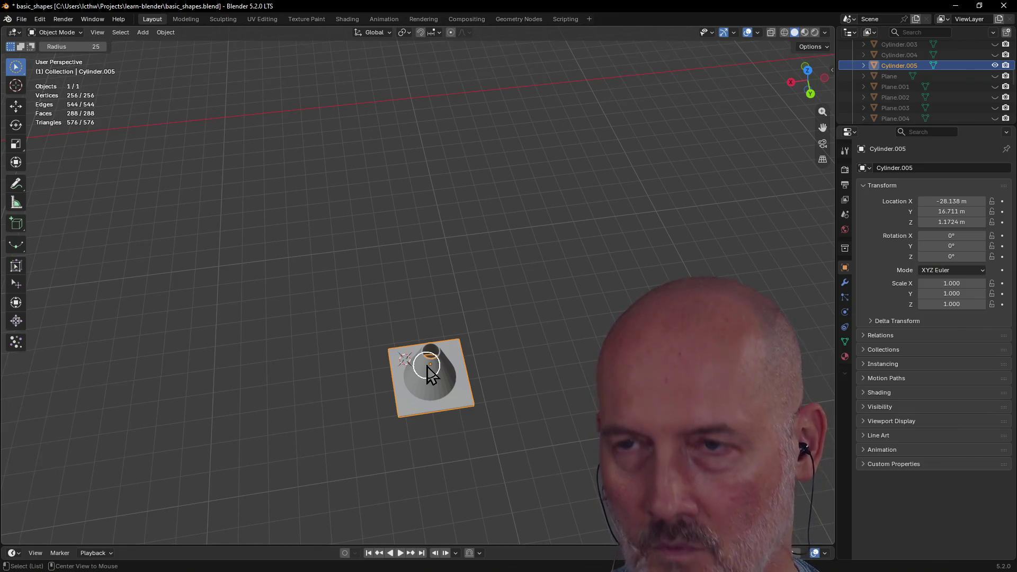
key("KP_Divide")
left_click(556, 302)
scroll(381, 246, "down", 4)
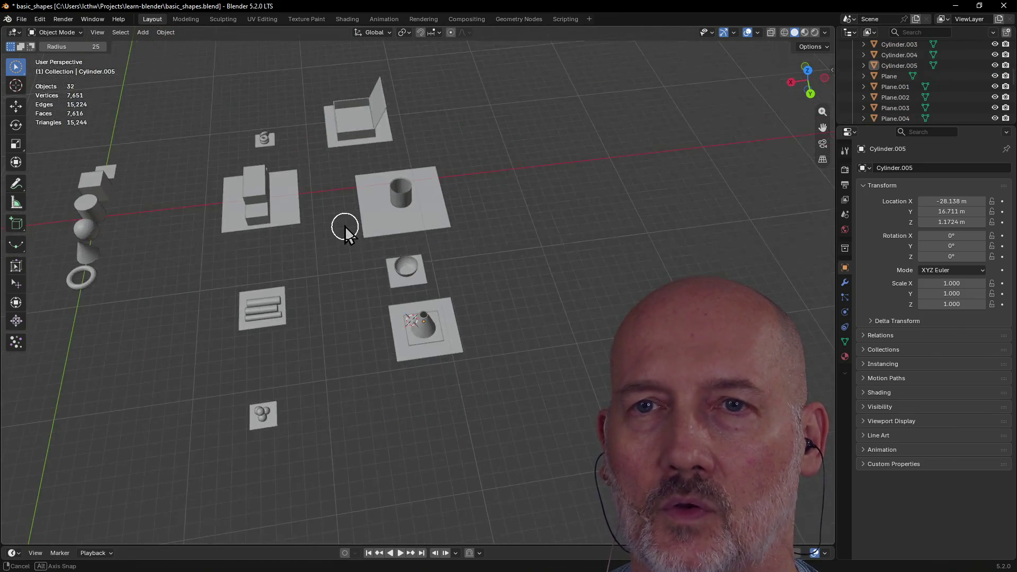
middle_click_drag(345, 230, 225, 205)
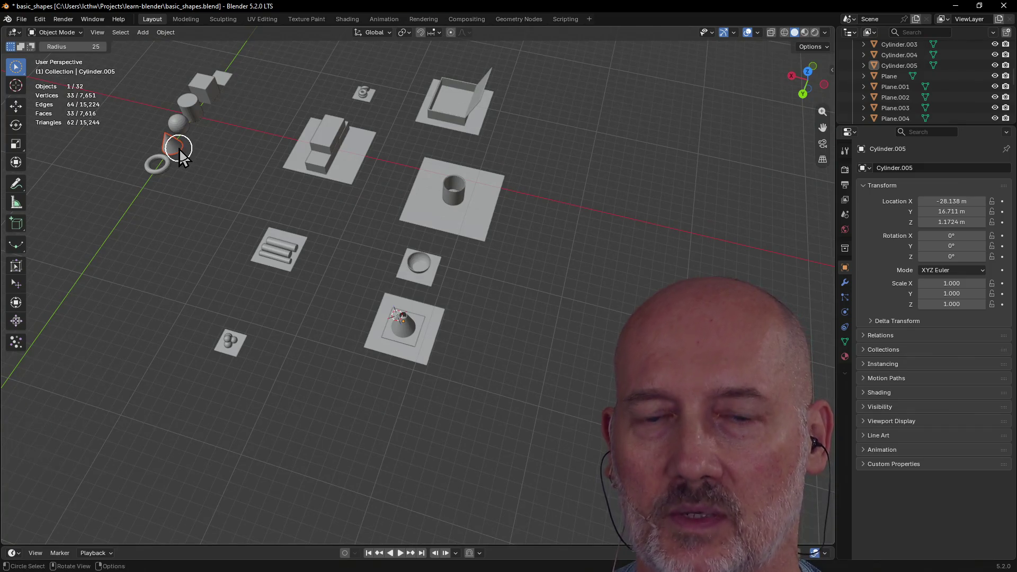
key("grave")
left_click(238, 190)
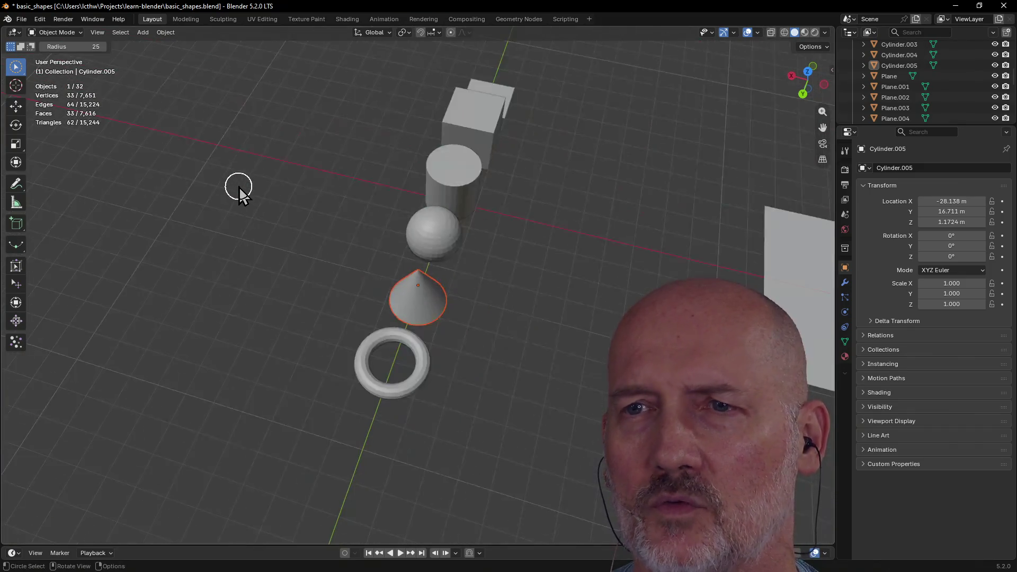
scroll(239, 189, "down", 4)
Step: Look over the row of primitives, selecting the sphere and cylinder in turn, then leave nothing selected
mouse_move(244, 182)
middle_mouse_down()
mouse_move(397, 163)
mouse_move(409, 201)
middle_mouse_up()
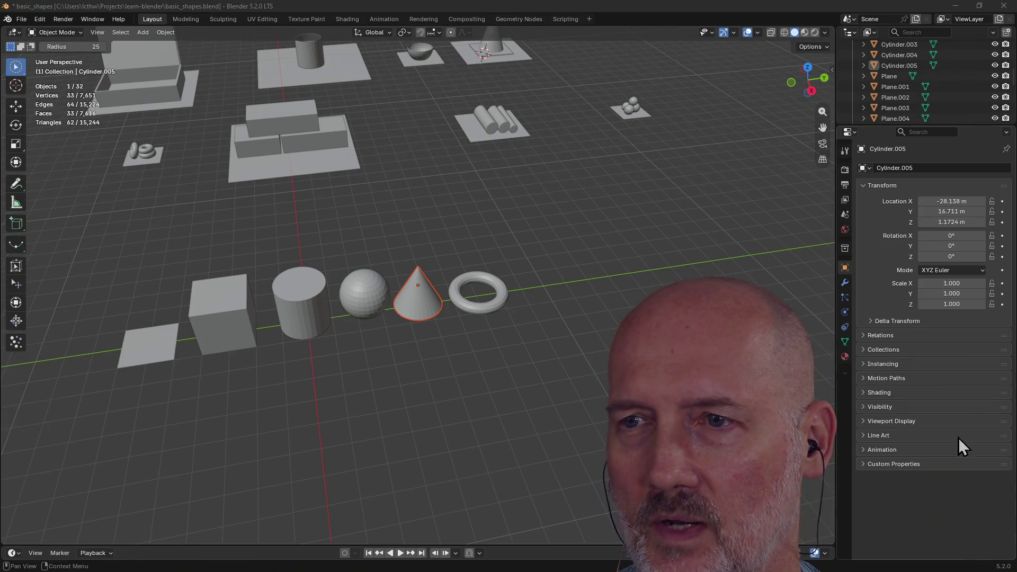
left_click(370, 303)
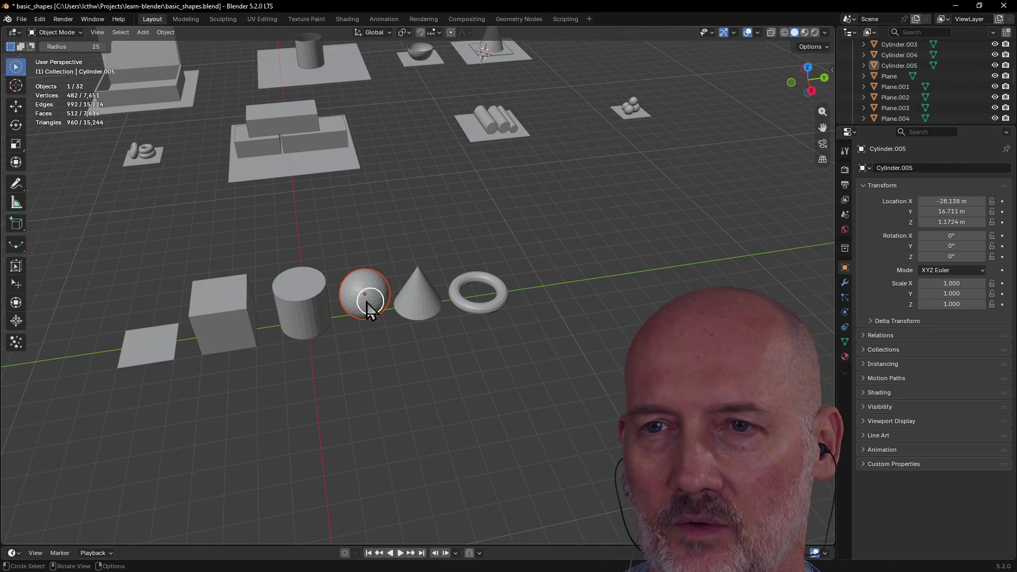
left_click(302, 304)
left_click(427, 197)
mouse_move(421, 198)
middle_mouse_down()
mouse_move(403, 185)
mouse_move(436, 186)
mouse_move(329, 198)
middle_mouse_up()
scroll(404, 185, "down", 3)
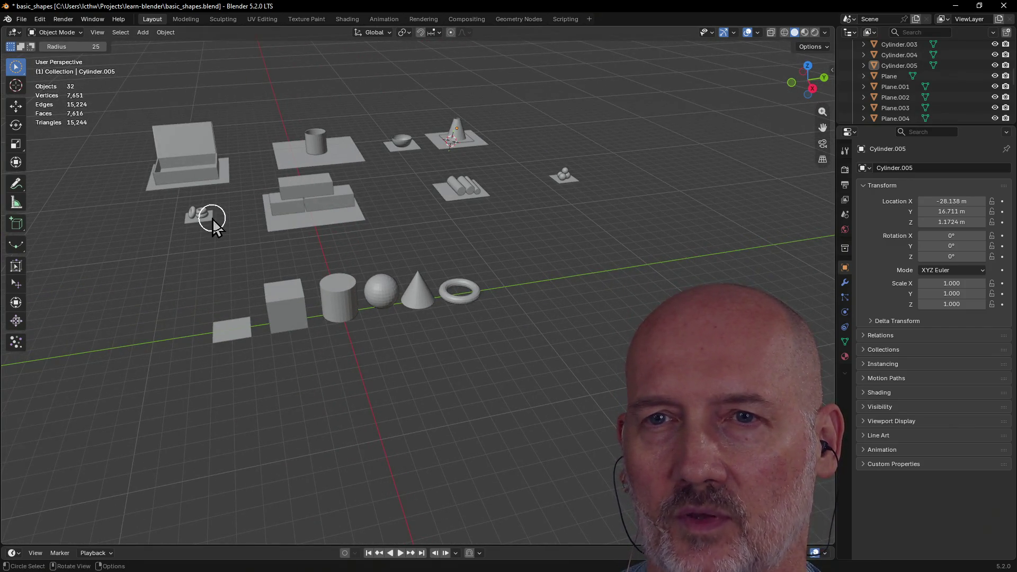
key("grave")
left_click(262, 251)
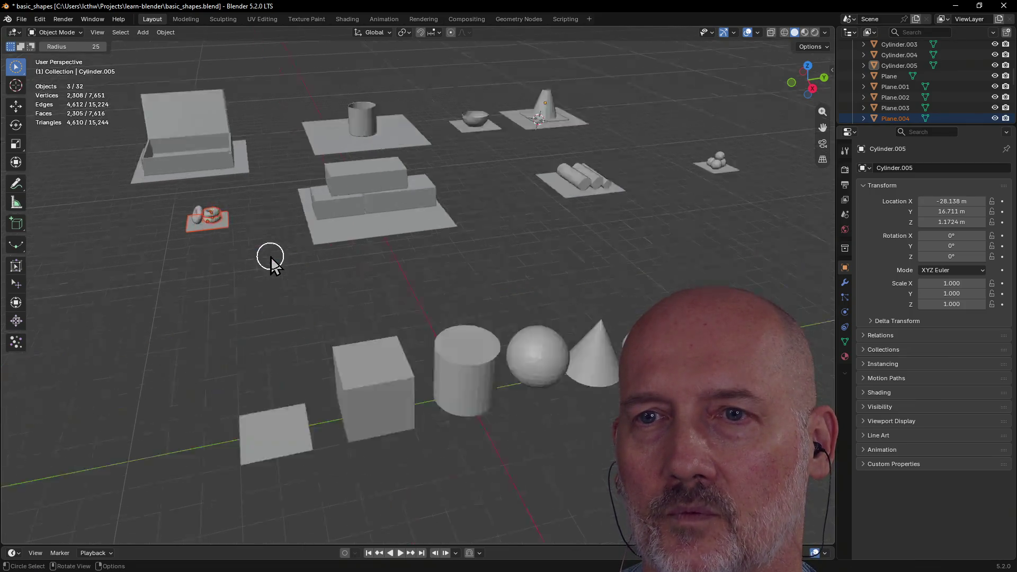
scroll(298, 272, "down", 5)
mouse_move(341, 277)
middle_mouse_down()
mouse_move(551, 275)
mouse_move(525, 273)
mouse_move(538, 295)
middle_mouse_up()
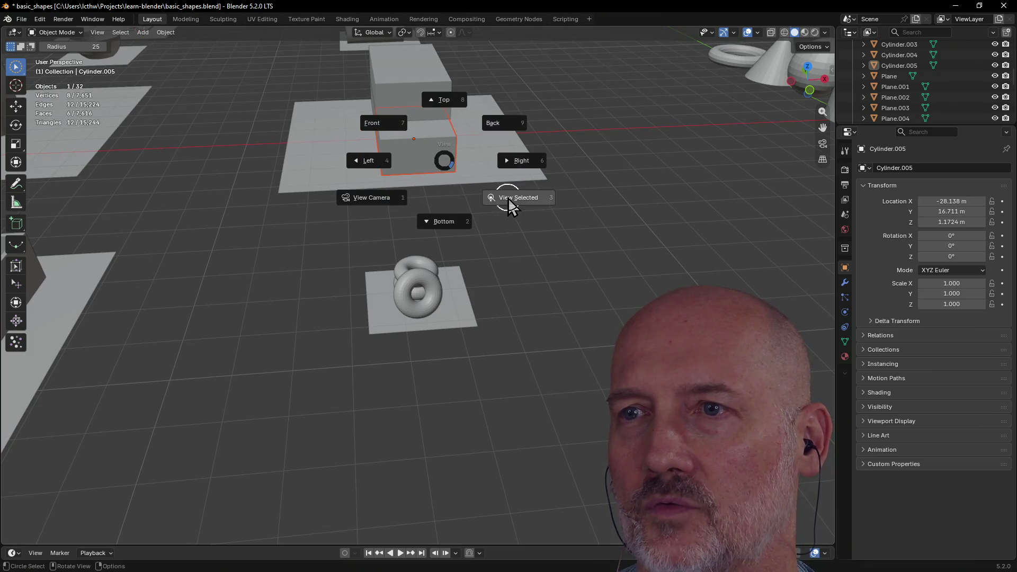
left_click(508, 205)
mouse_move(506, 200)
middle_mouse_down()
mouse_move(513, 141)
mouse_move(347, 136)
mouse_move(553, 150)
middle_mouse_up()
key("grave")
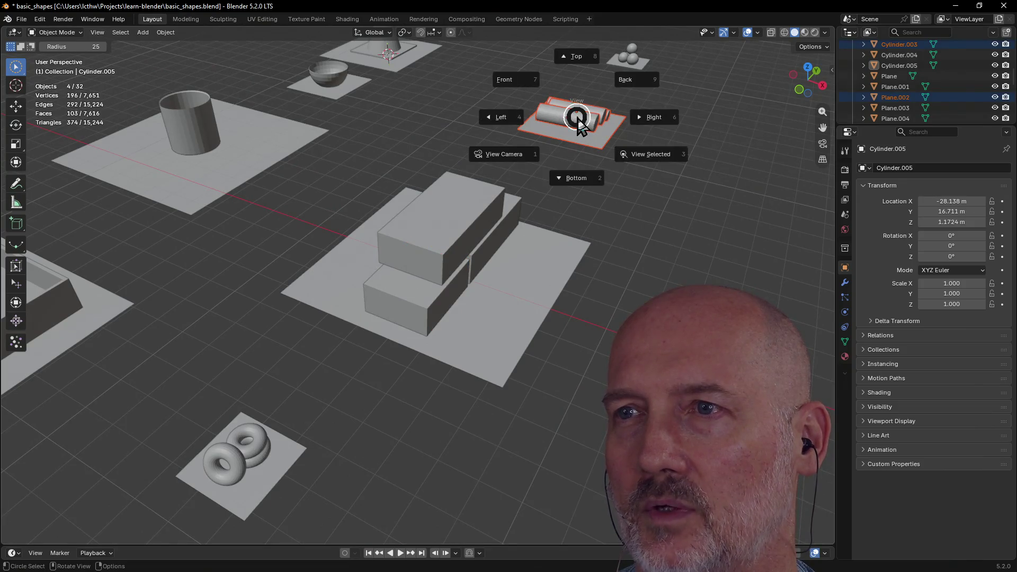
left_click(644, 154)
scroll(579, 152, "down", 4)
scroll(628, 163, "up", 1)
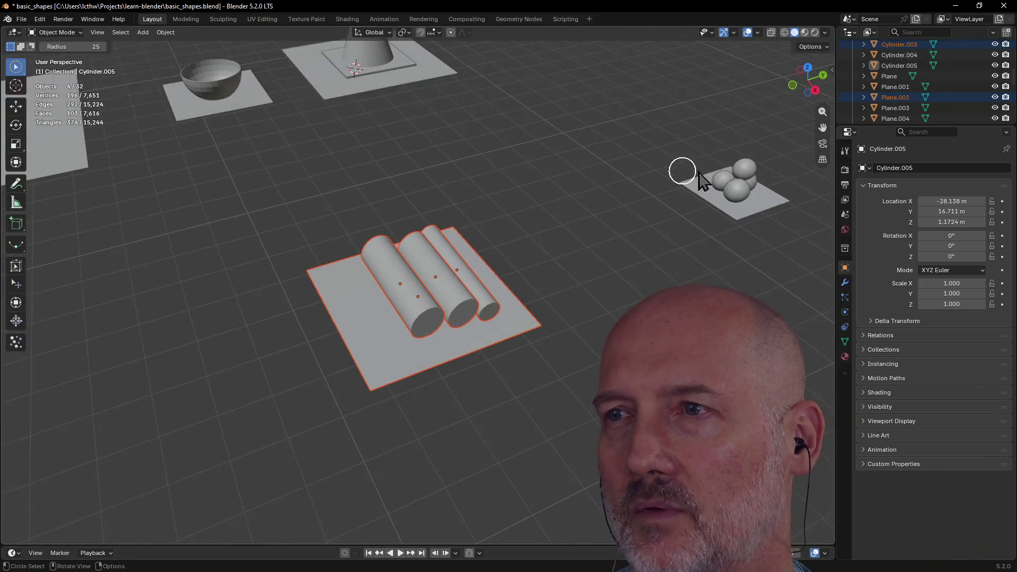
left_click(734, 177)
key("grave")
left_click(795, 210)
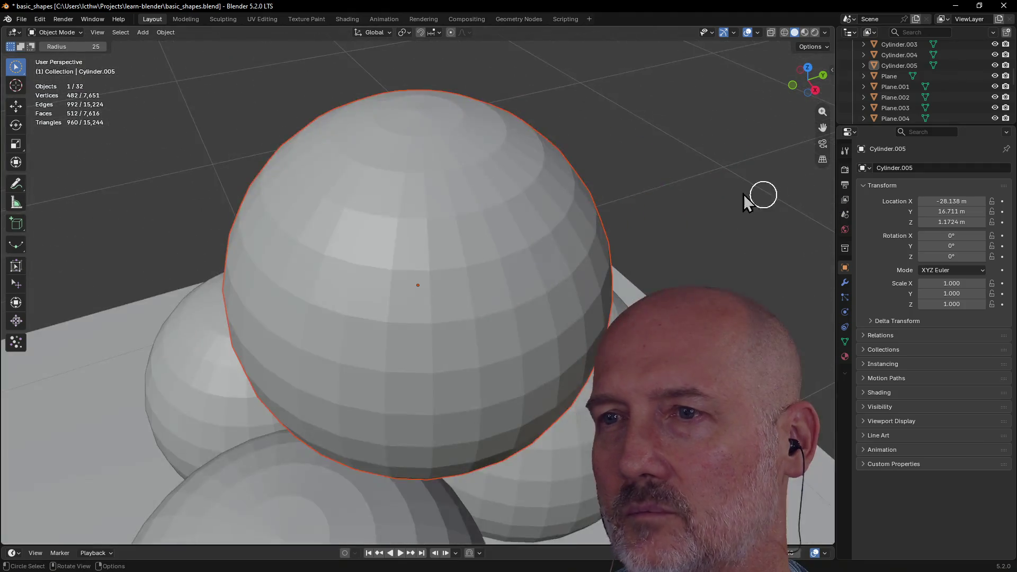
scroll(747, 191, "down", 4)
scroll(504, 135, "down", 4)
middle_click_drag(488, 129, 487, 147)
scroll(470, 87, "up", 2)
key("Escape")
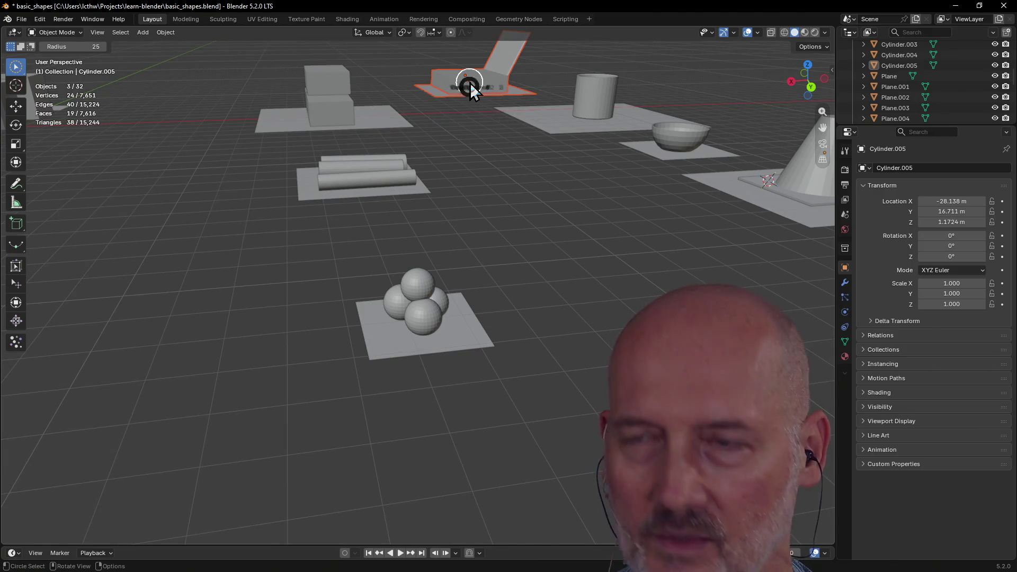
key("grave")
left_click(547, 132)
mouse_move(545, 130)
middle_mouse_down()
mouse_move(613, 152)
mouse_move(545, 228)
middle_mouse_up()
scroll(505, 271, "up", 3)
scroll(487, 294, "down", 3)
scroll(546, 318, "up", 3)
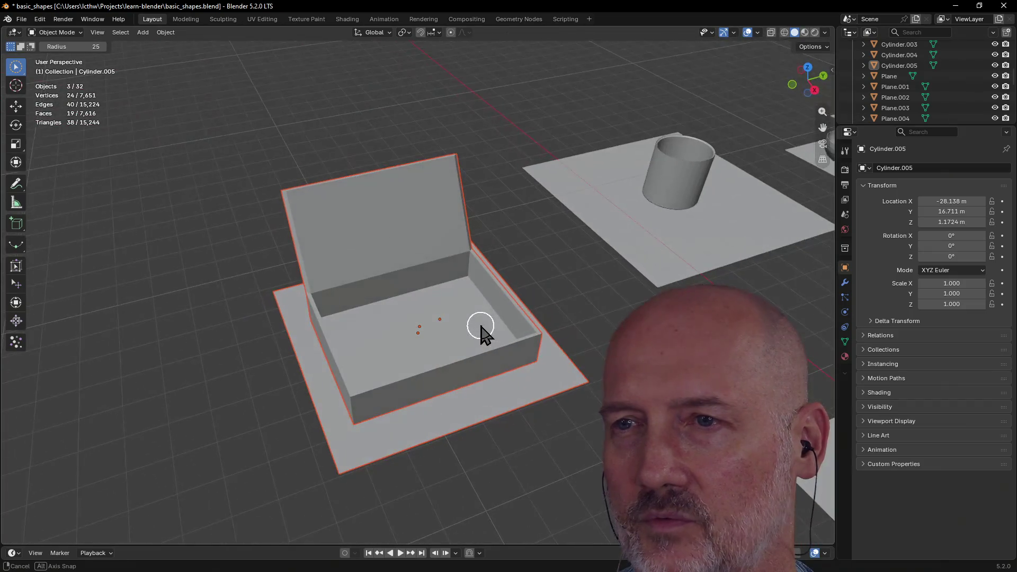
key("grave")
left_click(714, 229)
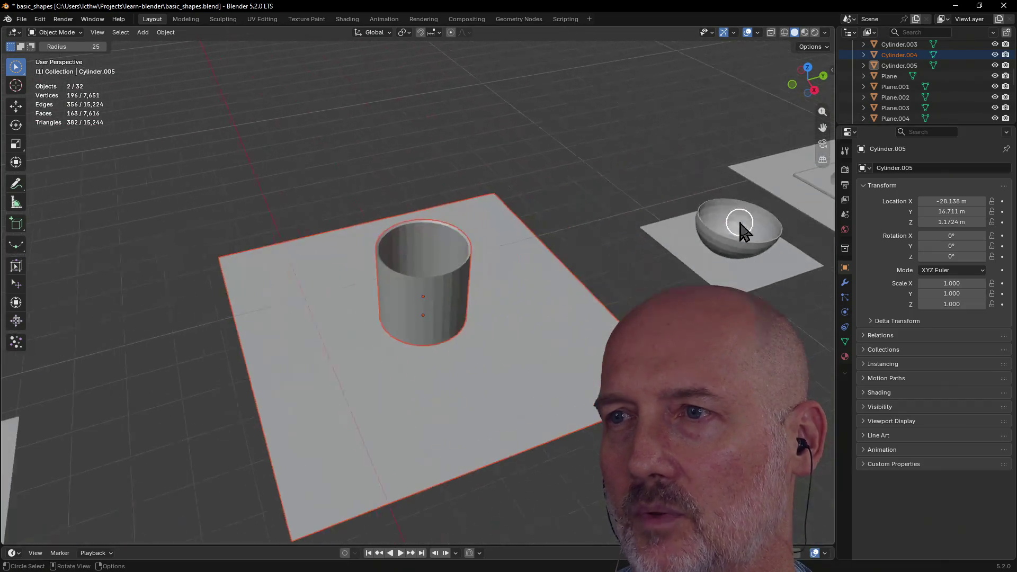
left_click(595, 254)
key("grave")
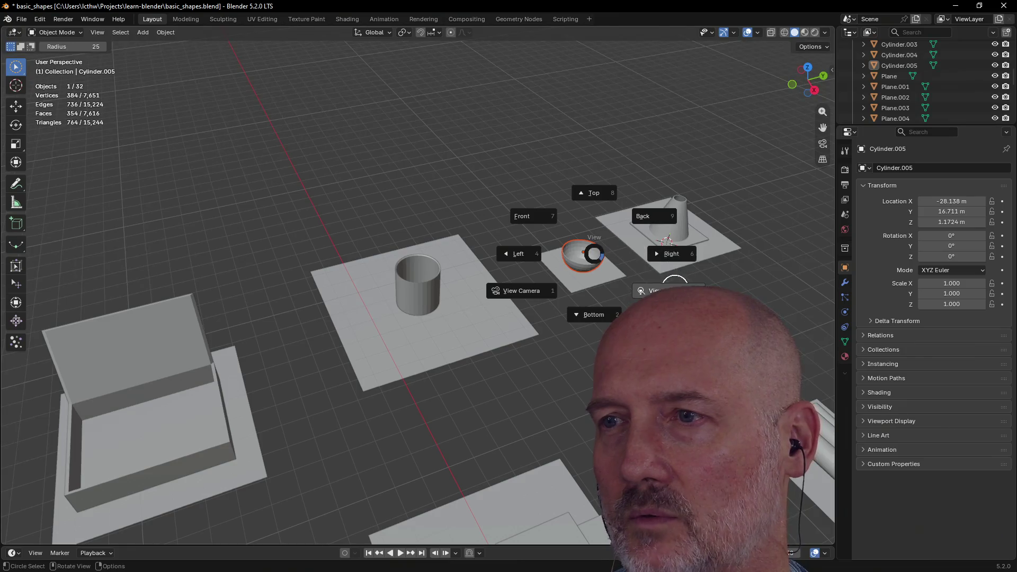
left_click(675, 286)
scroll(662, 281, "down", 3)
left_click(738, 152)
key("grave")
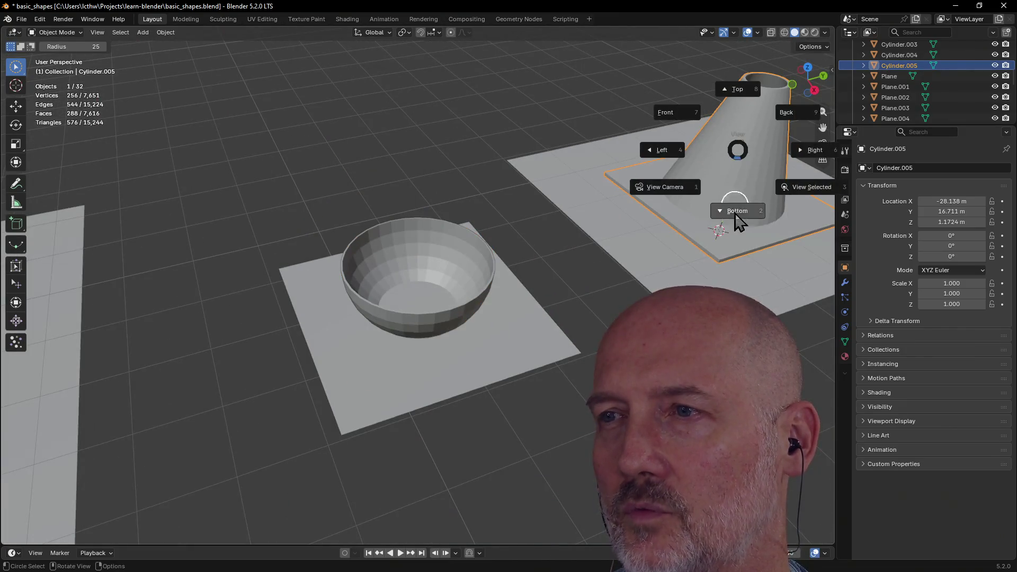
left_click(812, 195)
scroll(685, 209, "down", 2)
scroll(581, 177, "down", 2)
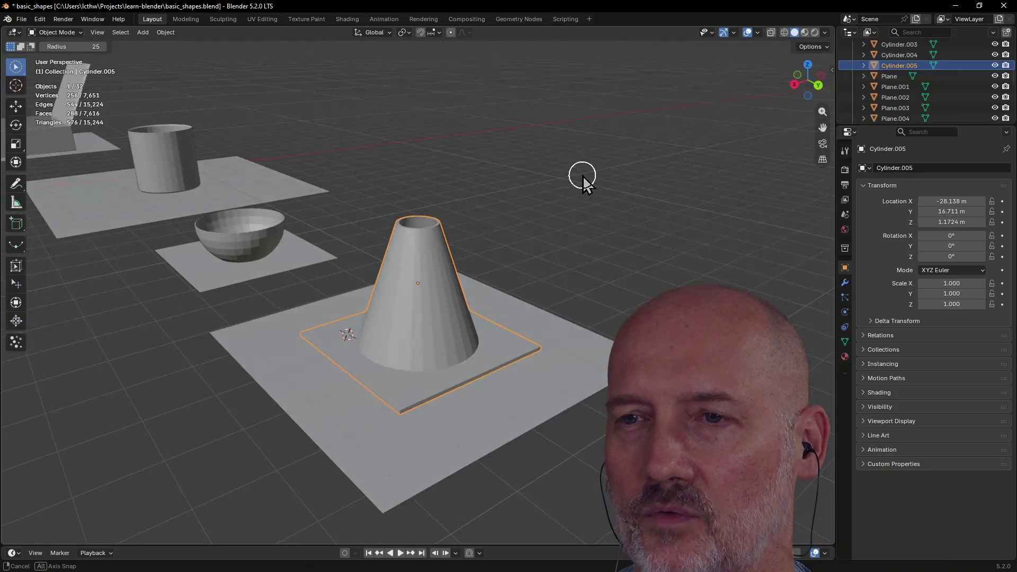
mouse_move(541, 233)
middle_mouse_down()
mouse_move(514, 265)
mouse_move(562, 275)
mouse_move(466, 306)
middle_mouse_up()
key("alt+a")
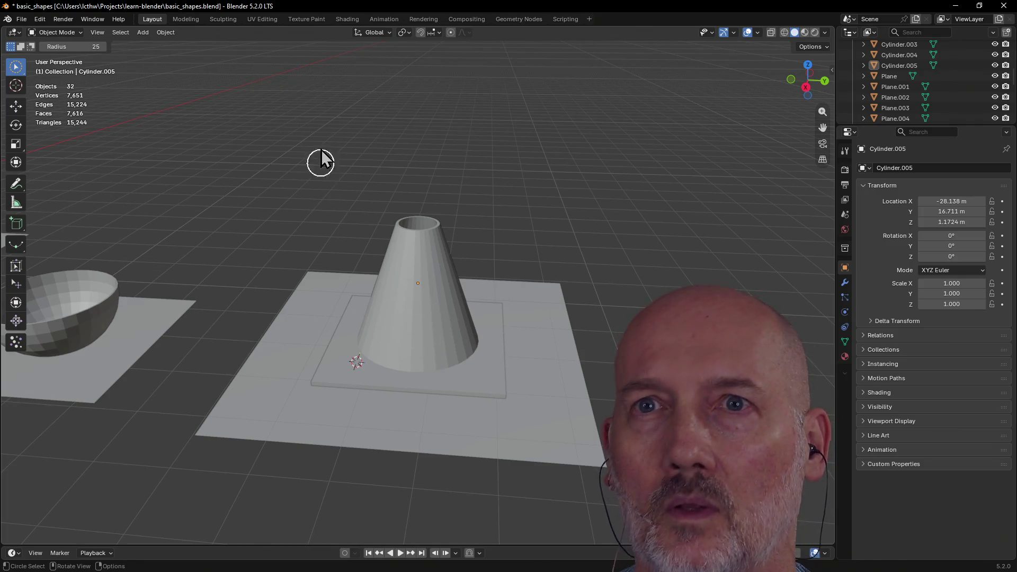
left_click(195, 21)
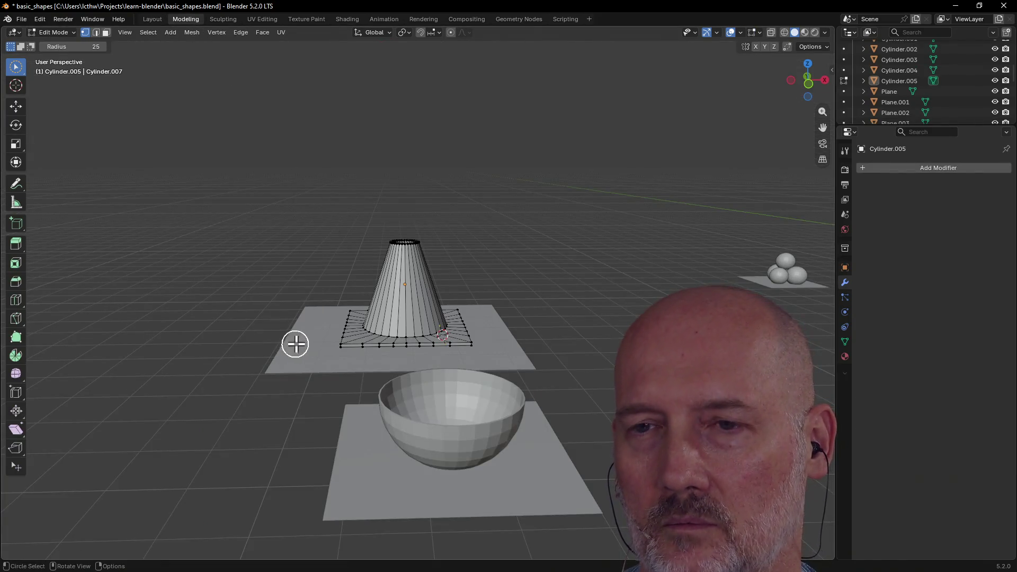
Step: Keep solid shading and select the whole cone-and-base mesh in Edit Mode
middle_click_drag(291, 375, 391, 387)
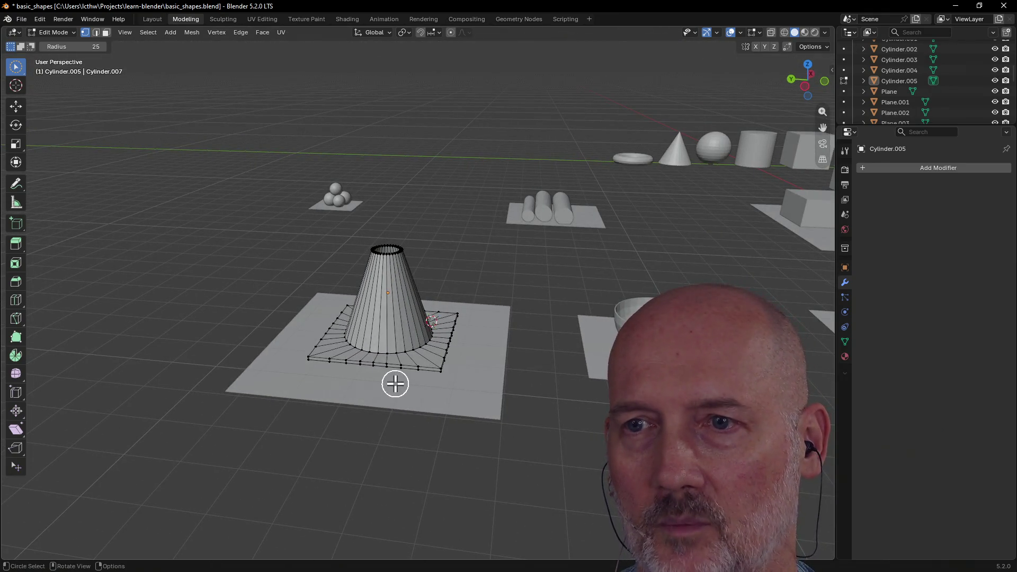
key("z")
left_click(395, 384)
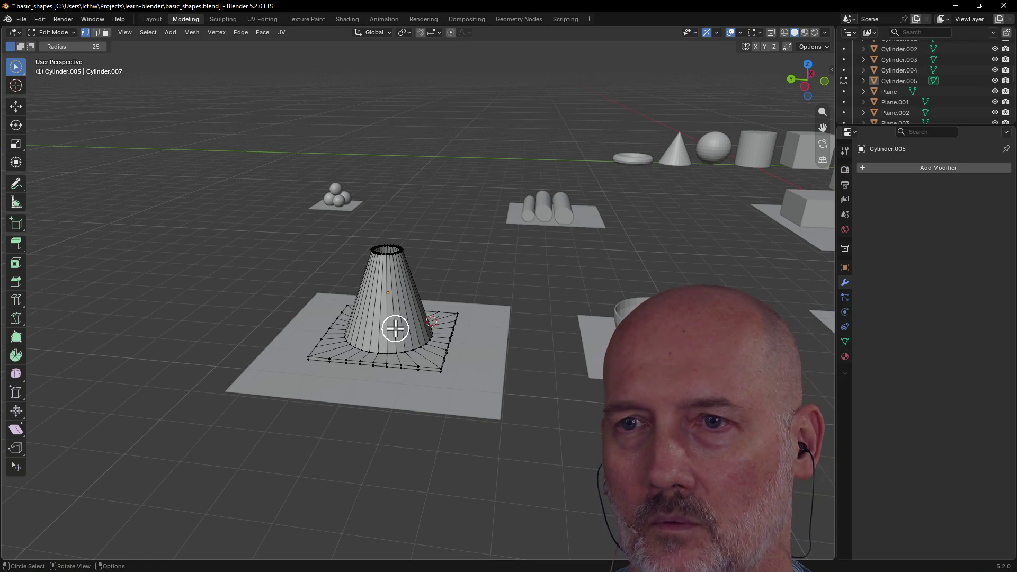
mouse_move(386, 300)
middle_mouse_down()
mouse_move(442, 306)
mouse_move(410, 327)
middle_mouse_up()
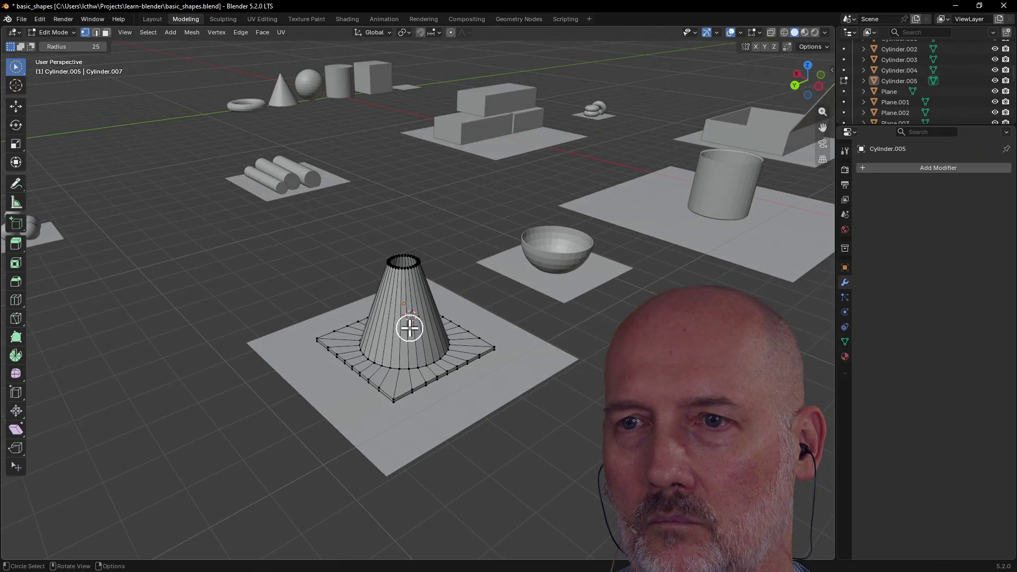
left_click(384, 273)
middle_click_drag(397, 267, 424, 268)
key("a")
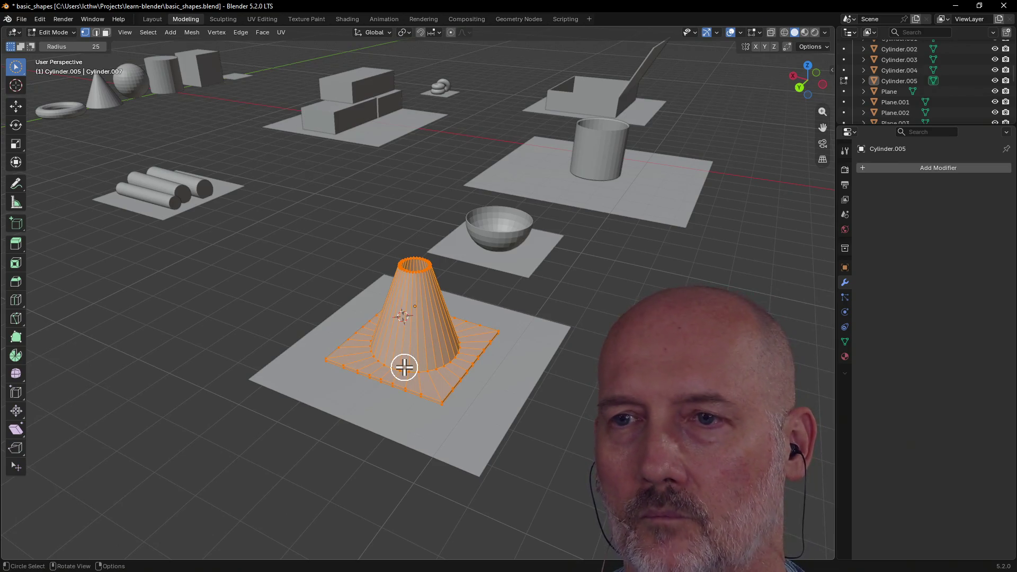
key("Escape")
Step: Move the mesh about 0.3 m straight up along Z and return to the Layout workspace
key("g")
key("z")
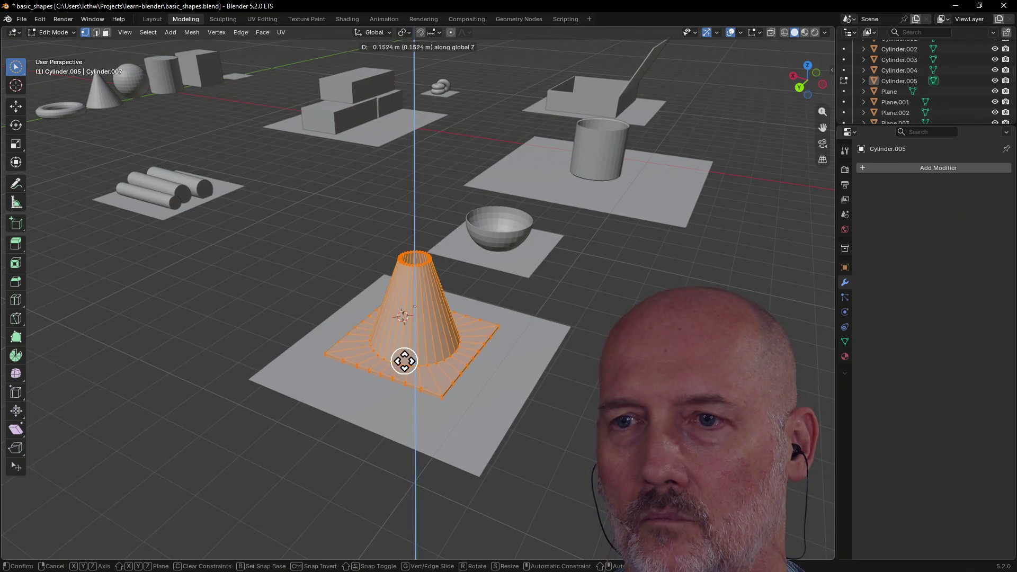
left_click(404, 355)
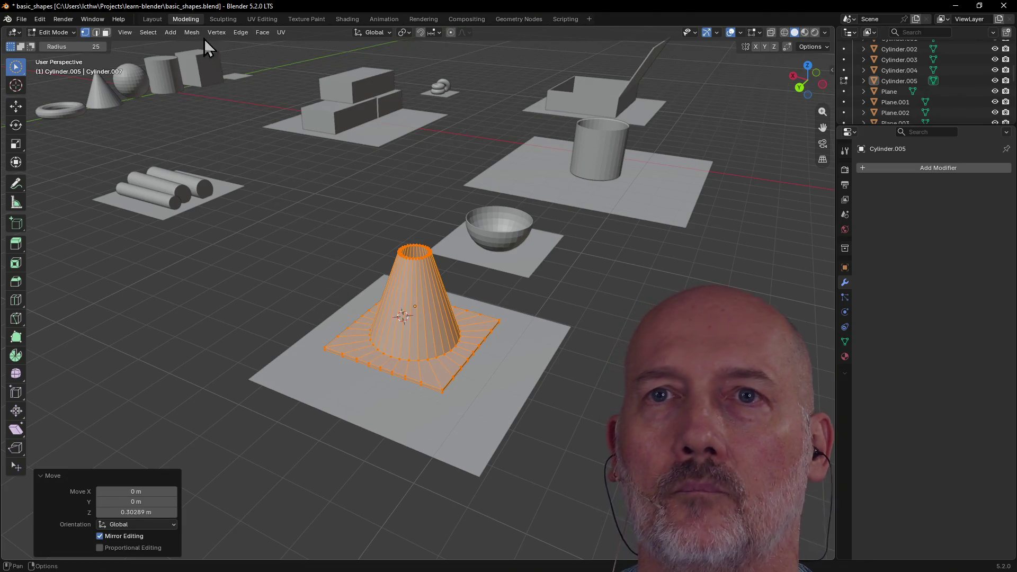
left_click(152, 19)
middle_click_drag(279, 205, 306, 155)
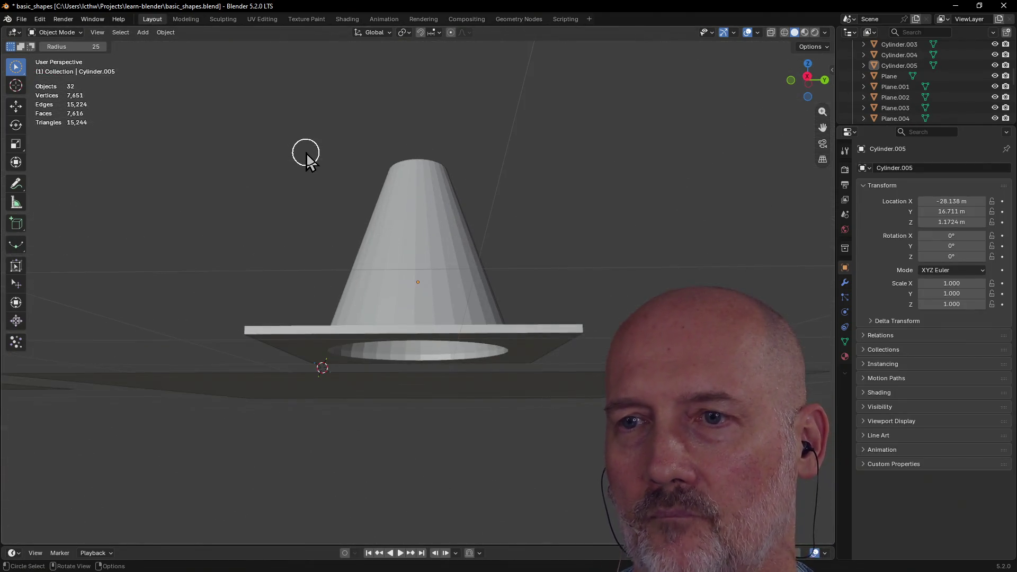
mouse_move(419, 368)
middle_mouse_down()
mouse_move(418, 359)
mouse_move(522, 371)
mouse_move(326, 395)
mouse_move(333, 363)
mouse_move(448, 351)
middle_mouse_up()
scroll(437, 352, "down", 3)
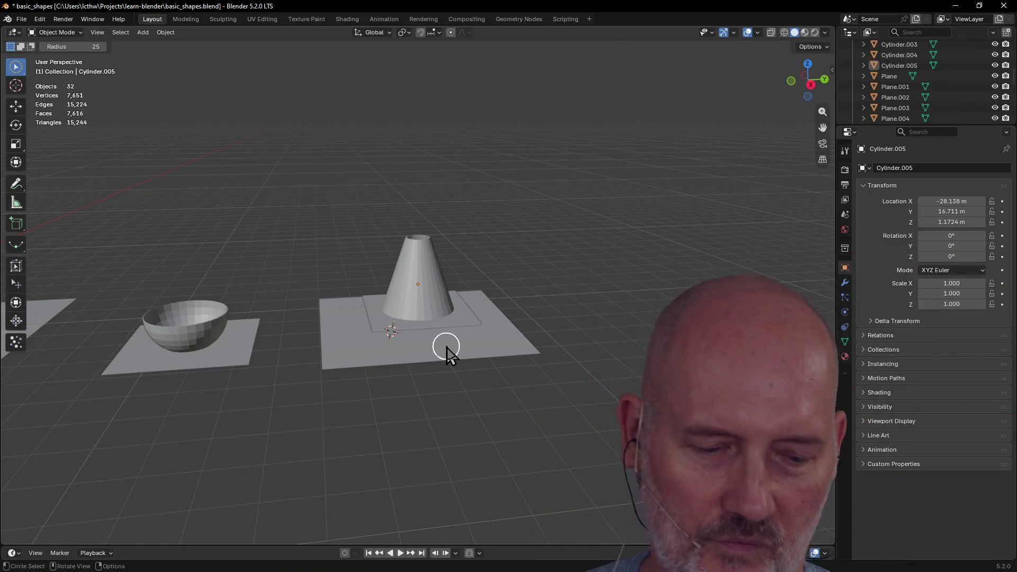
scroll(477, 339, "down", 3)
mouse_move(477, 340)
middle_mouse_down()
mouse_move(324, 352)
mouse_move(452, 336)
mouse_move(327, 301)
middle_mouse_up()
scroll(386, 354, "up", 3)
scroll(325, 347, "down", 2)
scroll(452, 336, "up", 3)
mouse_move(266, 299)
middle_mouse_down()
mouse_move(346, 290)
mouse_move(236, 283)
middle_mouse_up()
scroll(468, 246, "down", 3)
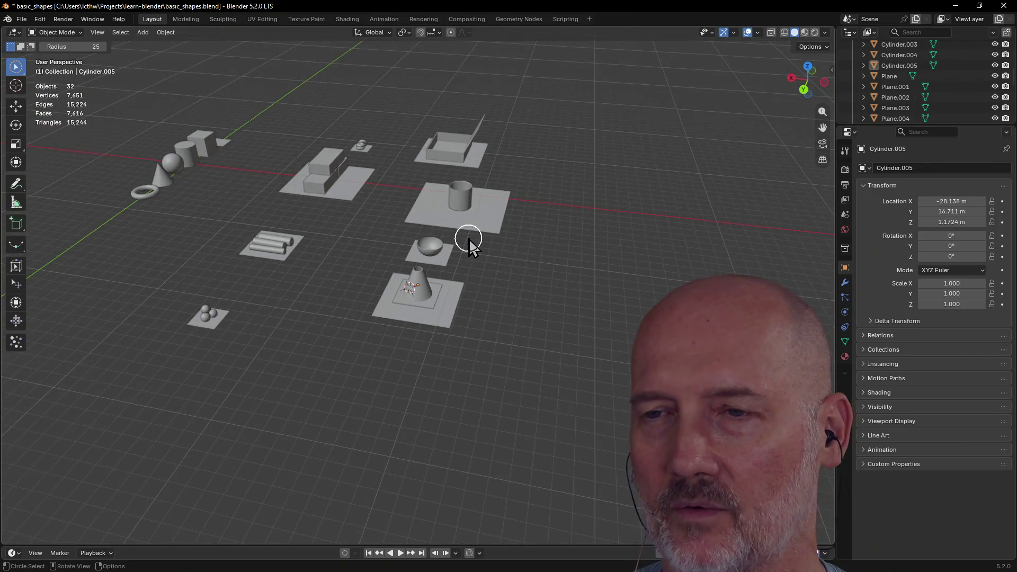
scroll(469, 244, "up", 2)
scroll(457, 198, "up", 1)
scroll(533, 183, "up", 3)
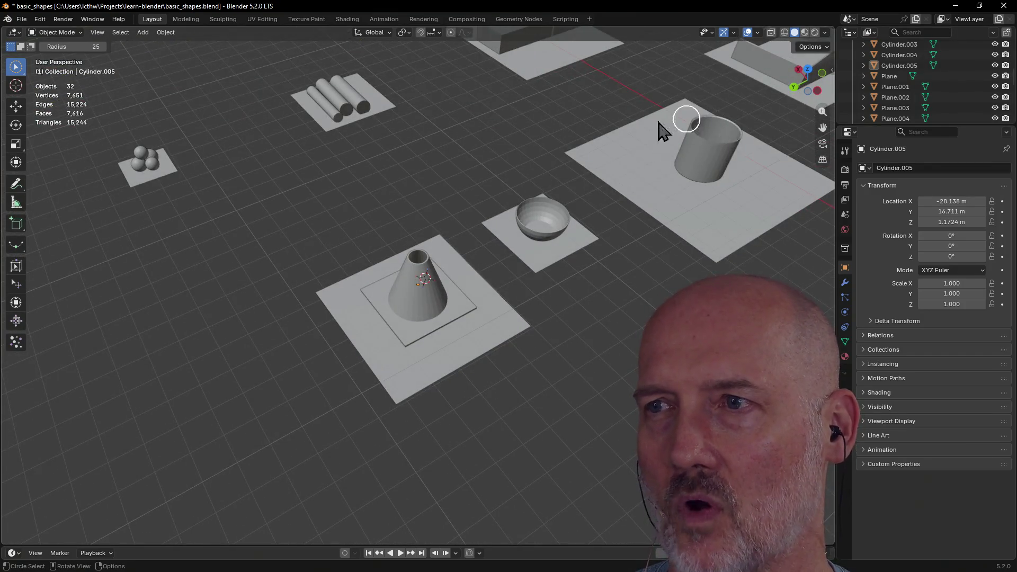
scroll(659, 130, "down", 3)
scroll(538, 177, "down", 2)
middle_click_drag(518, 160, 559, 143)
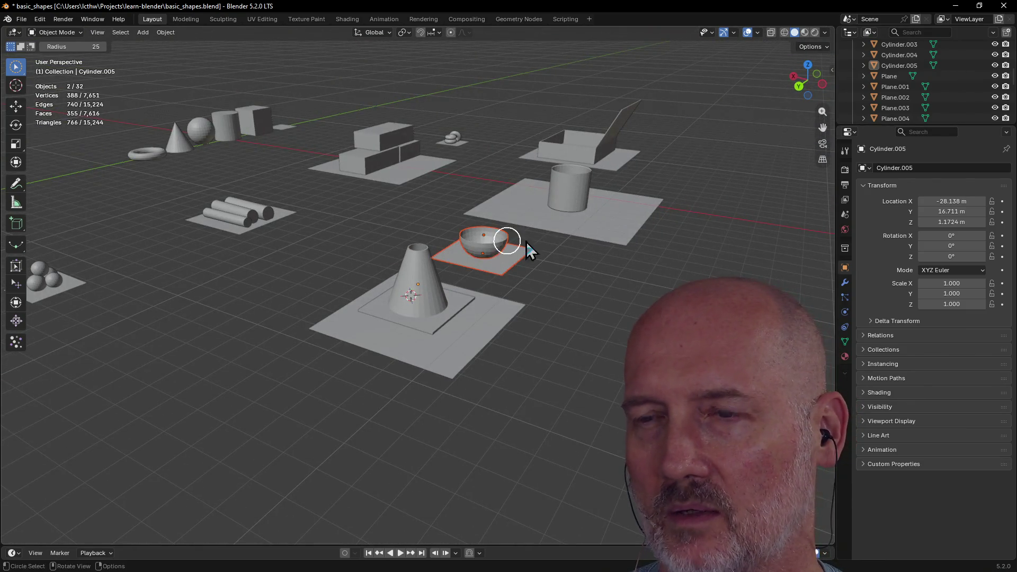
scroll(548, 234, "up", 1)
scroll(480, 289, "up", 4)
scroll(433, 310, "down", 3)
mouse_move(479, 268)
middle_mouse_down()
mouse_move(434, 289)
mouse_move(507, 283)
mouse_move(420, 262)
mouse_move(422, 272)
mouse_move(460, 283)
mouse_move(433, 327)
middle_mouse_up()
left_click(415, 289)
scroll(507, 283, "down", 3)
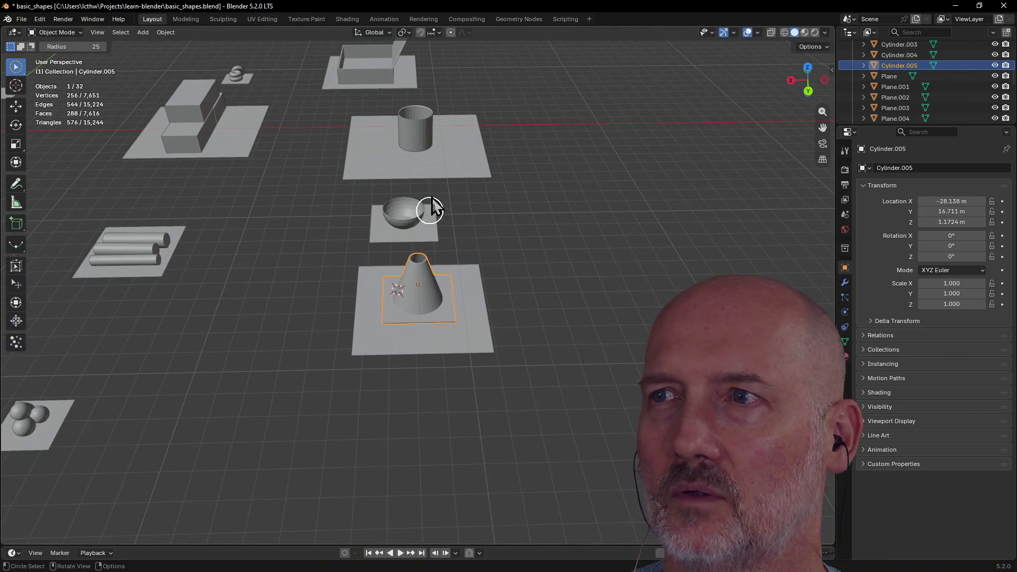
left_click(413, 210)
mouse_move(404, 216)
middle_mouse_down()
mouse_move(390, 195)
mouse_move(472, 186)
mouse_move(404, 159)
middle_mouse_up()
mouse_move(482, 176)
middle_mouse_down()
mouse_move(586, 182)
mouse_move(537, 191)
middle_mouse_up()
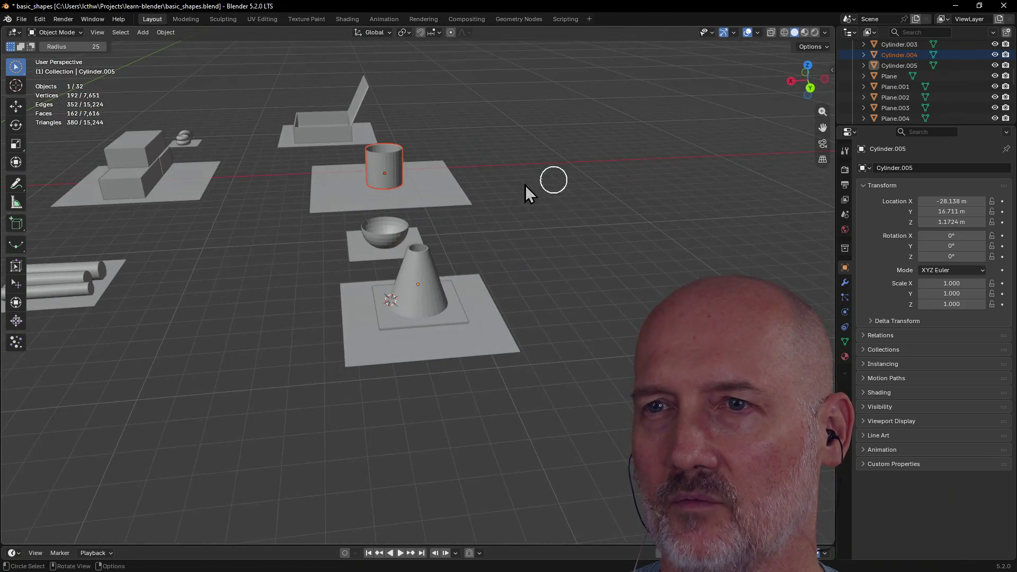
mouse_move(382, 174)
middle_mouse_down()
mouse_move(379, 186)
mouse_move(419, 152)
mouse_move(352, 148)
middle_mouse_up()
scroll(403, 140, "down", 4)
scroll(419, 196, "up", 5)
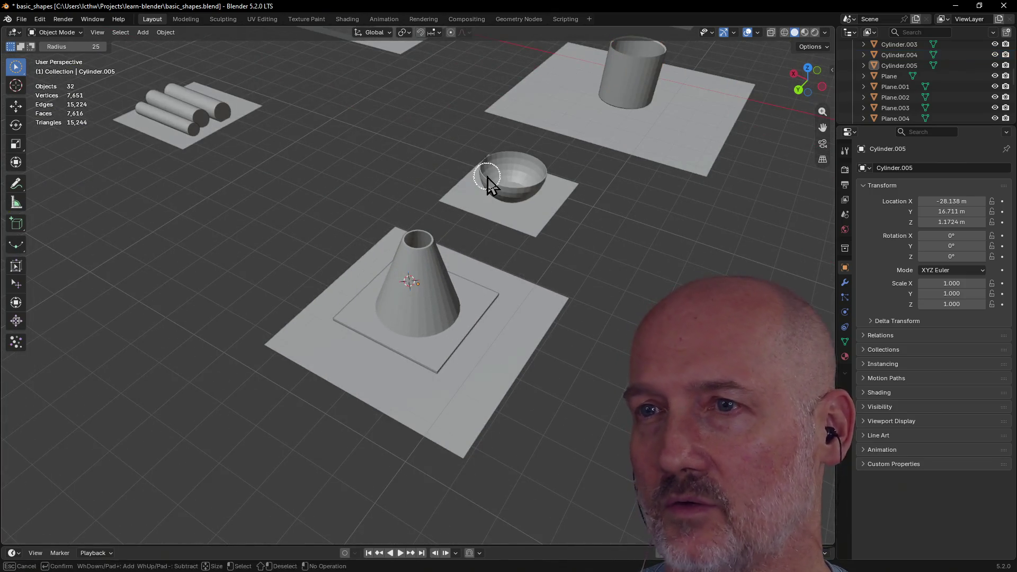
left_click(517, 186)
middle_click_drag(521, 199, 506, 167)
key("grave")
left_click(549, 159)
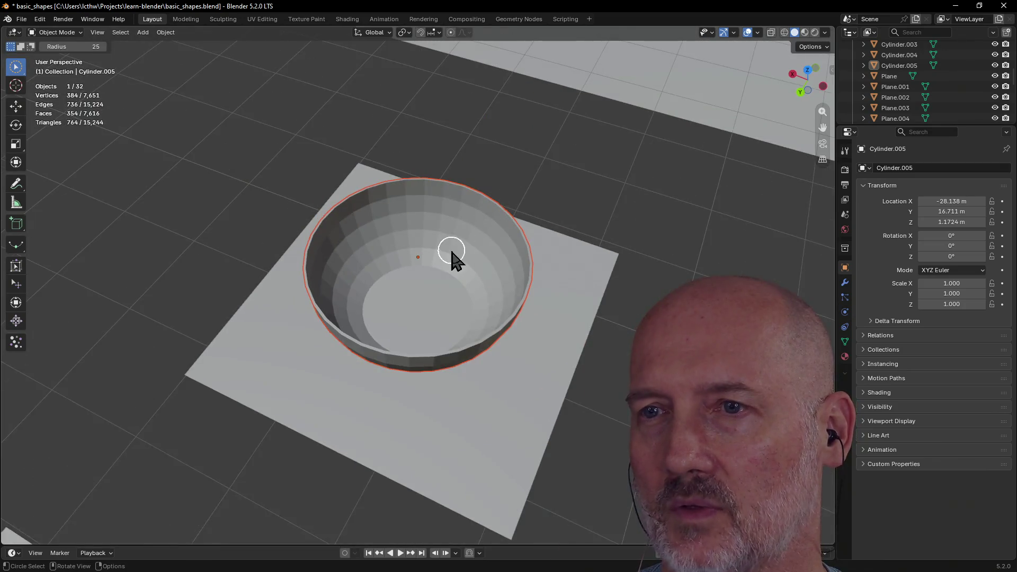
mouse_move(417, 262)
middle_mouse_down()
mouse_move(501, 236)
mouse_move(408, 245)
middle_mouse_up()
scroll(409, 248, "down", 3)
scroll(416, 245, "down", 2)
scroll(425, 223, "down", 2)
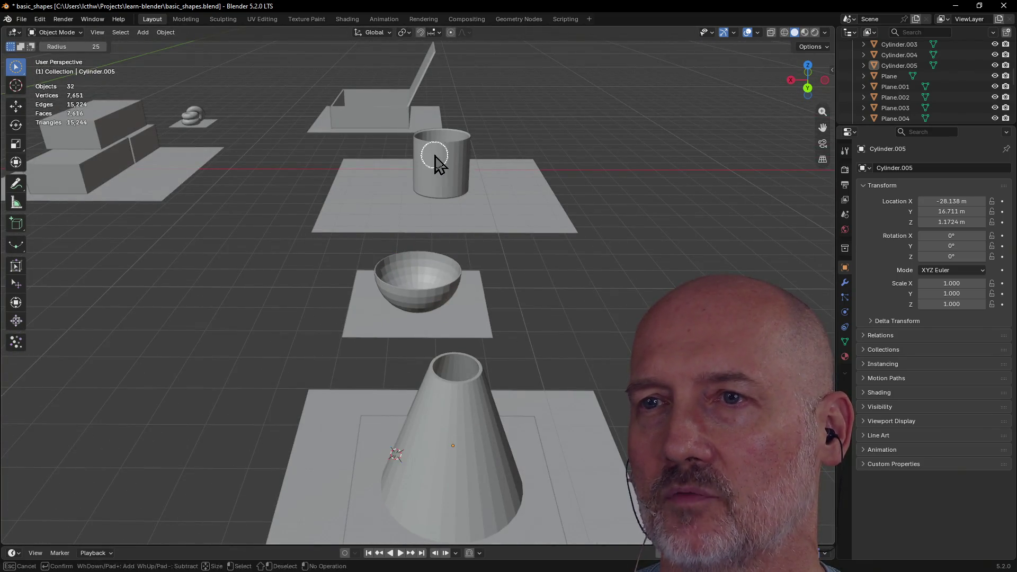
middle_click_drag(451, 147, 442, 178)
scroll(472, 159, "down", 3)
scroll(468, 164, "down", 1)
scroll(469, 159, "down", 2)
middle_click_drag(454, 91, 465, 136)
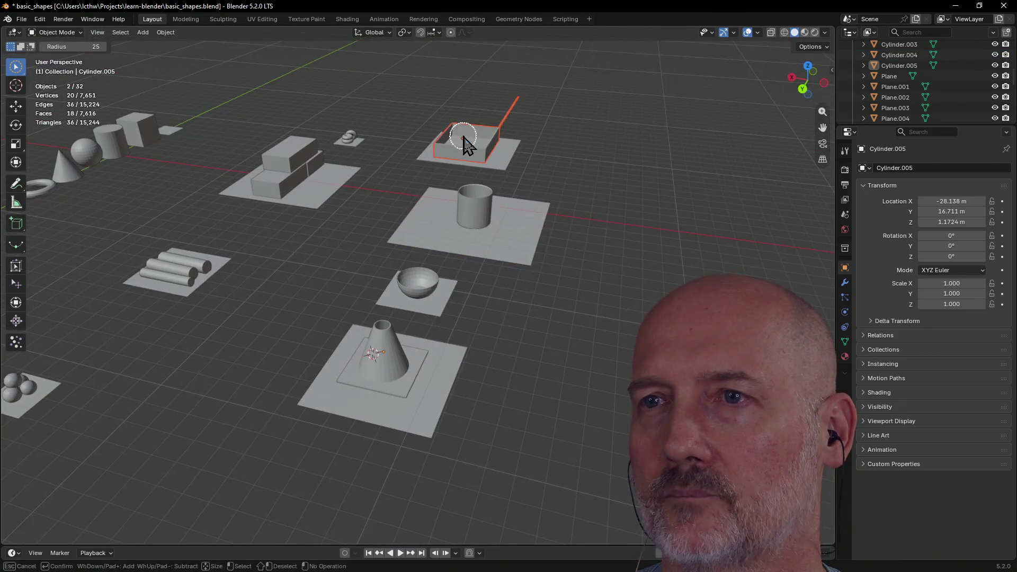
key("grave")
left_click(533, 177)
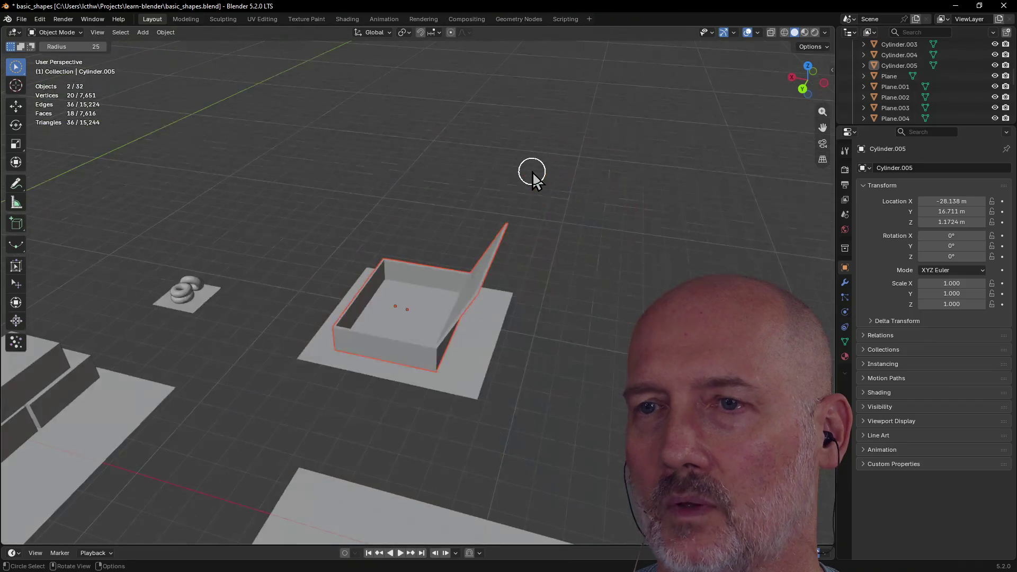
middle_click_drag(531, 175, 234, 160)
scroll(273, 219, "up", 2)
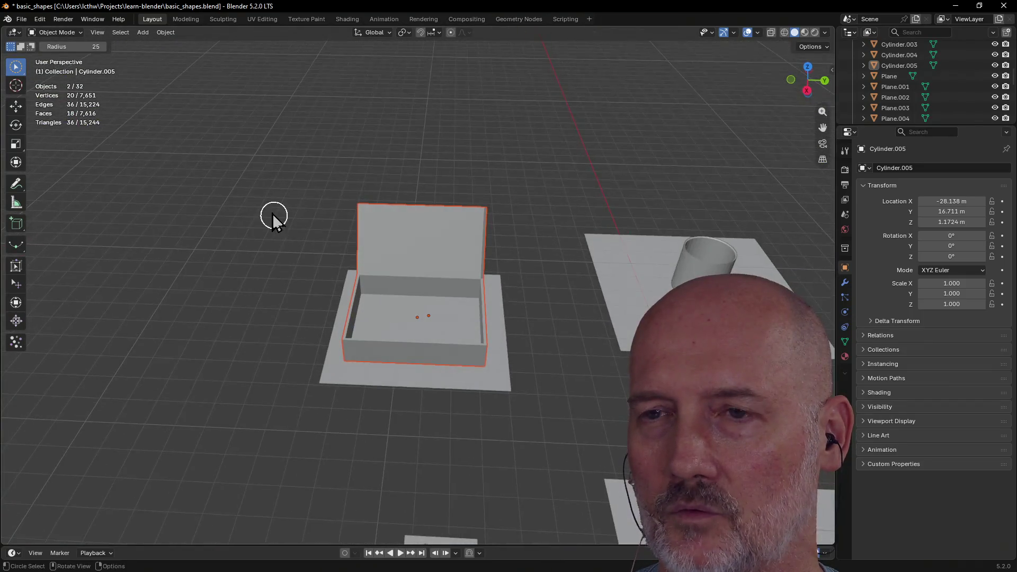
scroll(272, 215, "up", 2)
scroll(340, 204, "up", 1)
scroll(390, 194, "up", 2)
scroll(466, 177, "down", 5)
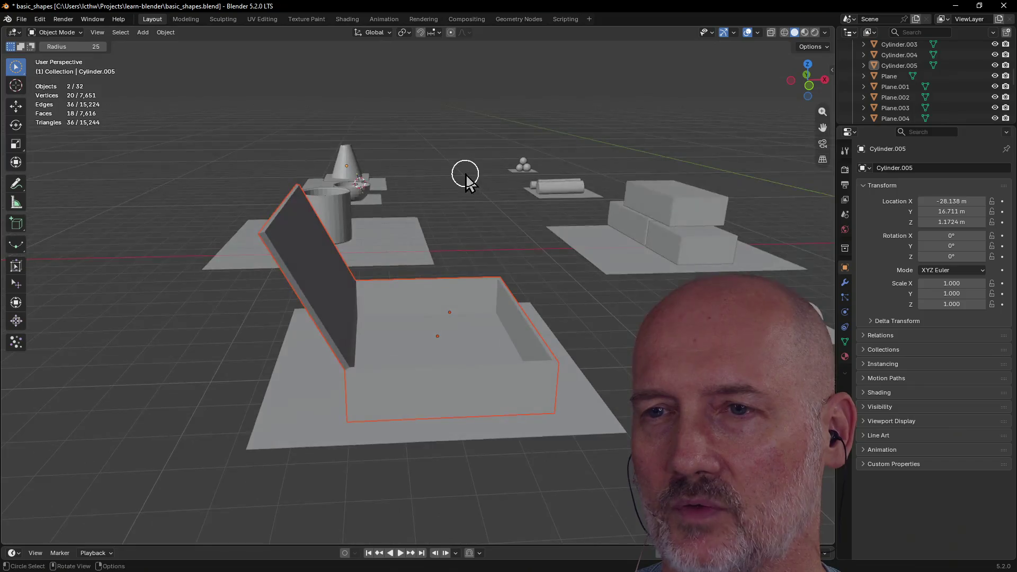
scroll(465, 178, "down", 2)
mouse_move(465, 177)
middle_mouse_down()
mouse_move(416, 215)
mouse_move(472, 197)
middle_mouse_up()
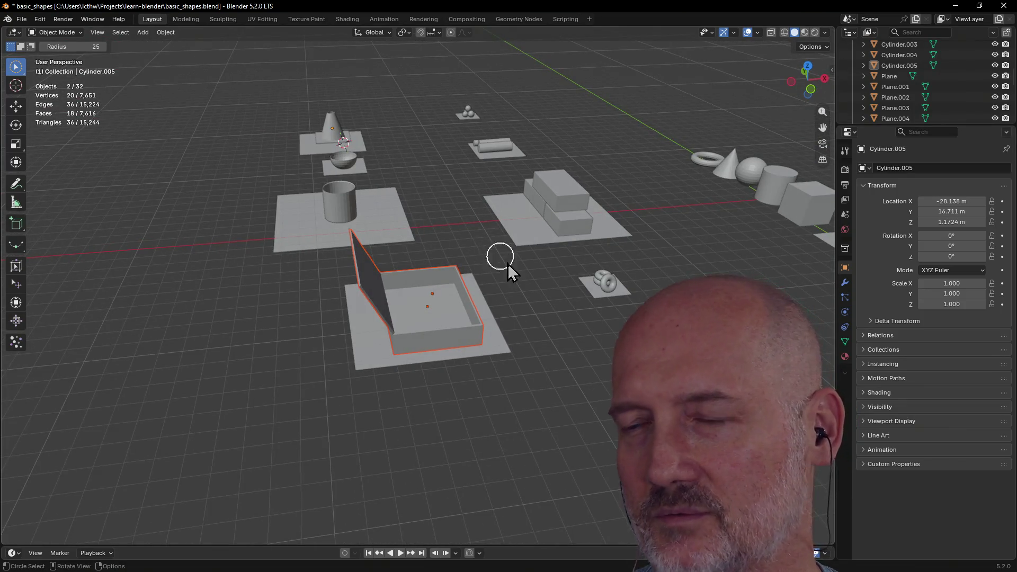
left_click(540, 360)
scroll(541, 361, "up", 2)
mouse_move(541, 359)
middle_mouse_down()
mouse_move(547, 320)
mouse_move(646, 303)
mouse_move(518, 299)
mouse_move(367, 318)
mouse_move(424, 324)
mouse_move(425, 314)
mouse_move(577, 292)
mouse_move(453, 309)
mouse_move(549, 295)
mouse_move(579, 331)
mouse_move(619, 262)
middle_mouse_up()
mouse_move(551, 197)
middle_mouse_down()
mouse_move(386, 204)
mouse_move(454, 200)
middle_mouse_up()
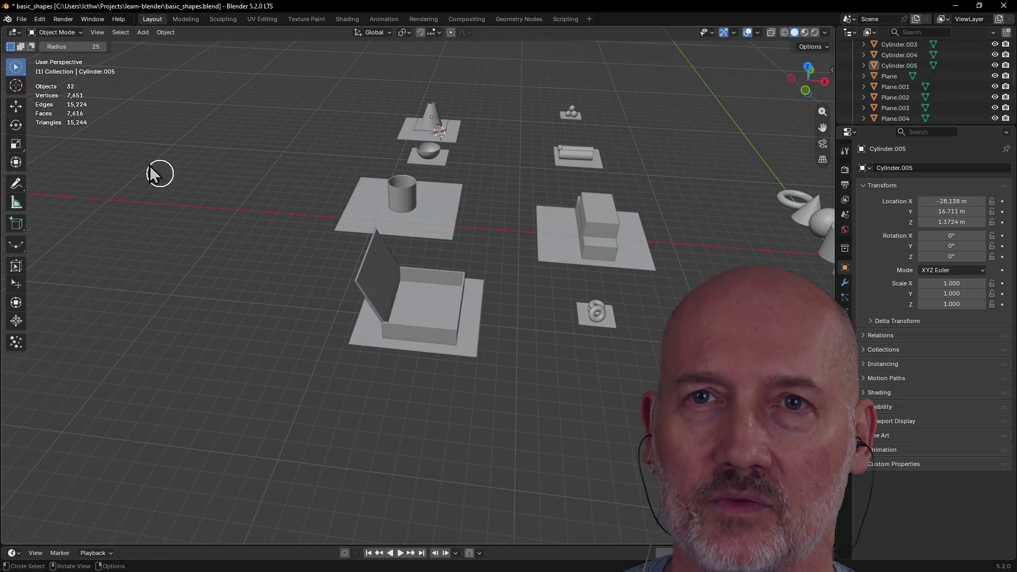
left_click(21, 19)
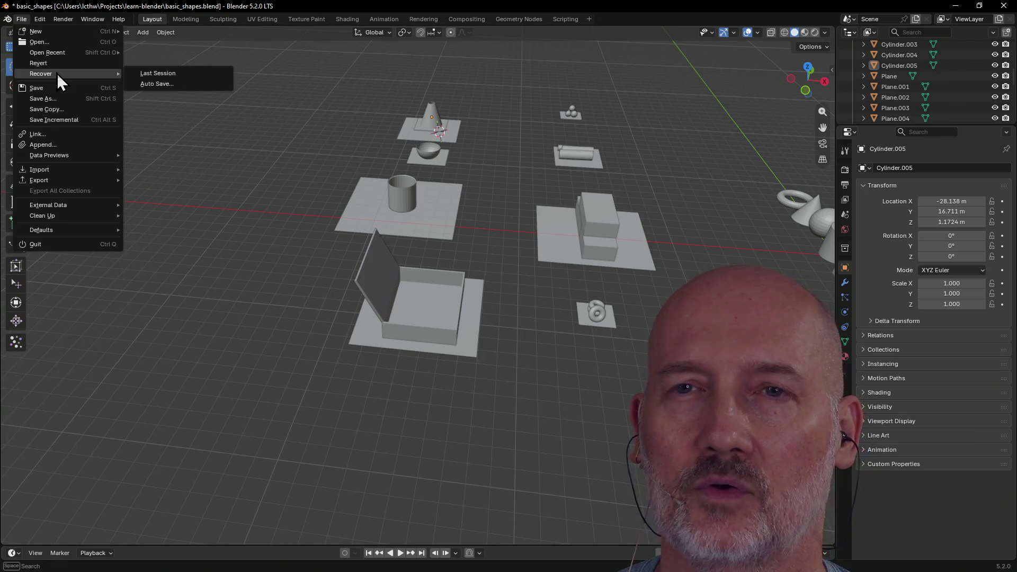
mouse_move(47, 53)
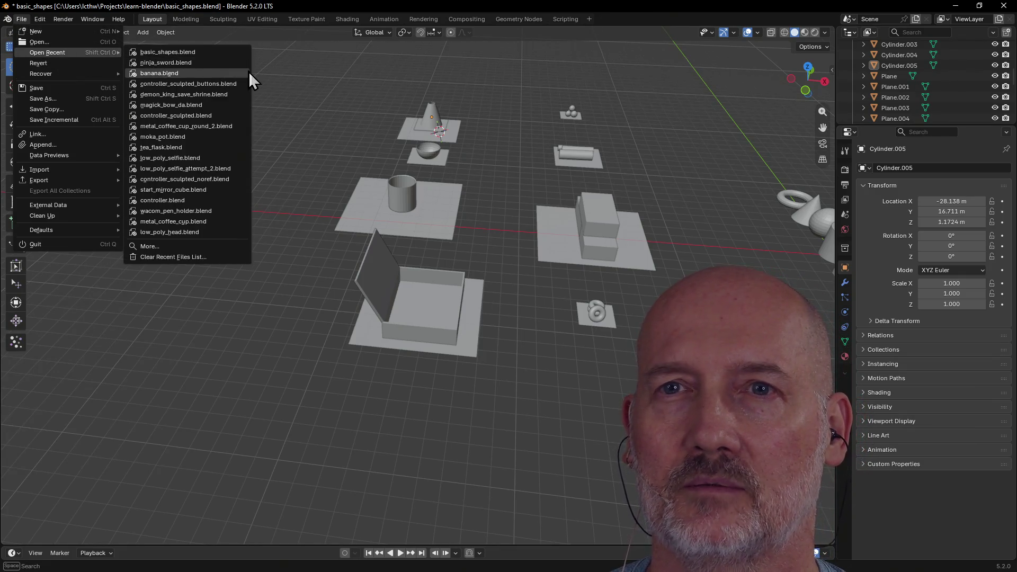
Step: Open the recent demon_king_save_shrine.blend, discarding unsaved changes to basic_shapes
left_click(207, 97)
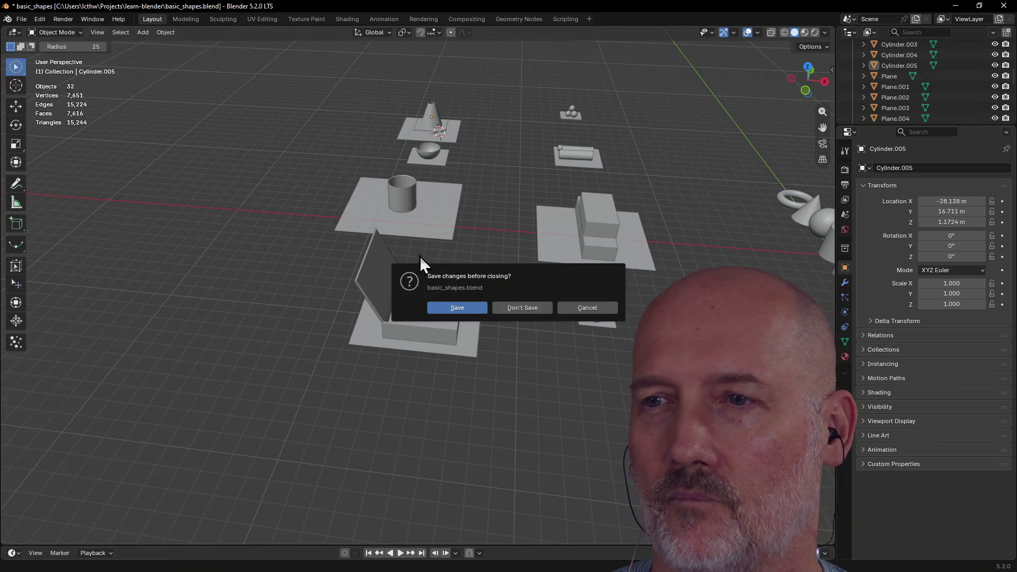
left_click(453, 309)
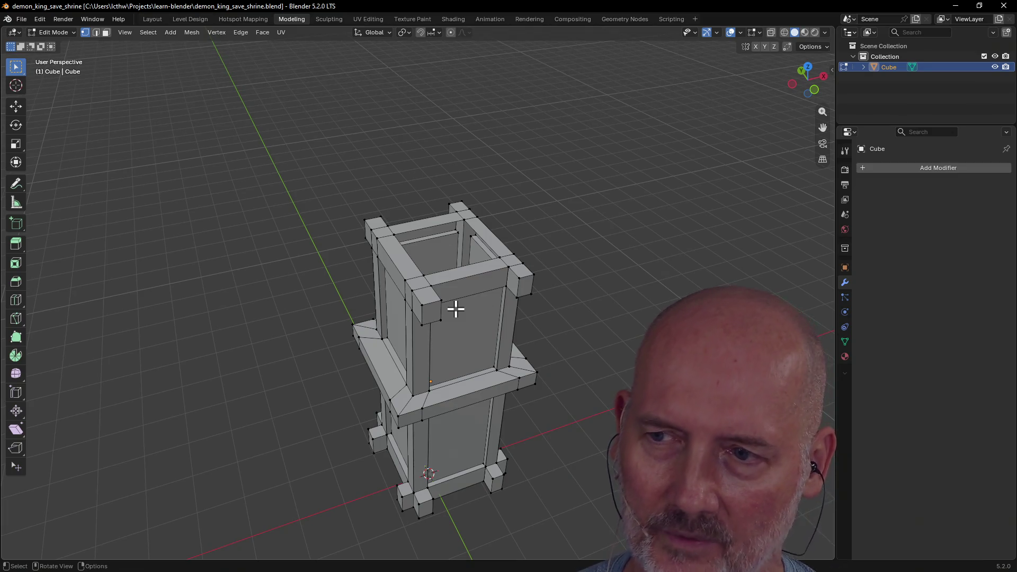
scroll(471, 326, "up", 1)
scroll(471, 327, "down", 1)
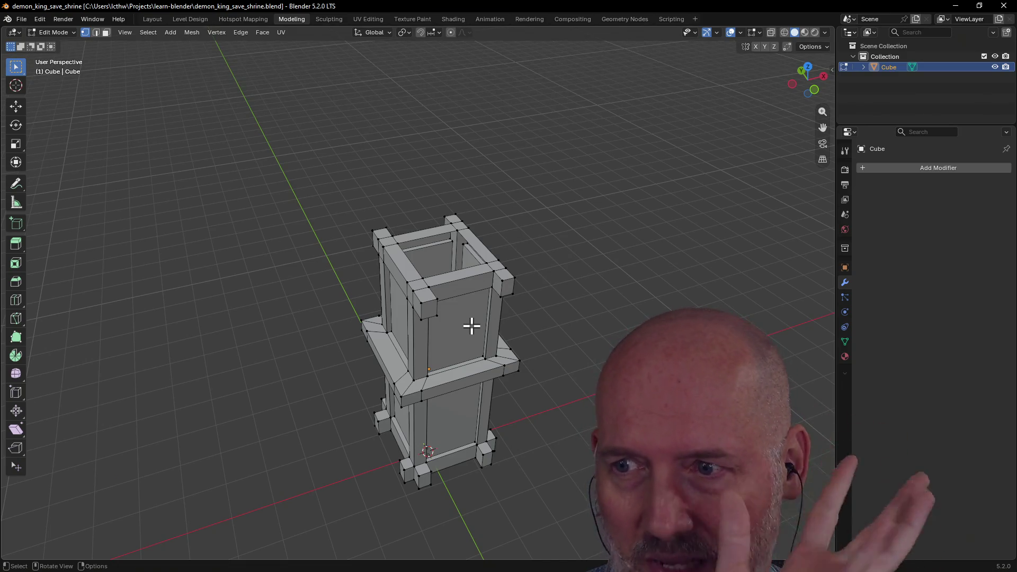
scroll(510, 363, "up", 3)
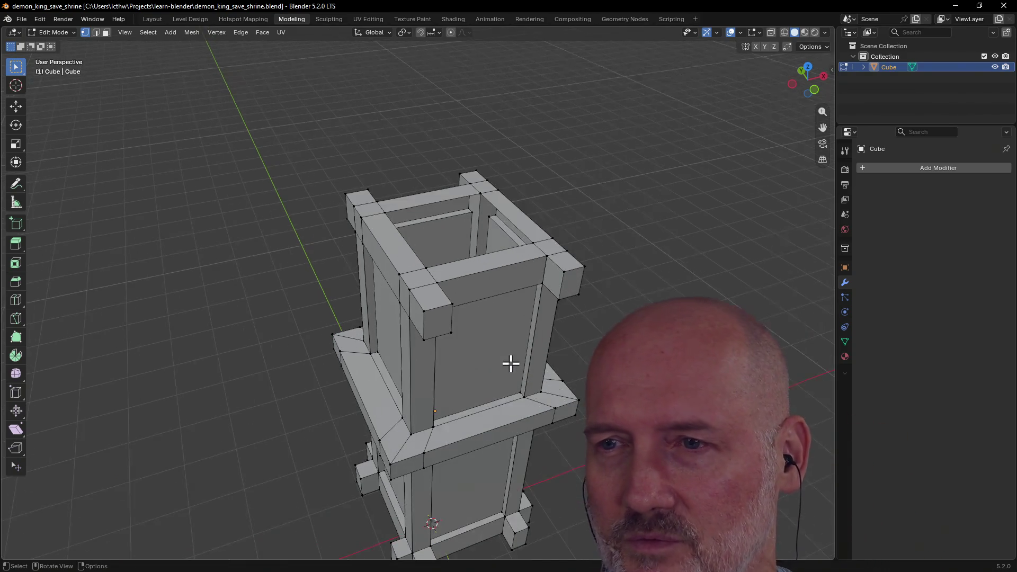
scroll(510, 362, "down", 2)
mouse_move(510, 363)
middle_mouse_down()
mouse_move(537, 355)
mouse_move(445, 383)
middle_mouse_up()
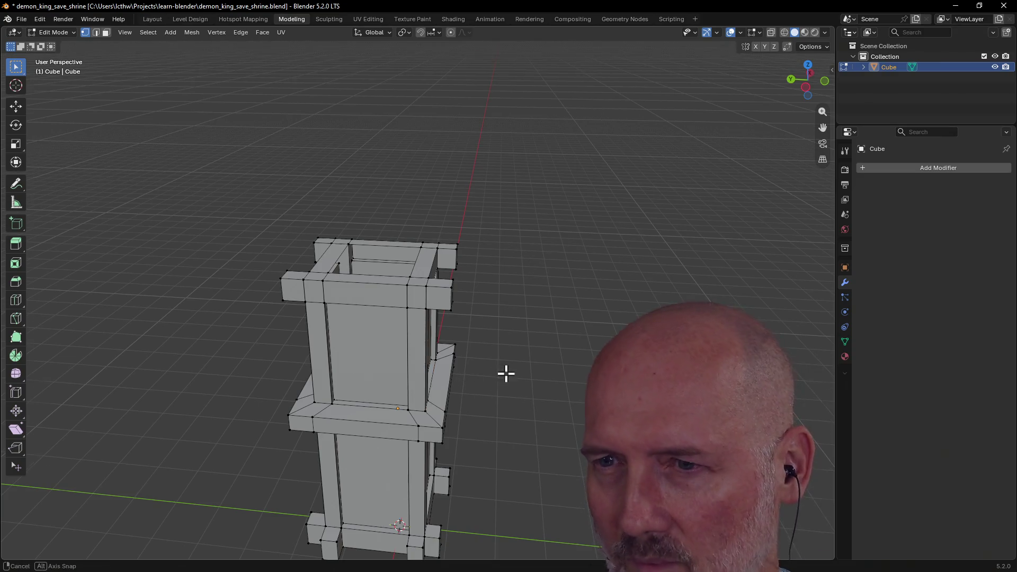
scroll(504, 373, "down", 3)
middle_click_drag(458, 370, 487, 382)
mouse_move(452, 390)
middle_mouse_down()
mouse_move(467, 438)
mouse_move(453, 362)
mouse_move(433, 407)
middle_mouse_up()
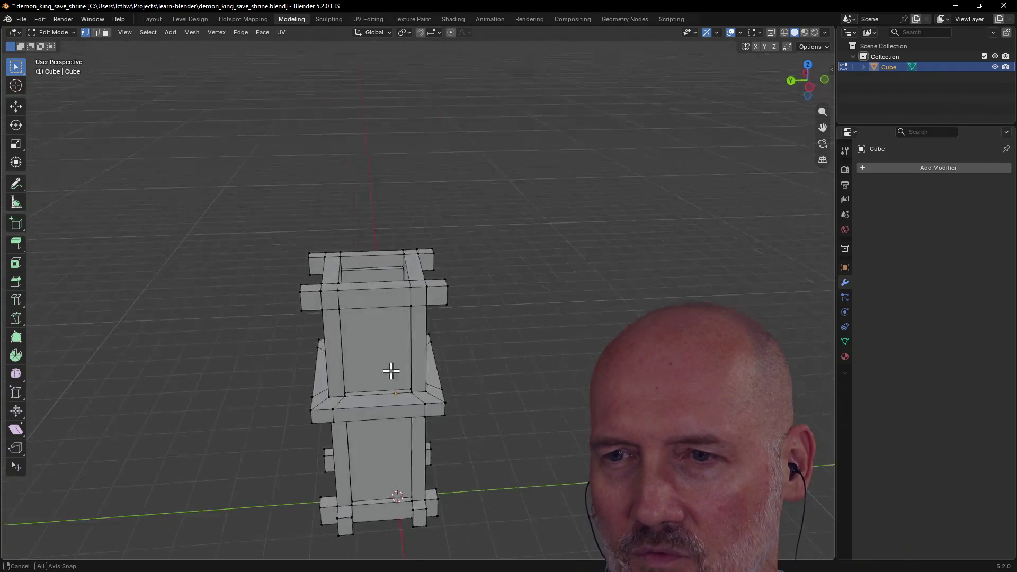
mouse_move(433, 408)
middle_mouse_down()
mouse_move(333, 329)
mouse_move(540, 333)
middle_mouse_up()
middle_click_drag(568, 378, 499, 371)
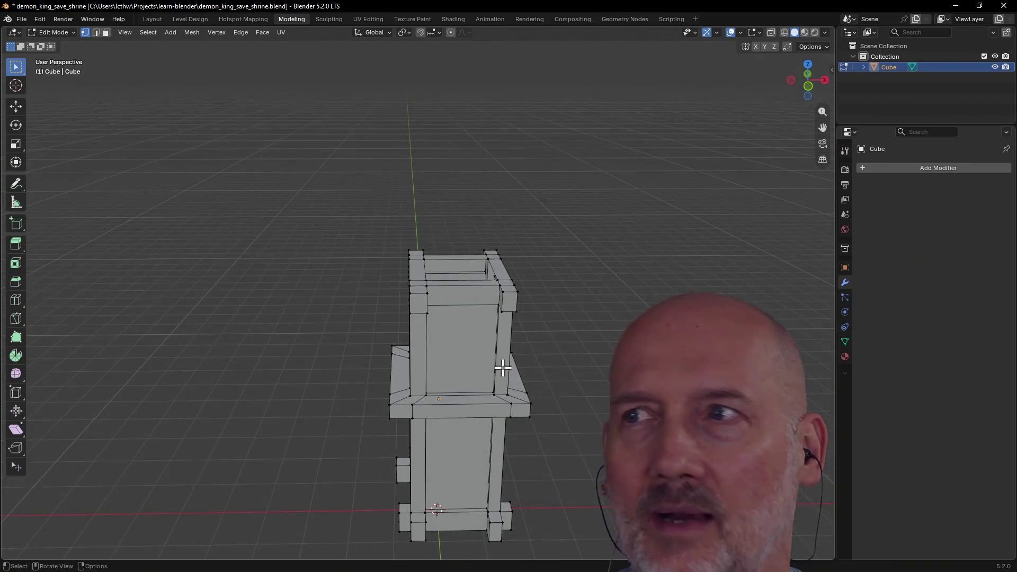
left_click(826, 49)
left_click(825, 50)
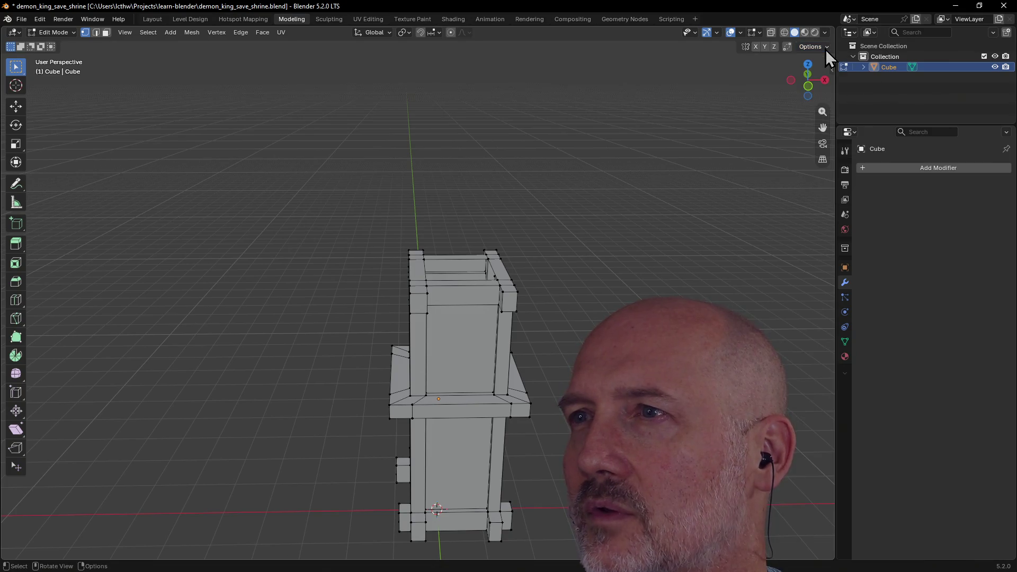
left_click(824, 31)
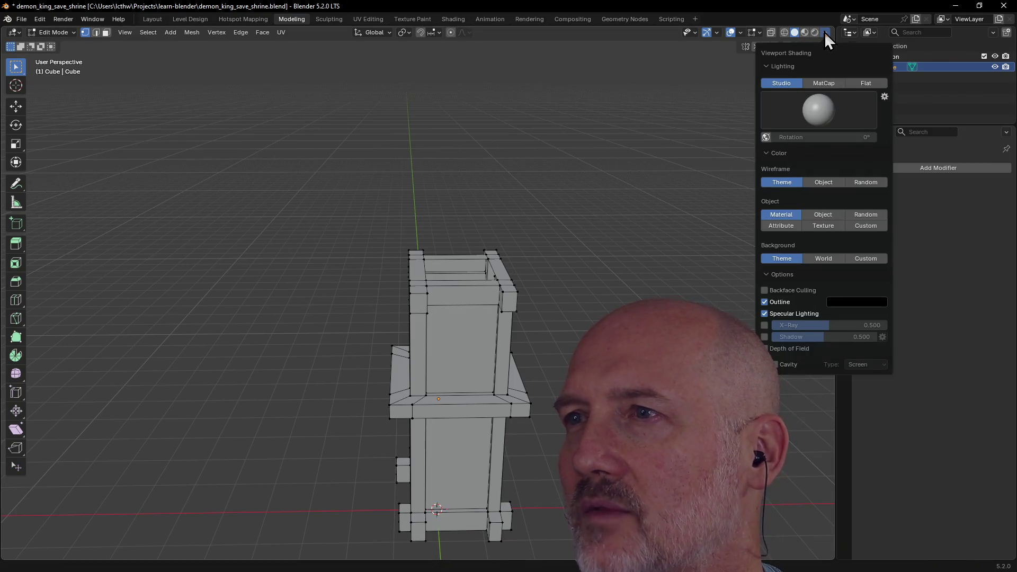
left_click(824, 32)
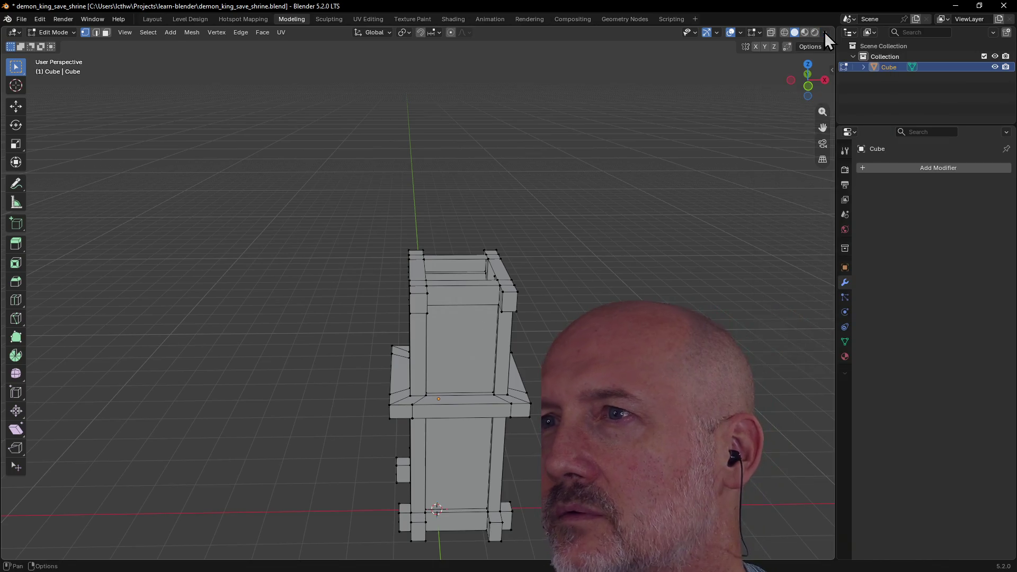
left_click(761, 34)
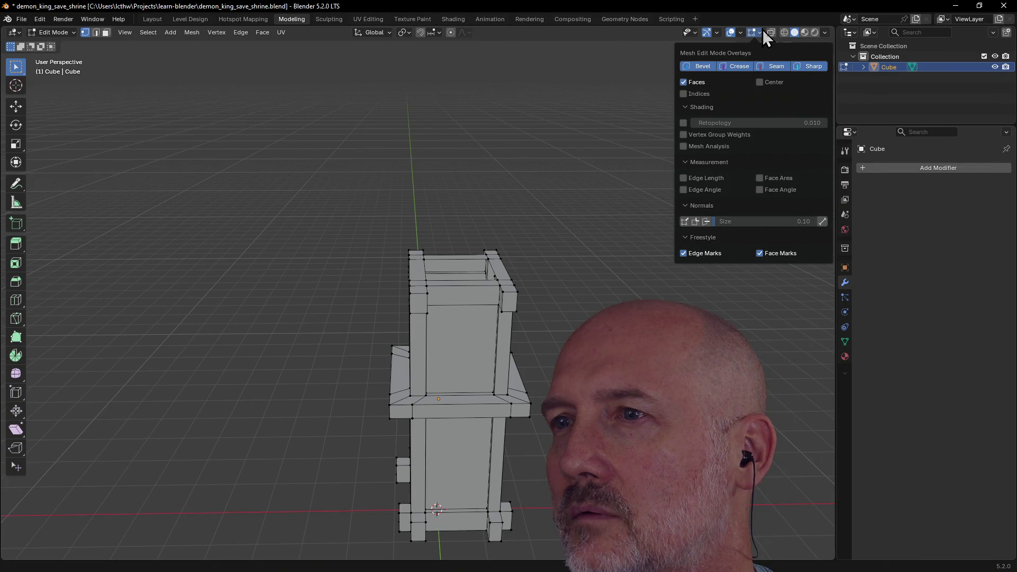
mouse_move(609, 134)
middle_mouse_down()
mouse_move(527, 213)
mouse_move(534, 274)
mouse_move(427, 295)
mouse_move(415, 268)
mouse_move(495, 286)
mouse_move(447, 337)
mouse_move(392, 289)
mouse_move(404, 336)
mouse_move(468, 305)
mouse_move(531, 292)
middle_mouse_up()
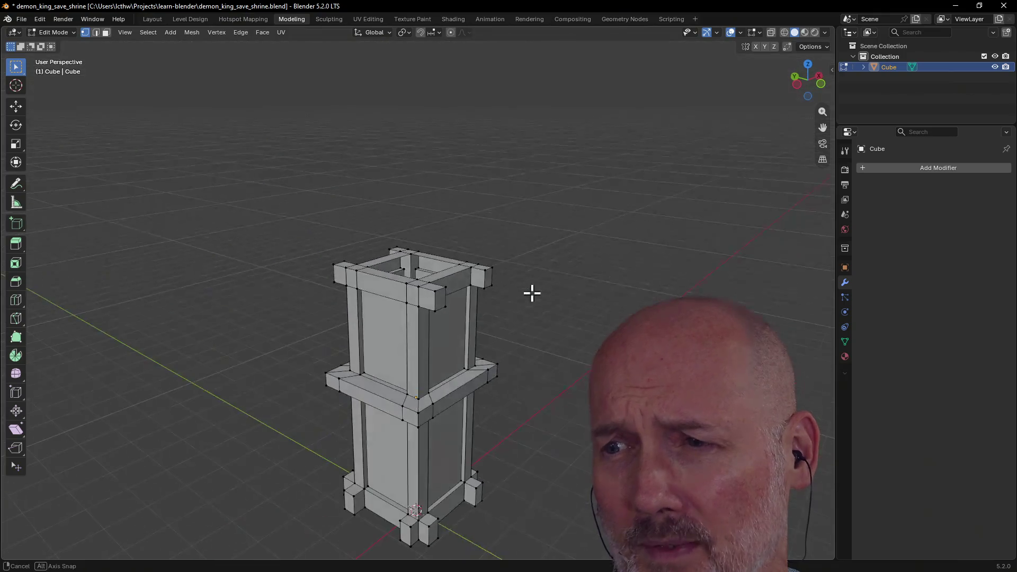
scroll(531, 293, "up", 3)
scroll(517, 314, "down", 3)
mouse_move(508, 341)
middle_mouse_down()
mouse_move(477, 358)
mouse_move(437, 345)
middle_mouse_up()
scroll(472, 361, "up", 3)
scroll(471, 361, "down", 3)
scroll(462, 338, "up", 3)
scroll(480, 387, "down", 3)
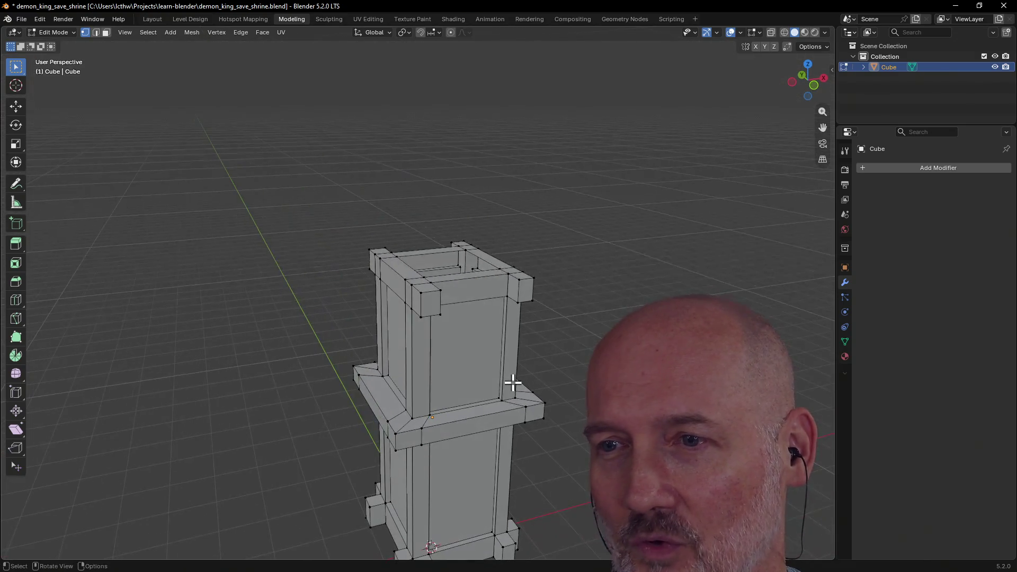
middle_click_drag(510, 381, 524, 398)
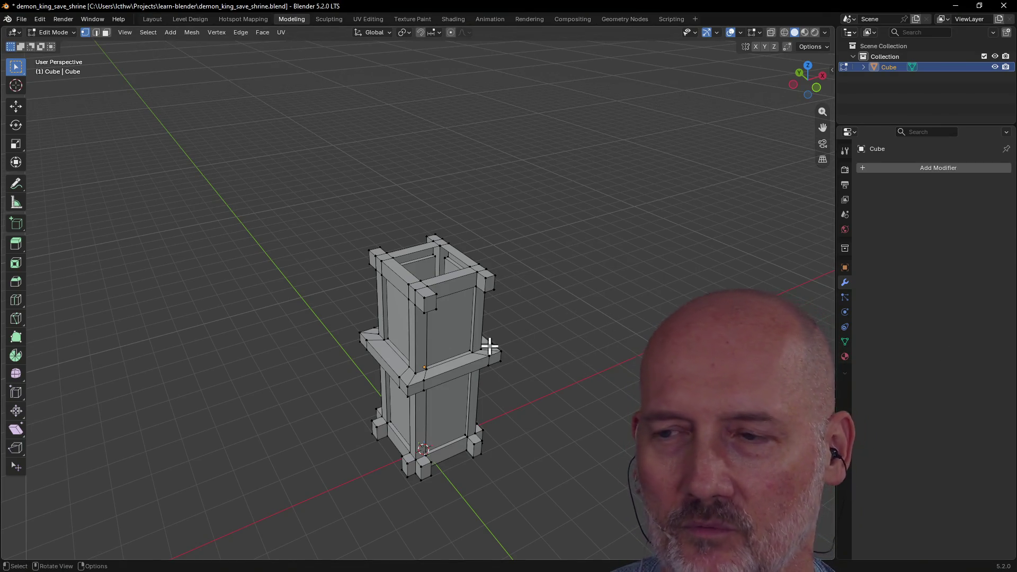
scroll(488, 348, "up", 1)
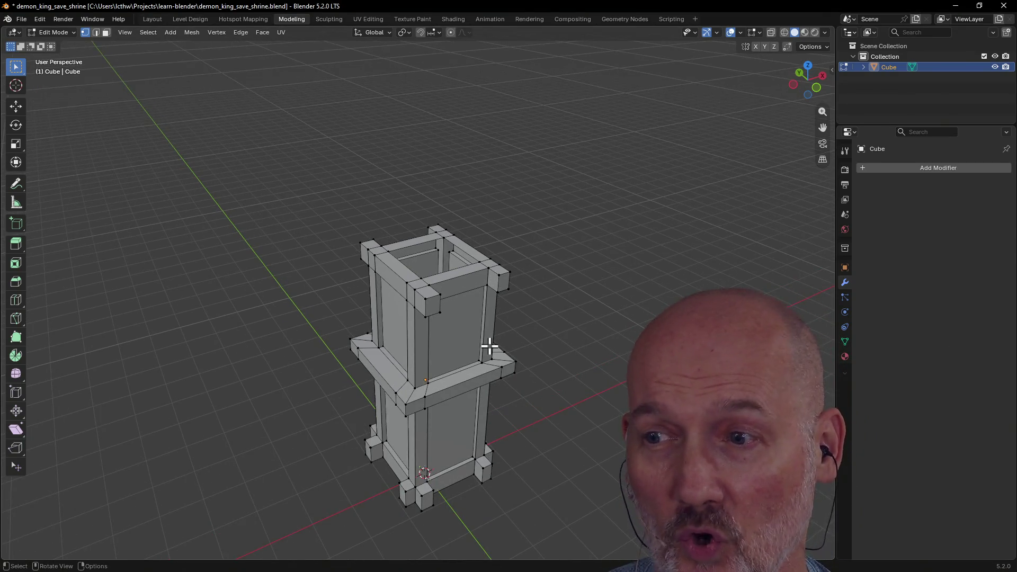
scroll(488, 347, "down", 1)
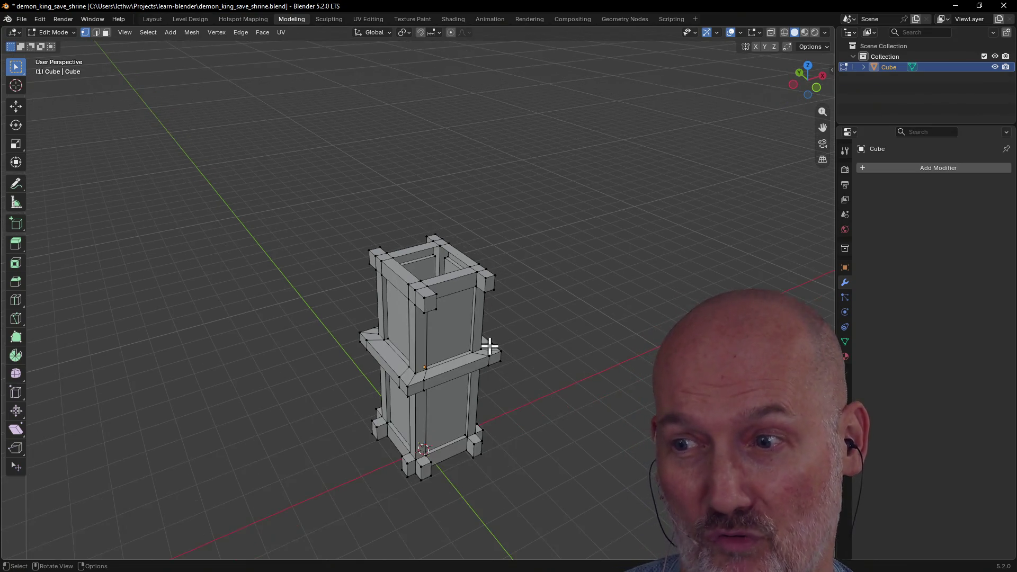
mouse_move(477, 357)
middle_mouse_down()
mouse_move(407, 357)
mouse_move(578, 342)
mouse_move(450, 357)
mouse_move(501, 384)
mouse_move(491, 318)
middle_mouse_up()
scroll(578, 343, "down", 1)
scroll(450, 356, "up", 2)
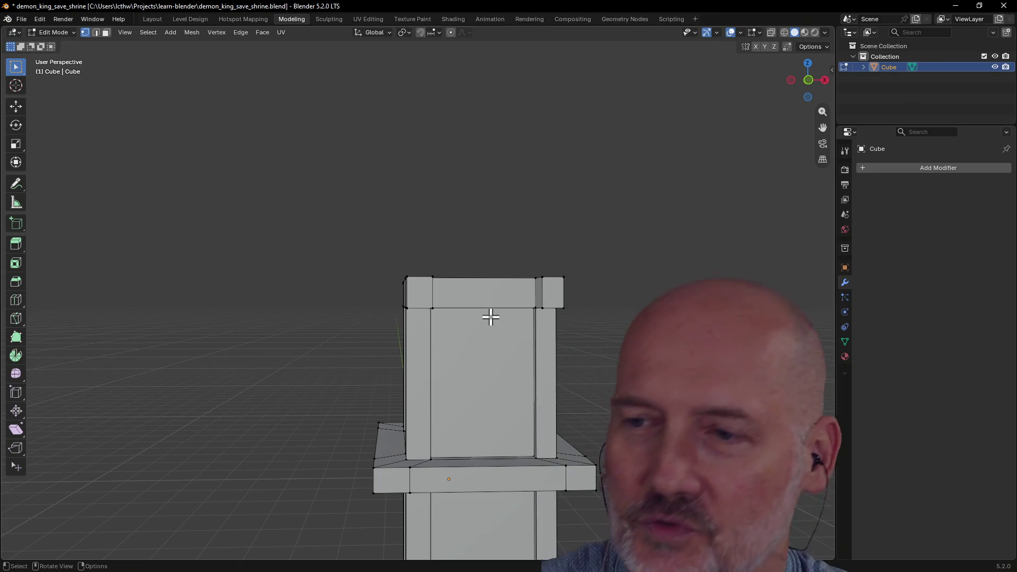
scroll(457, 376, "down", 3)
mouse_move(456, 376)
middle_mouse_down()
mouse_move(458, 421)
mouse_move(445, 447)
middle_mouse_up()
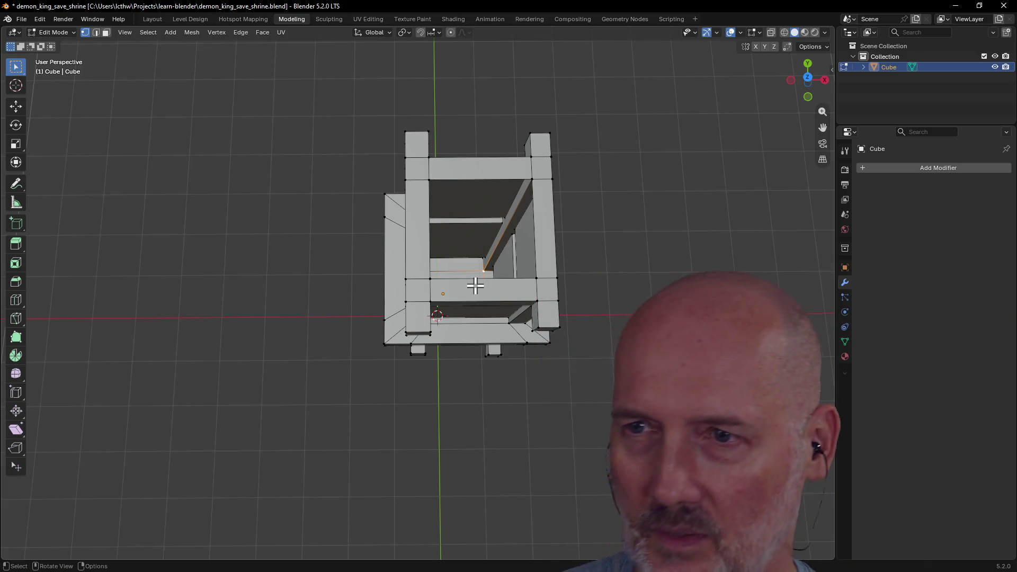
mouse_move(456, 254)
middle_mouse_down()
mouse_move(531, 193)
mouse_move(537, 222)
mouse_move(493, 239)
mouse_move(522, 215)
mouse_move(507, 226)
middle_mouse_up()
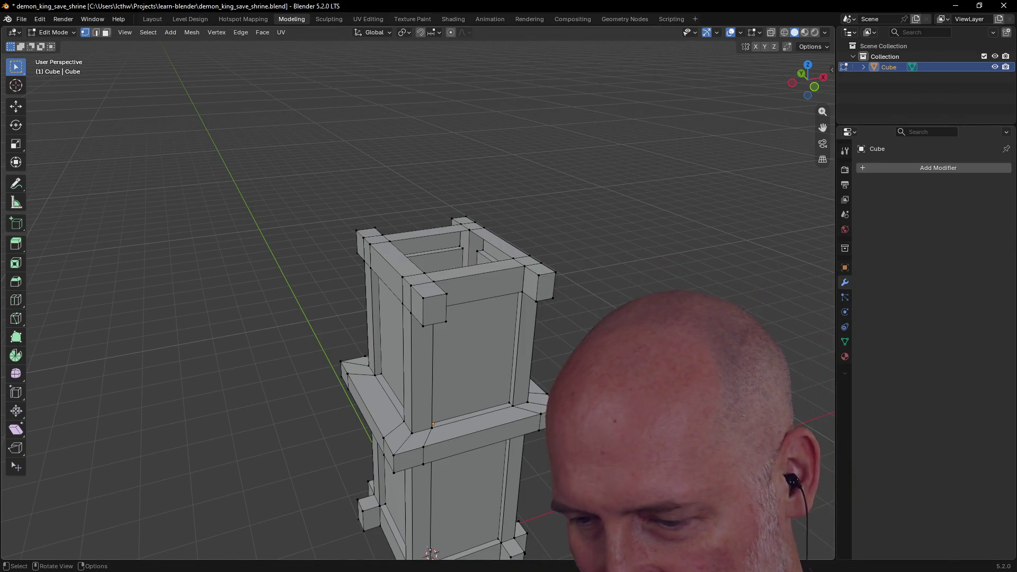
scroll(614, 329, "down", 2)
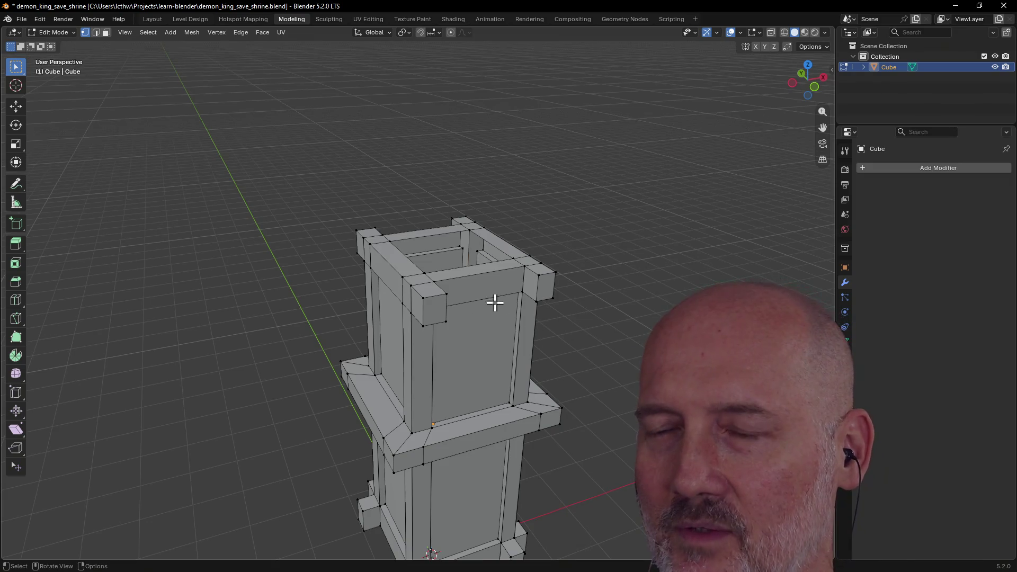
Step: Orbit the shrine column to a steep top-down view and activate the Knife tool
middle_click_drag(489, 324, 482, 363)
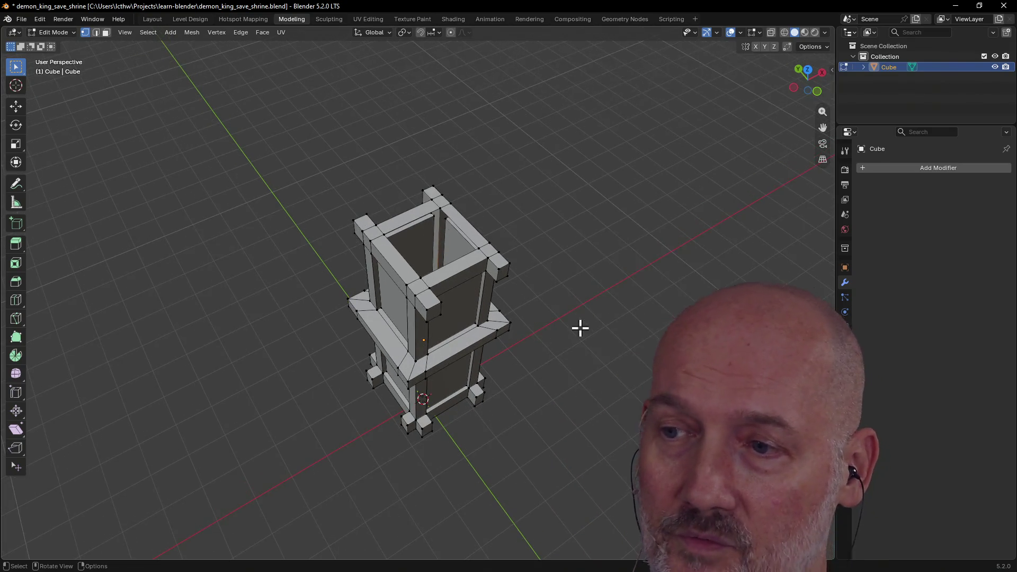
middle_click_drag(570, 363, 554, 400)
scroll(554, 399, "up", 2)
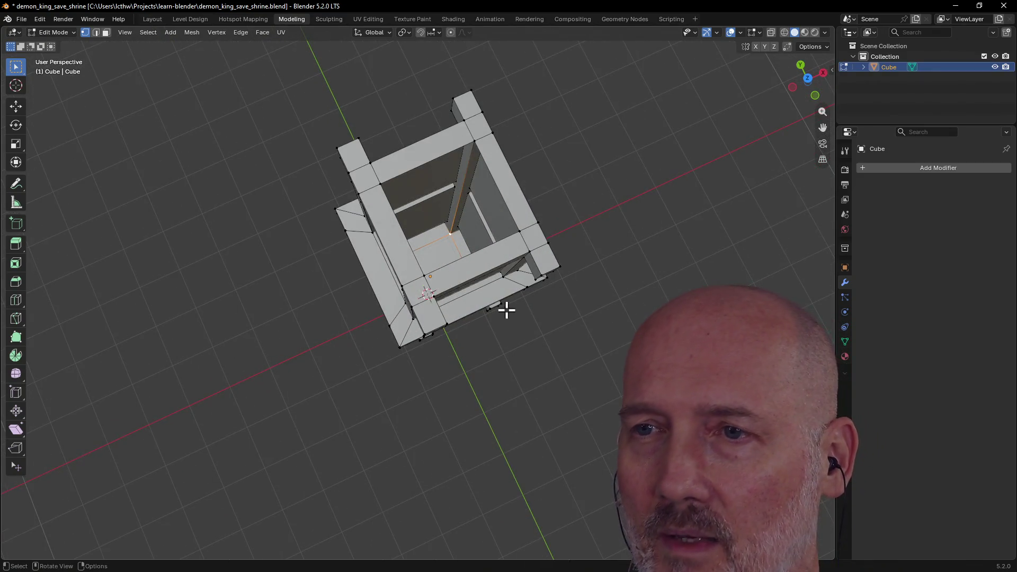
mouse_move(462, 266)
middle_mouse_down()
mouse_move(418, 234)
mouse_move(417, 245)
middle_mouse_up()
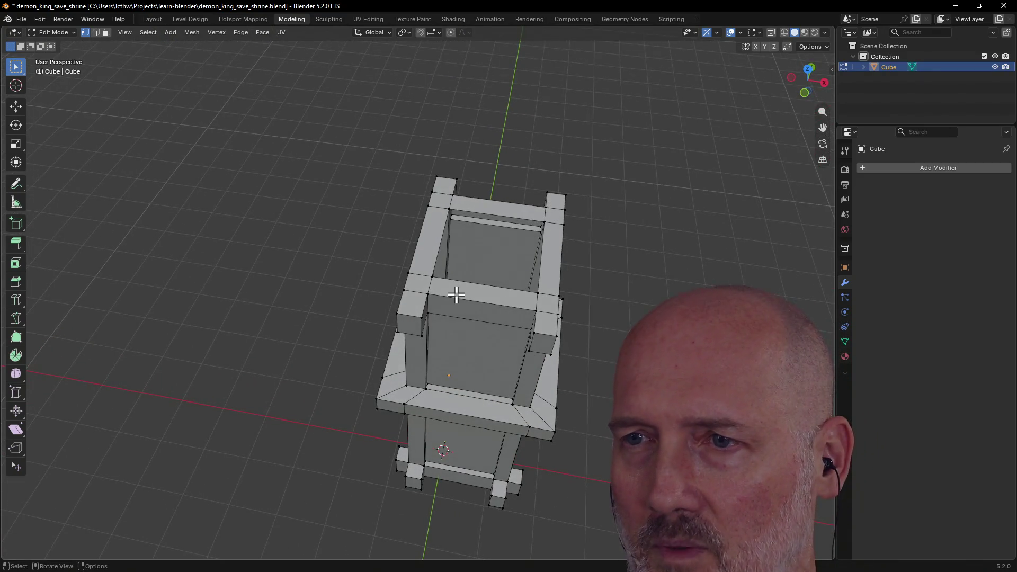
mouse_move(462, 293)
middle_mouse_down()
mouse_move(484, 311)
mouse_move(484, 302)
middle_mouse_up()
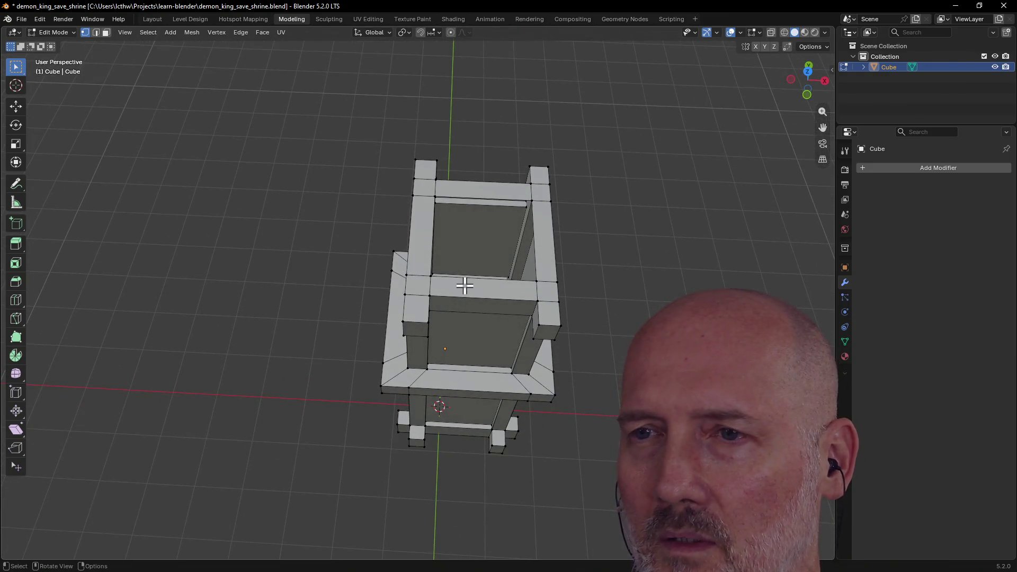
middle_click_drag(471, 184, 466, 177)
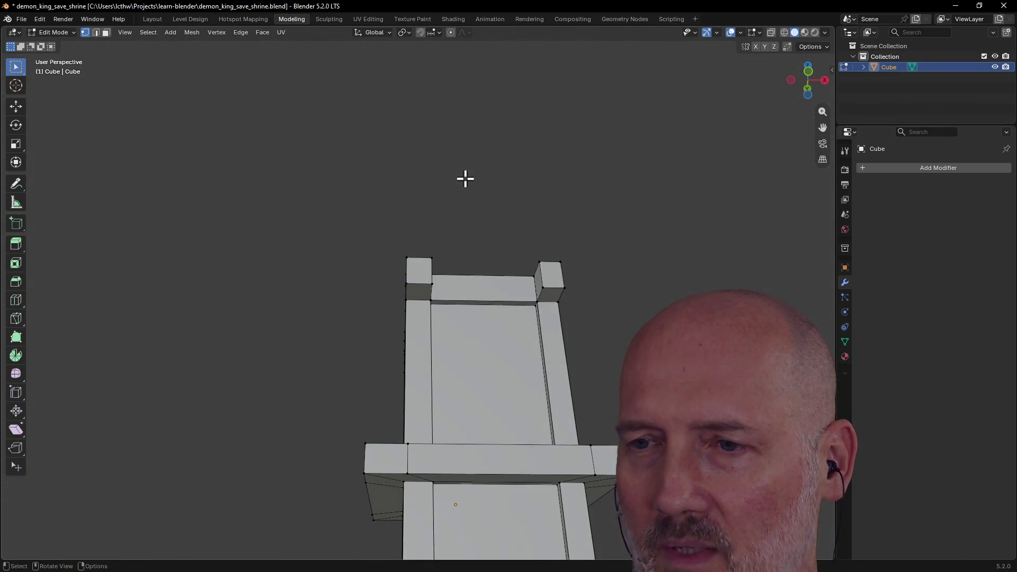
middle_click_drag(477, 281, 461, 386)
middle_click_drag(463, 334, 461, 330)
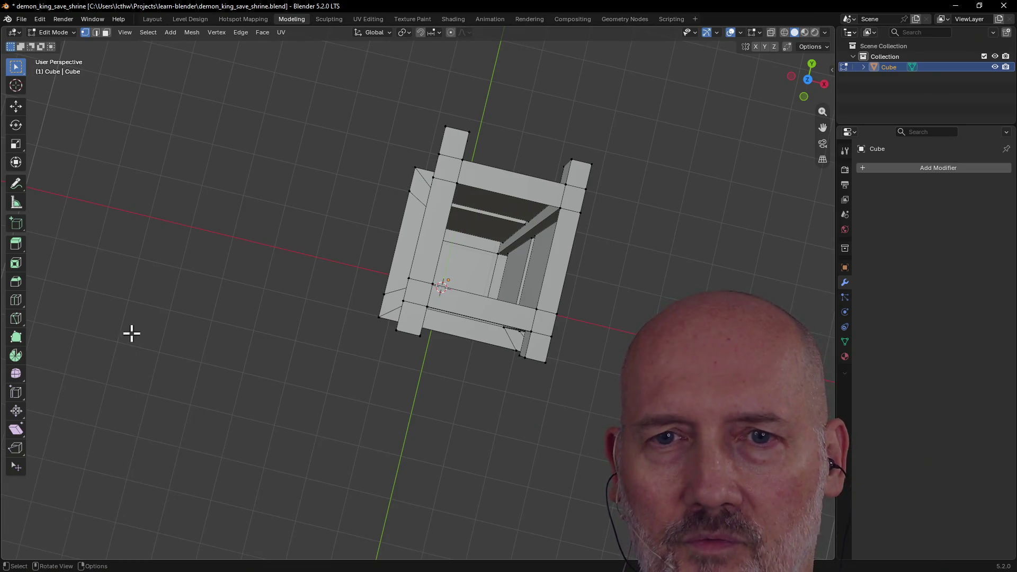
left_click(16, 320)
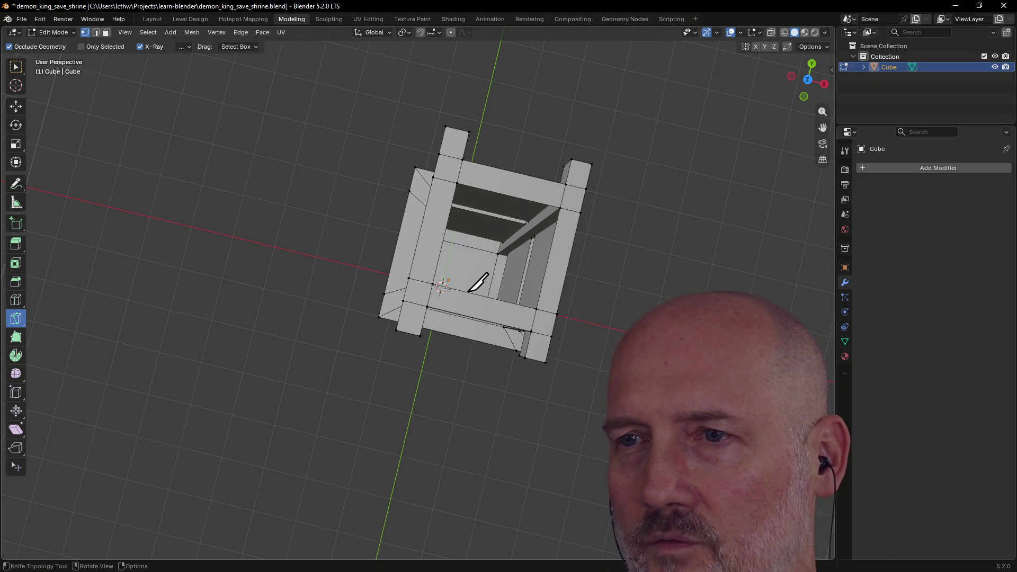
left_click(468, 293)
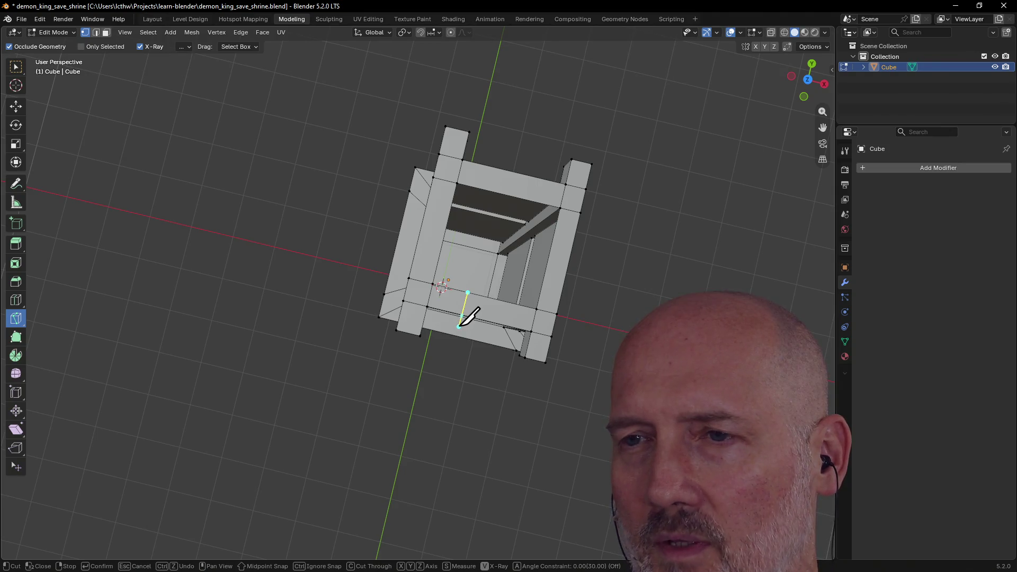
key("Escape")
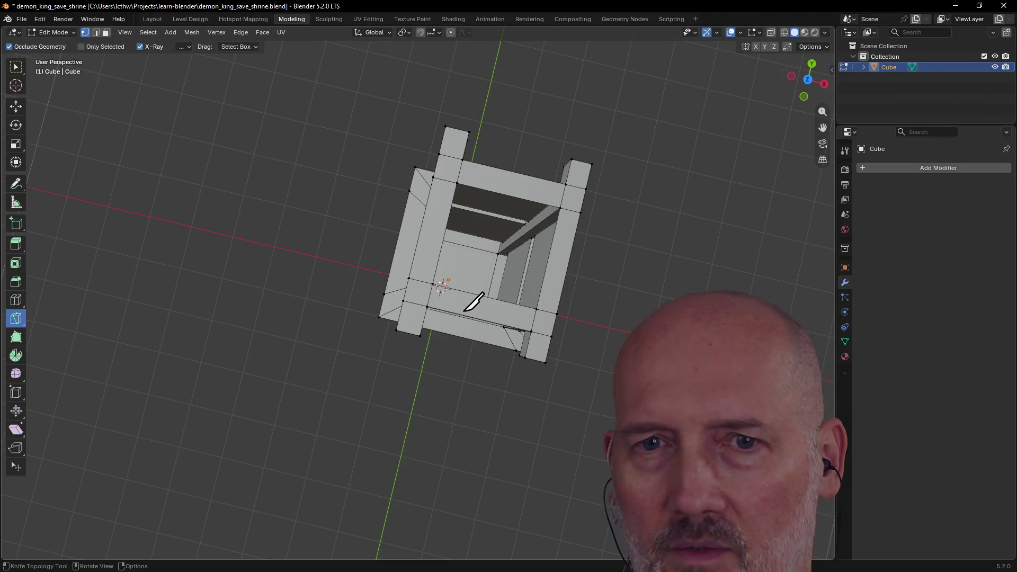
key("k")
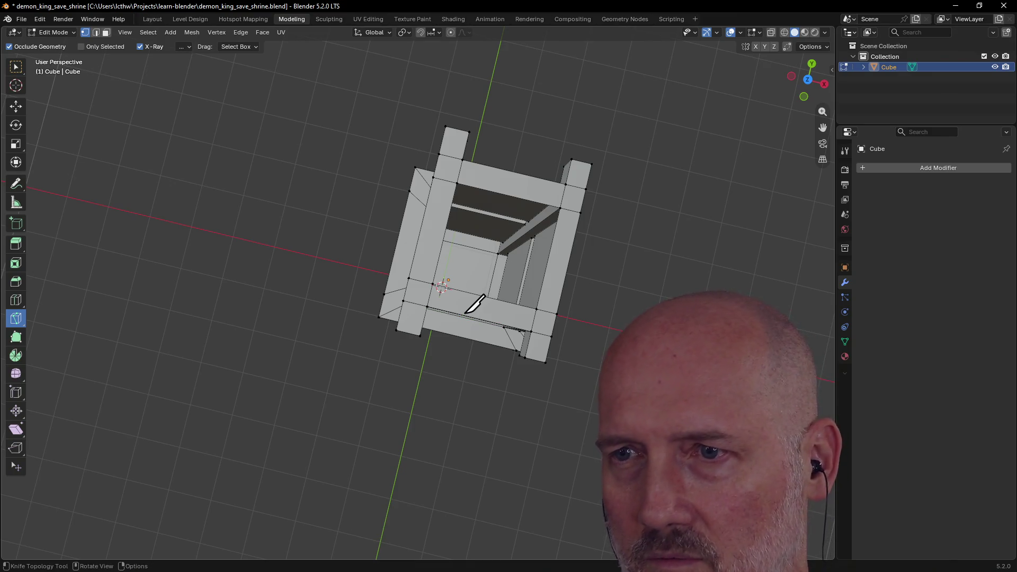
middle_click_drag(461, 315, 480, 288)
key("Escape")
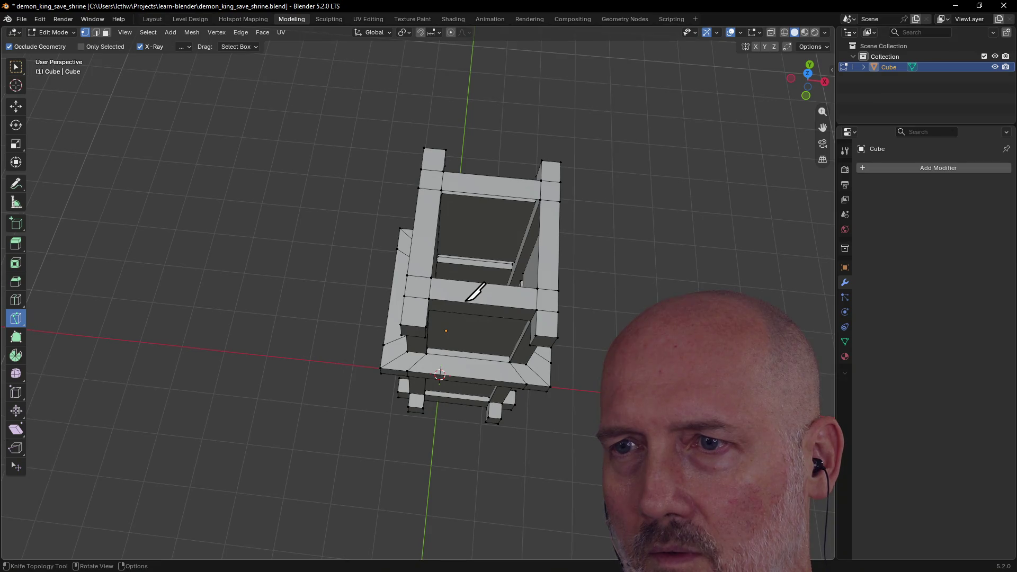
left_click(464, 301)
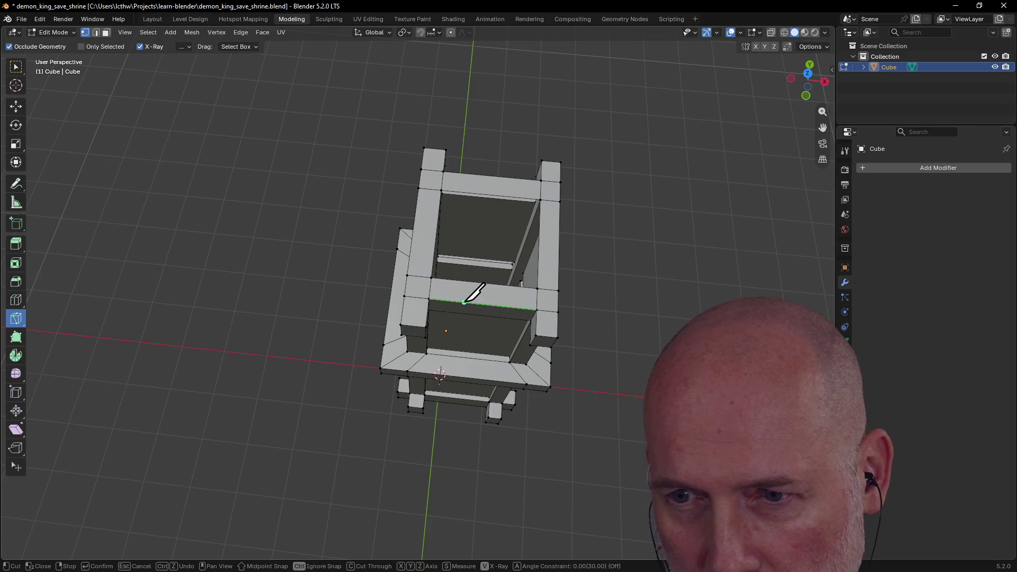
left_click(464, 302)
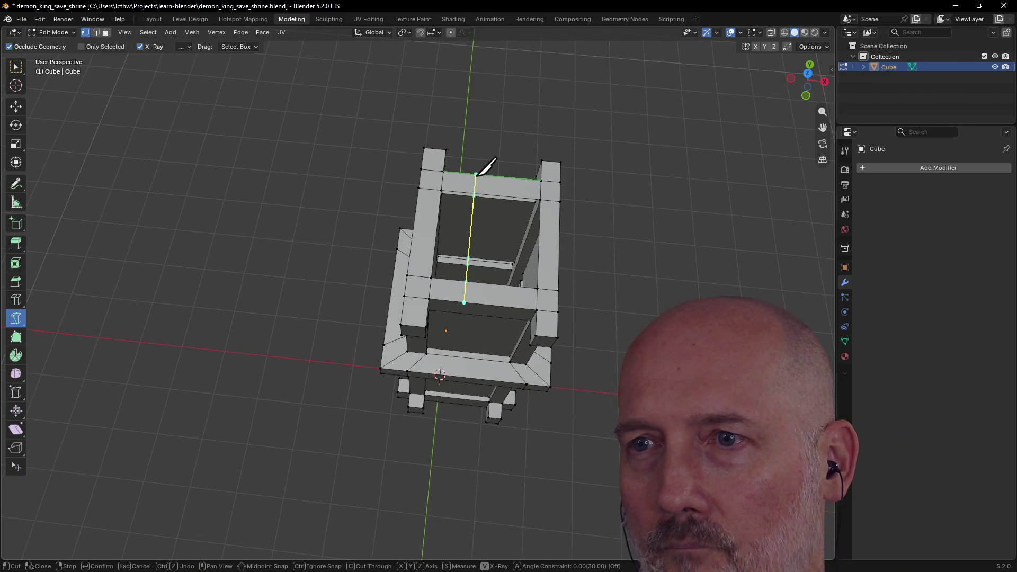
key("Return")
mouse_move(485, 176)
middle_mouse_down()
mouse_move(481, 205)
mouse_move(501, 238)
middle_mouse_up()
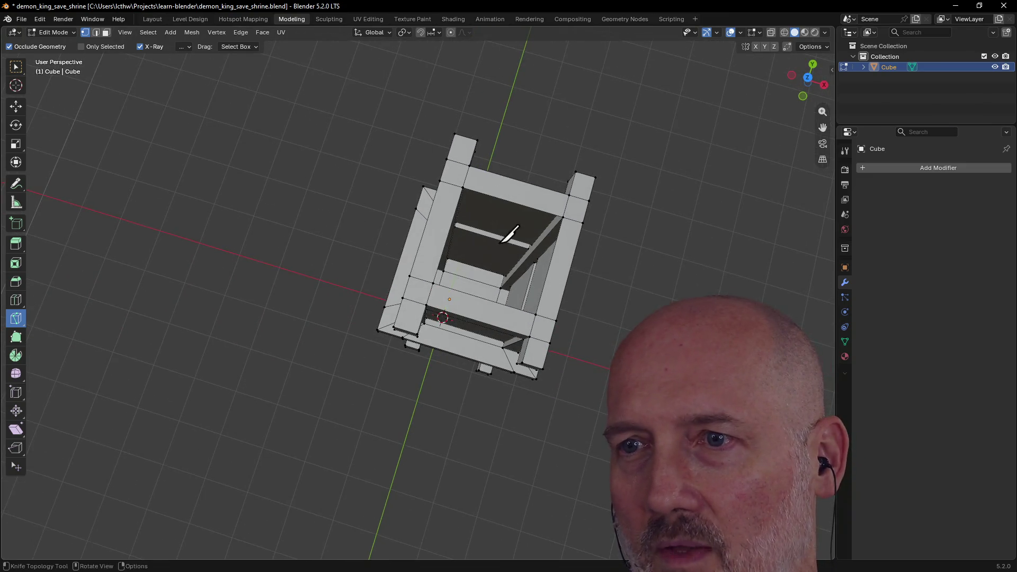
Step: Abandon a first angled knife cut and switch to Top view over the pillar
left_click(459, 316)
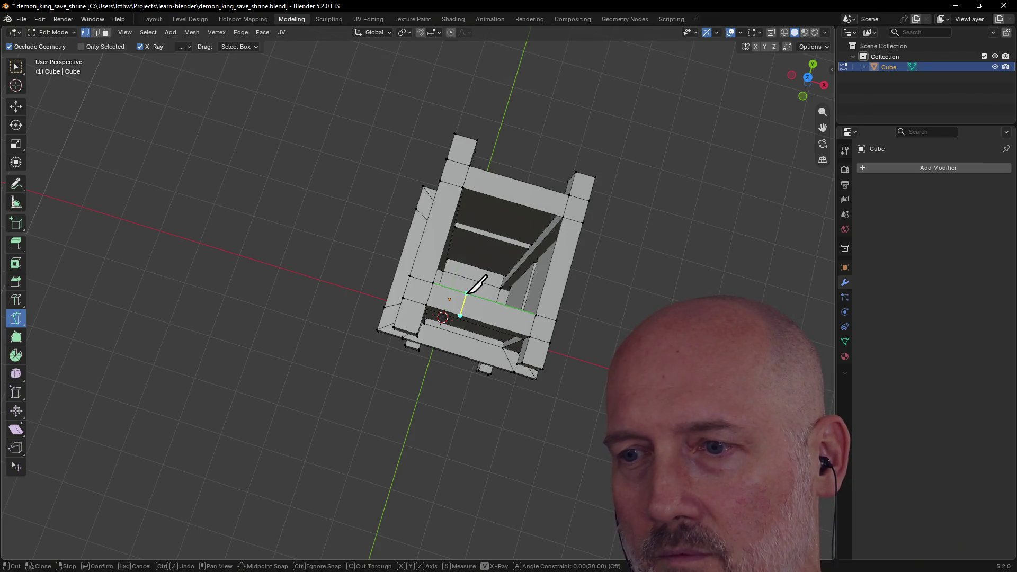
key("a")
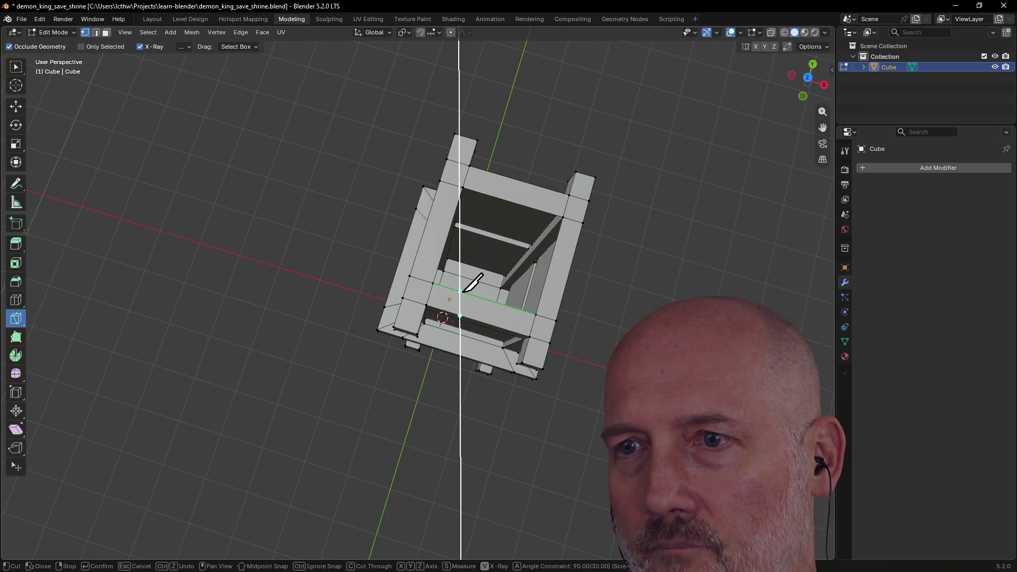
key("Escape")
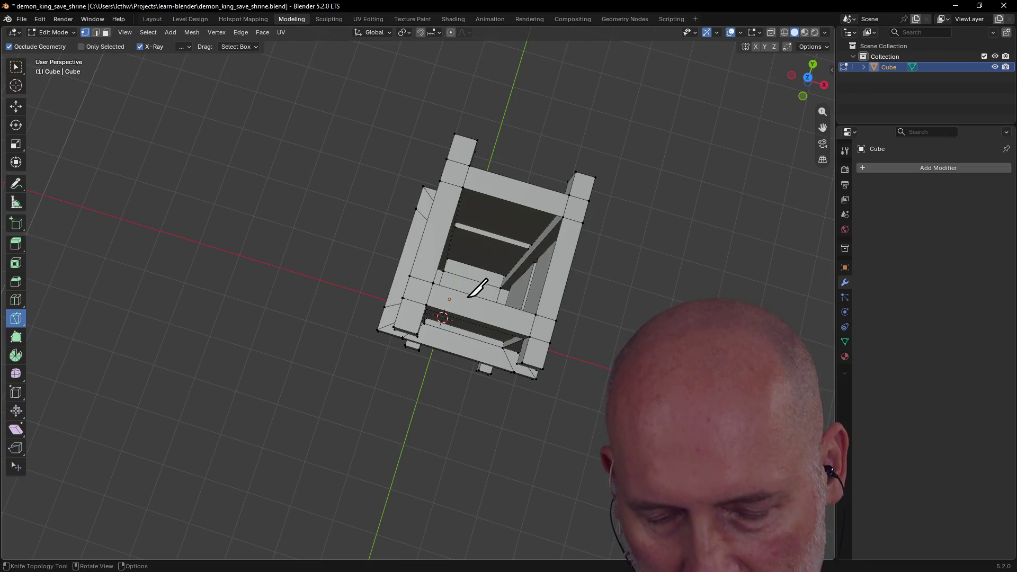
key("grave")
left_click(472, 236)
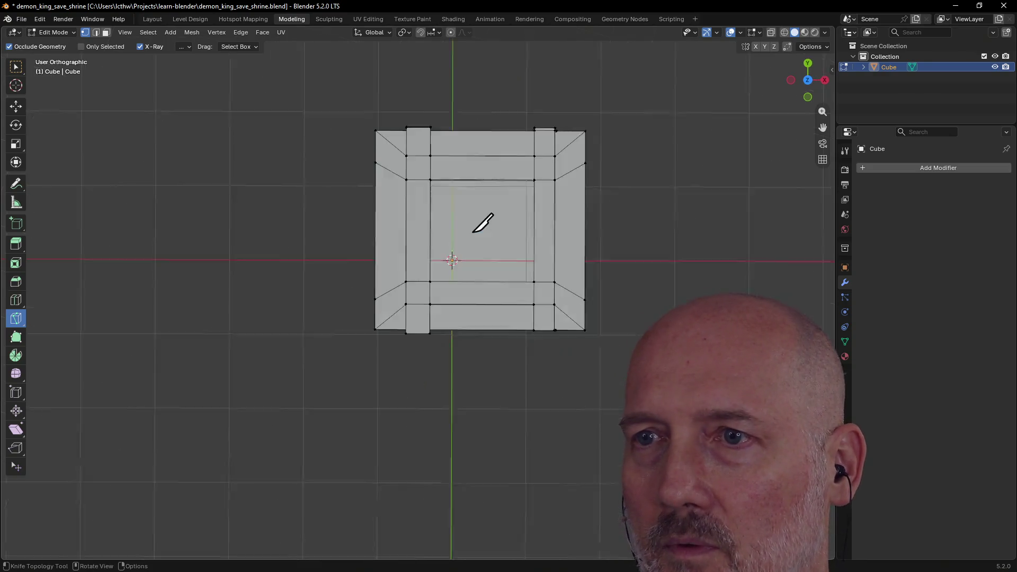
Step: Knife-cut two angle-locked lines between the front and back rails, confirming each cut
left_click(467, 303)
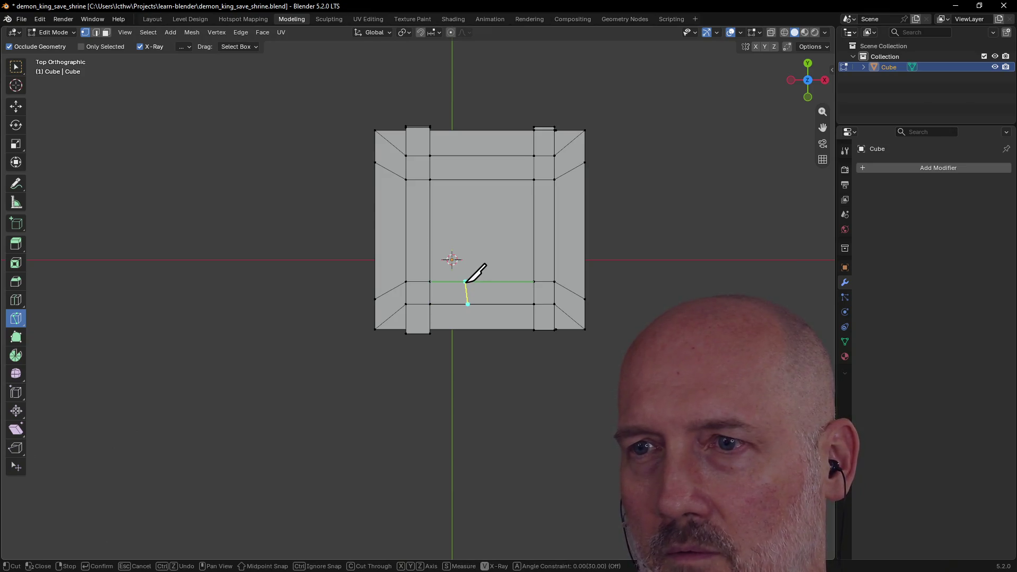
key("a")
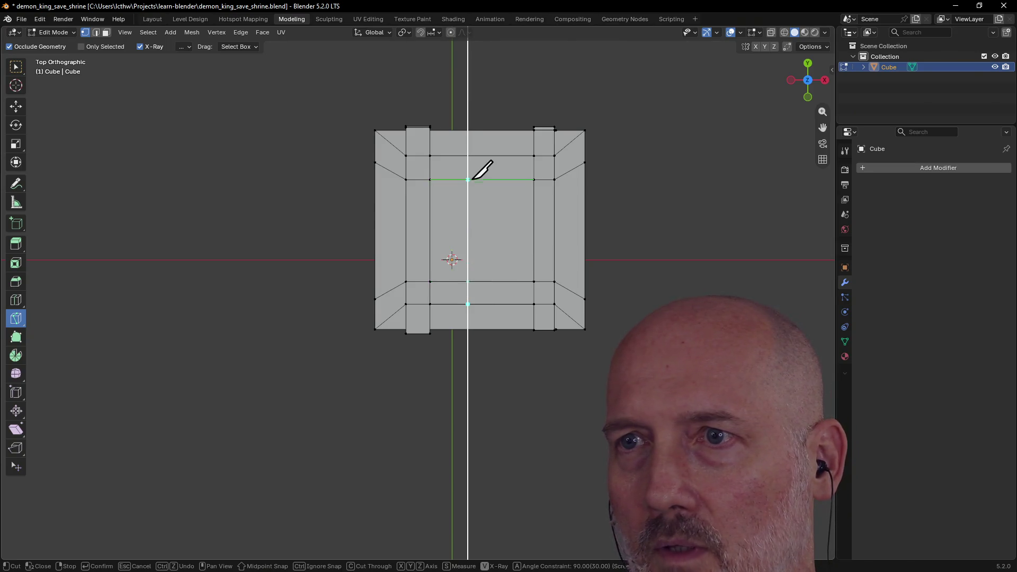
left_click(474, 157)
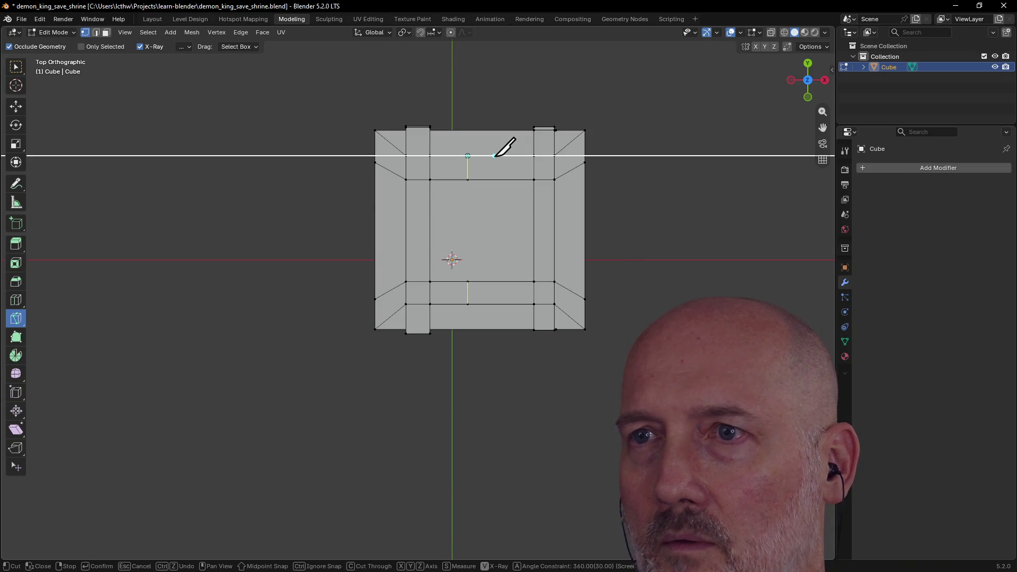
key("Return")
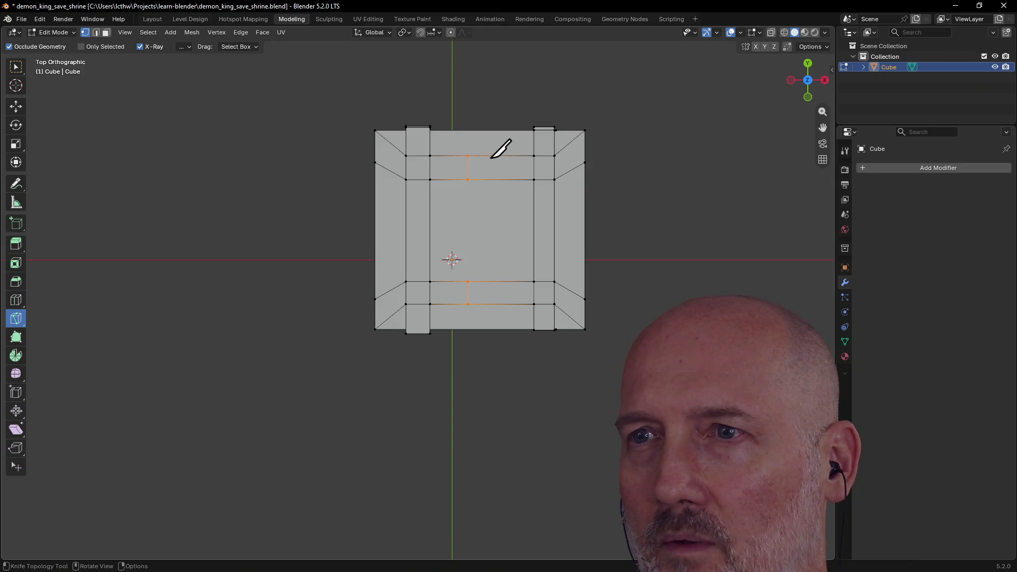
left_click(491, 156)
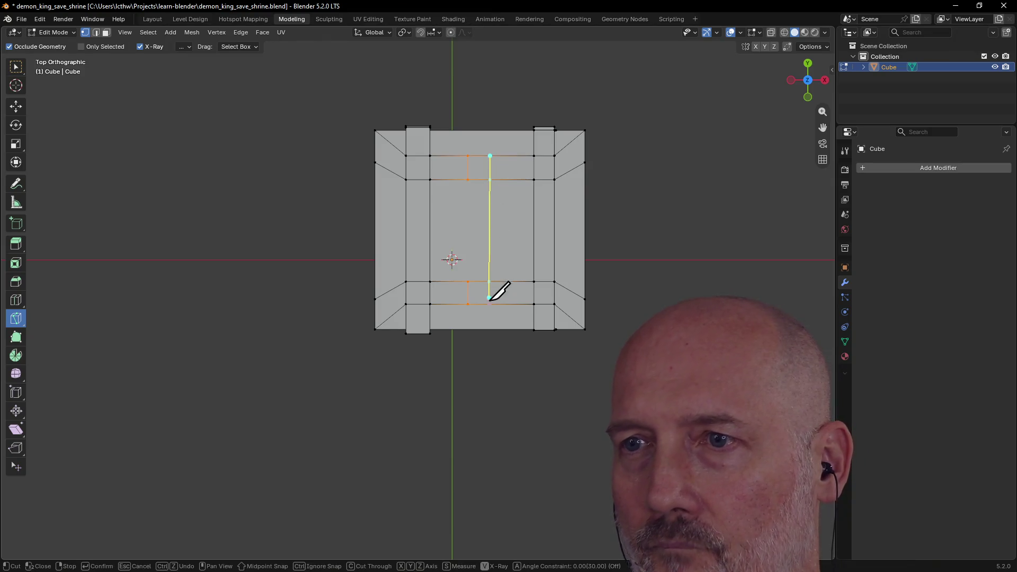
key("a")
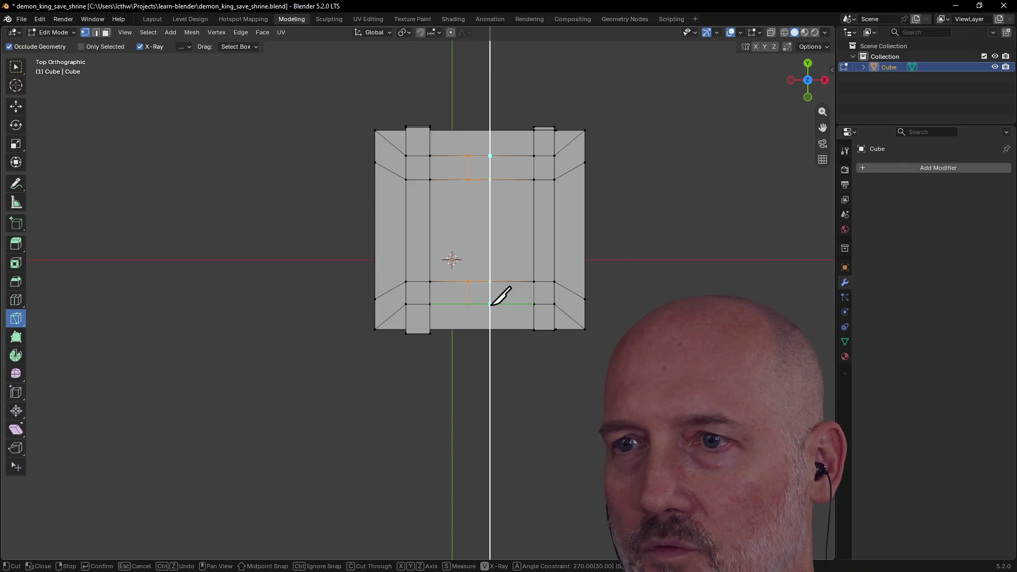
left_click(489, 304)
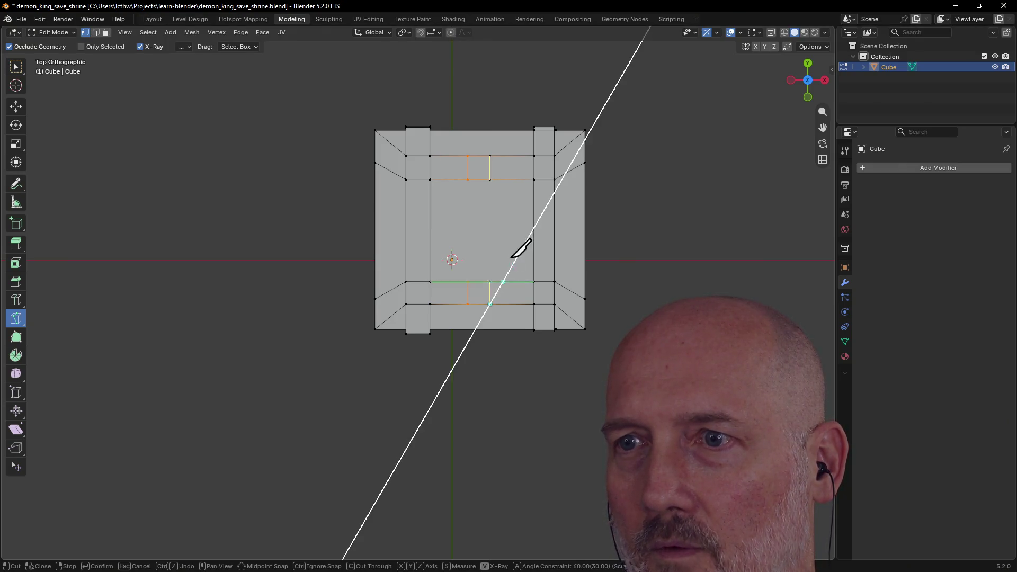
key("Return")
Step: Return to perspective and start moving the new square faces upward along Z
middle_click_drag(518, 251, 493, 170)
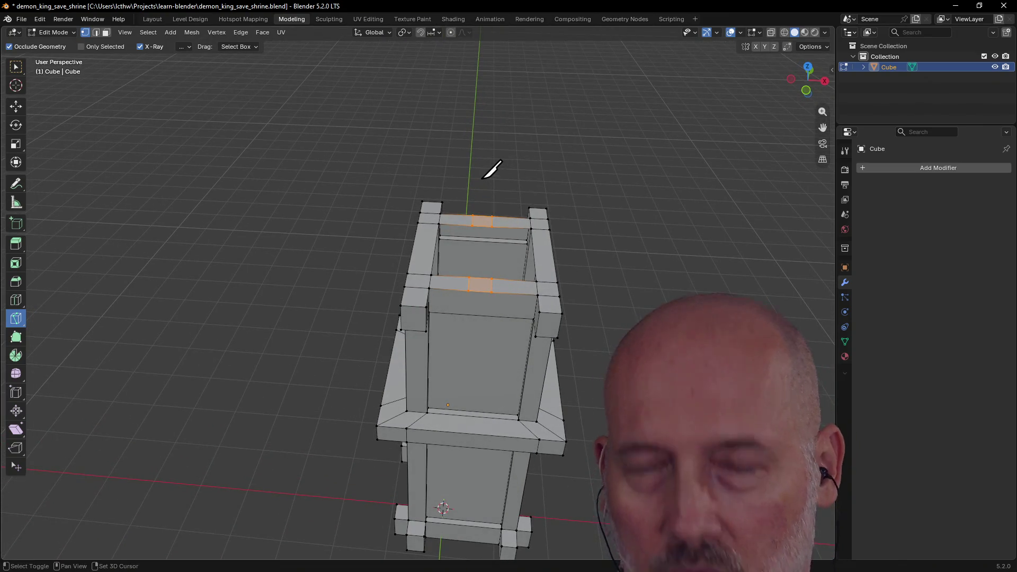
key("g")
key("z")
key("z")
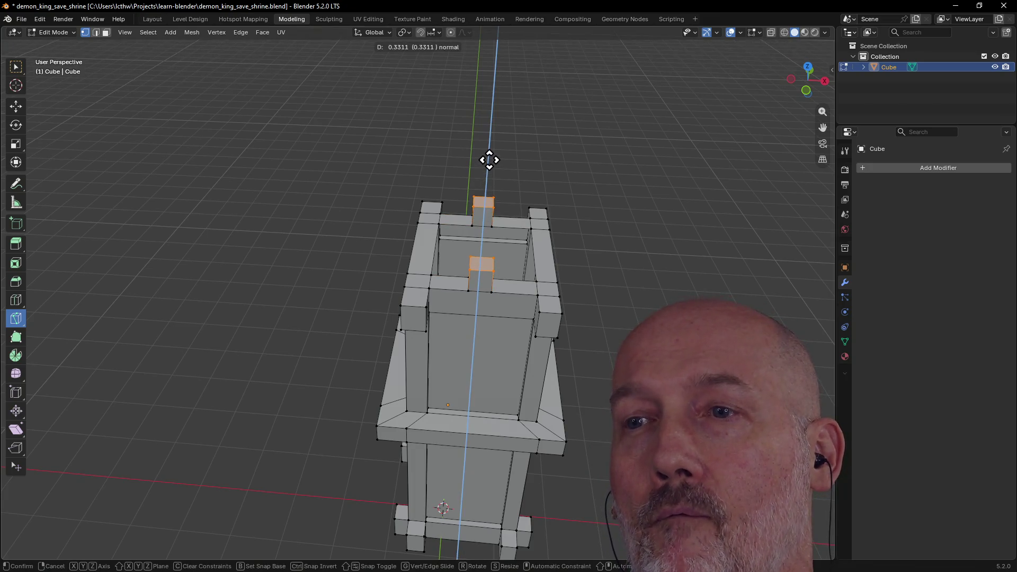
Step: Confirm the height of the two new mid-rail posts, then switch to circle selection
left_click(488, 144)
mouse_move(500, 136)
middle_mouse_down()
mouse_move(624, 141)
mouse_move(577, 142)
mouse_move(529, 166)
middle_mouse_up()
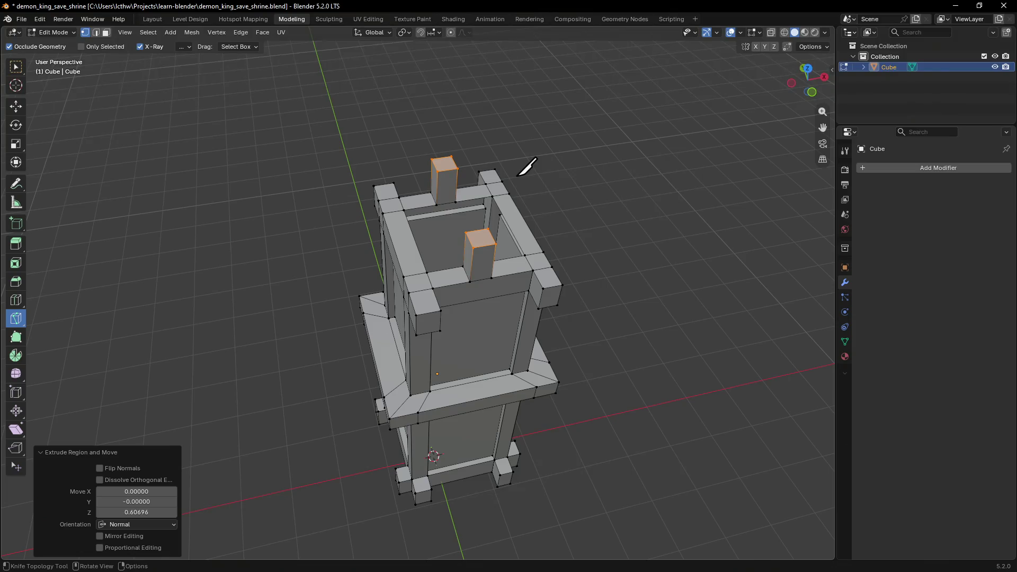
key("k")
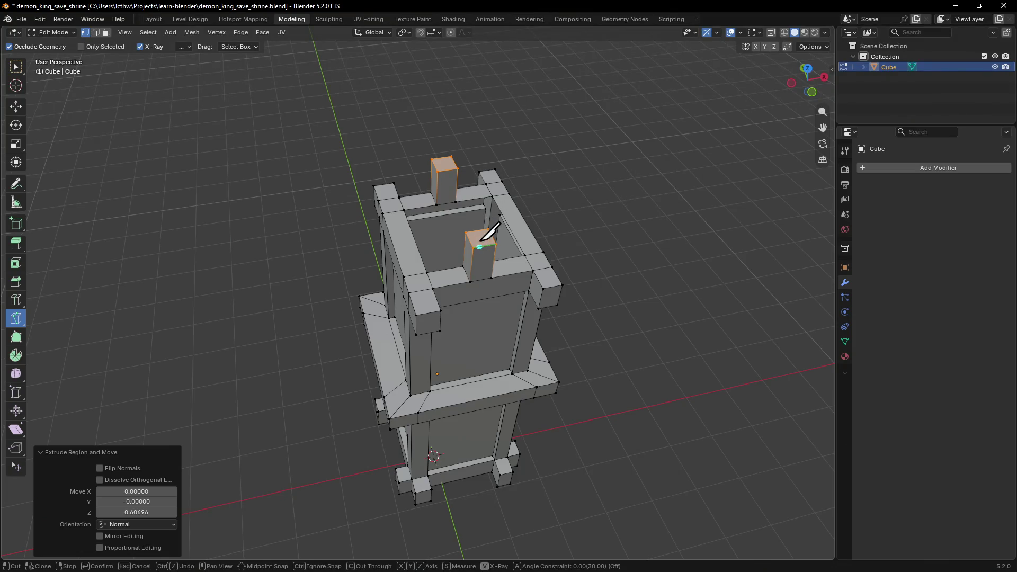
left_click(16, 72)
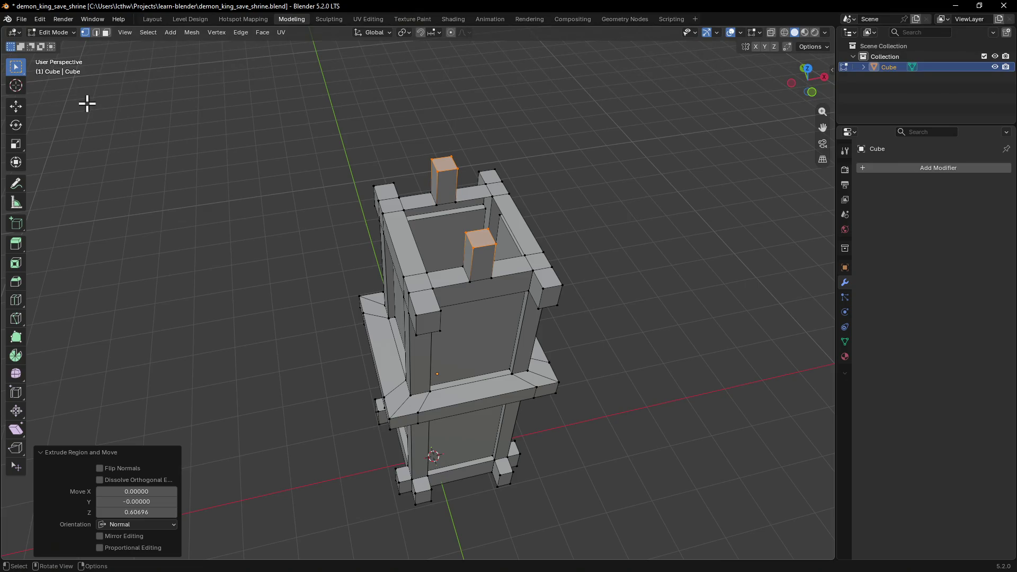
key("c")
Step: Clear the selection, pick a post's top face in face-select mode and extrude it upward
mouse_move(461, 212)
middle_mouse_down()
mouse_move(419, 156)
mouse_move(588, 159)
mouse_move(454, 166)
mouse_move(524, 162)
mouse_move(539, 178)
mouse_move(504, 204)
mouse_move(447, 156)
mouse_move(488, 175)
mouse_move(456, 211)
mouse_move(513, 224)
middle_mouse_up()
key("alt+a")
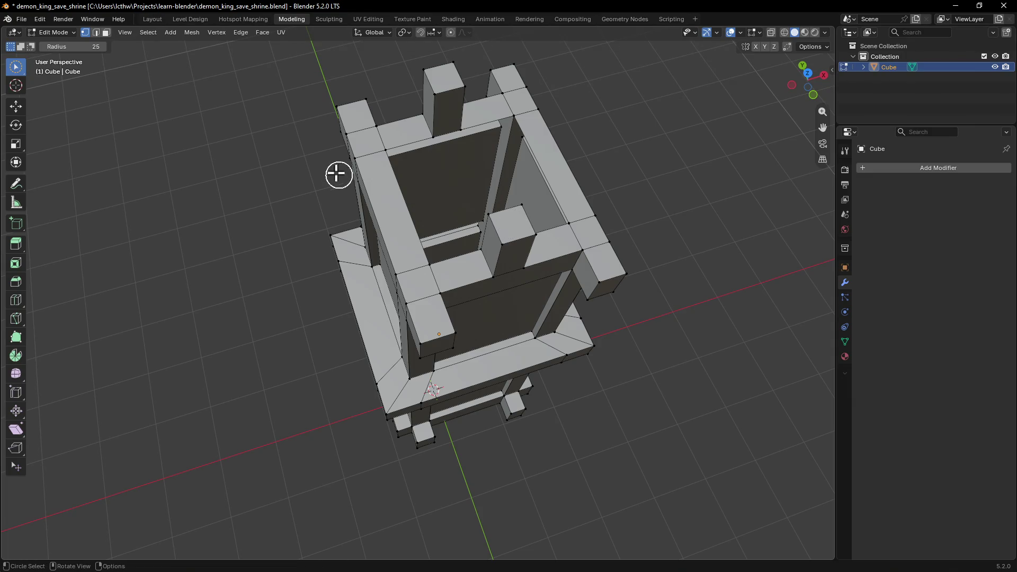
key("w")
key("w")
key("w")
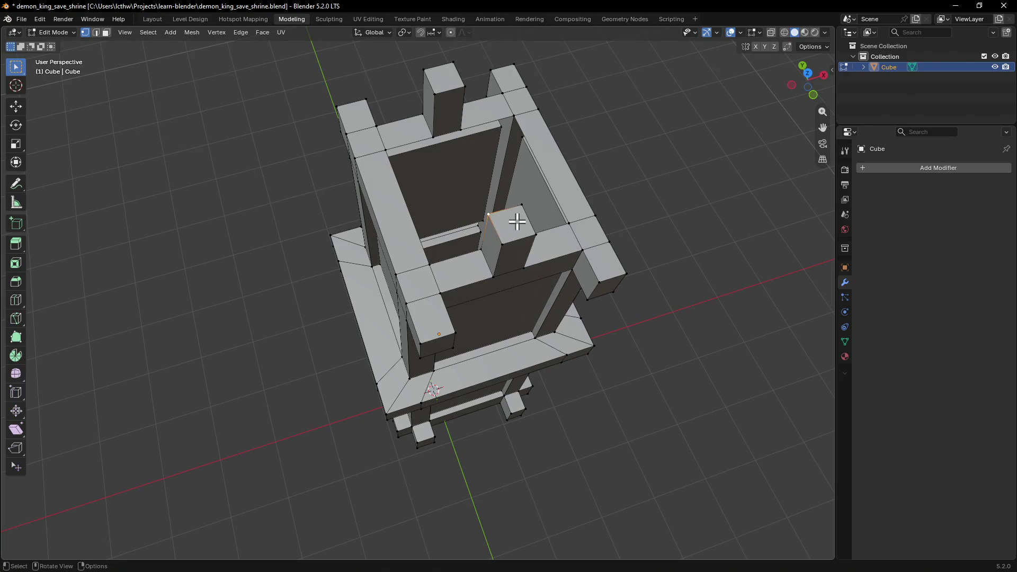
key("3")
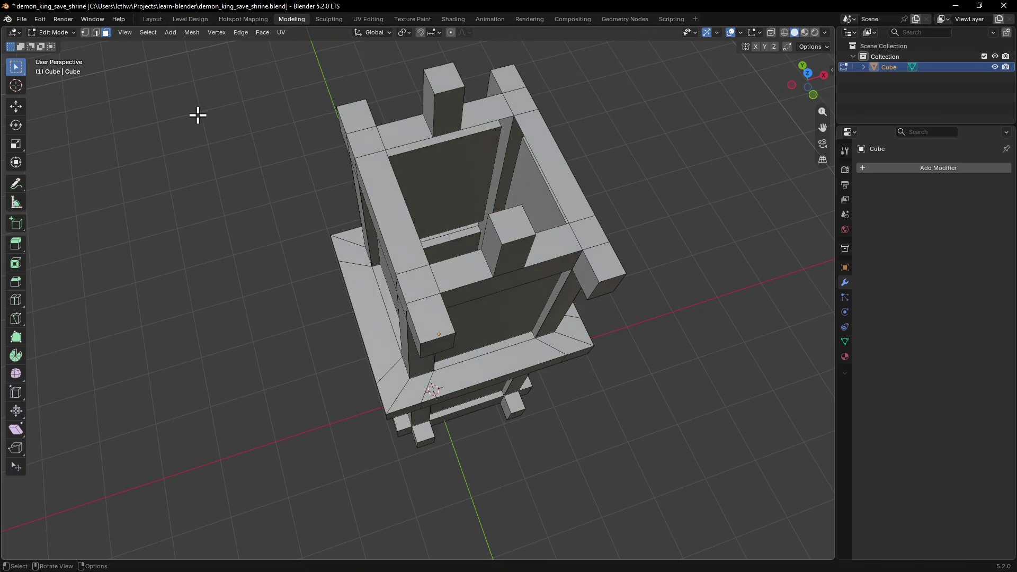
left_click(508, 229)
middle_click_drag(509, 228, 536, 205)
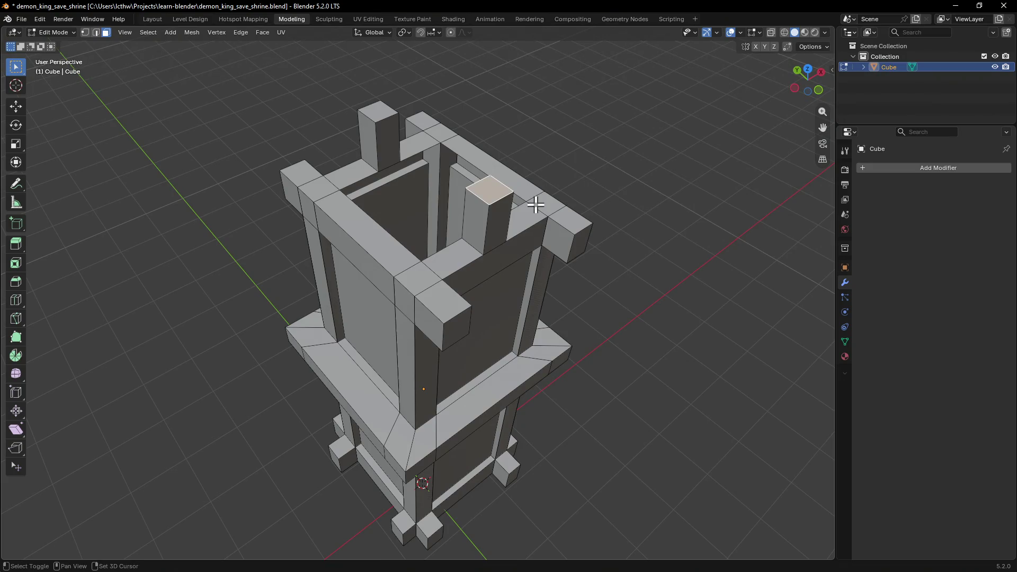
key("e")
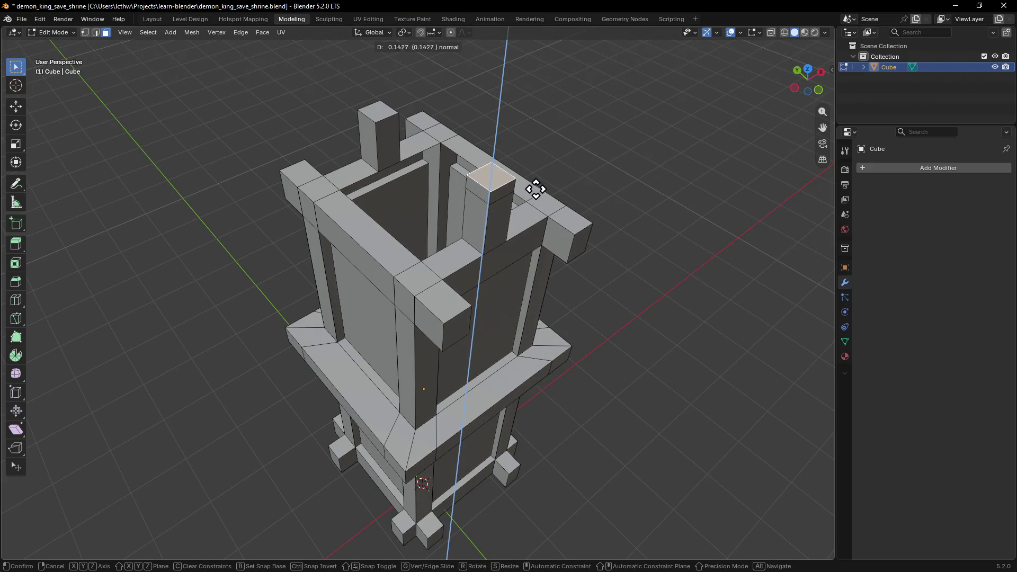
left_click(536, 180)
Step: Try pushing the post's side face toward a crossbar, then cancel that extrusion
mouse_move(507, 189)
middle_mouse_down()
mouse_move(566, 186)
mouse_move(535, 185)
middle_mouse_up()
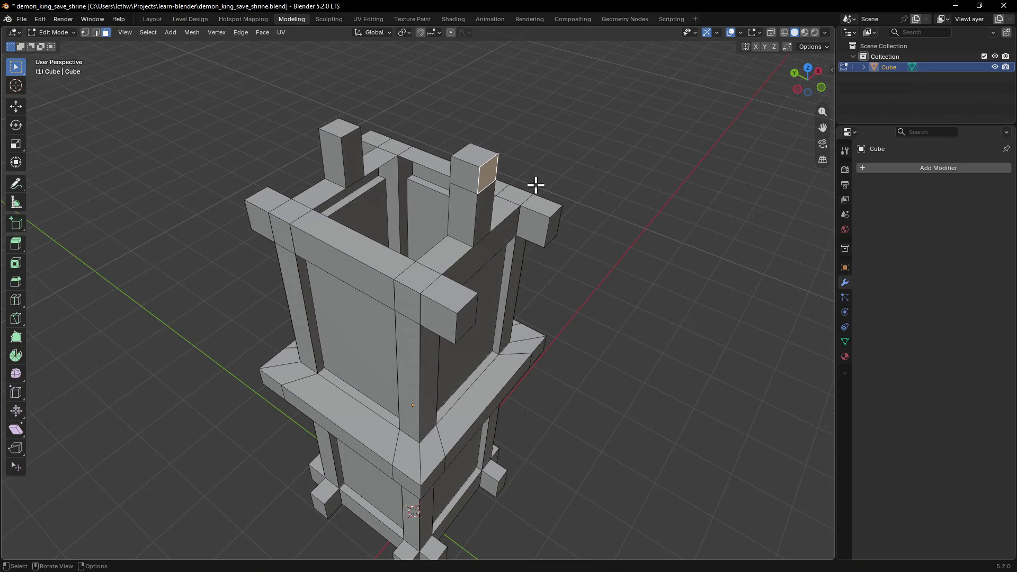
key("e")
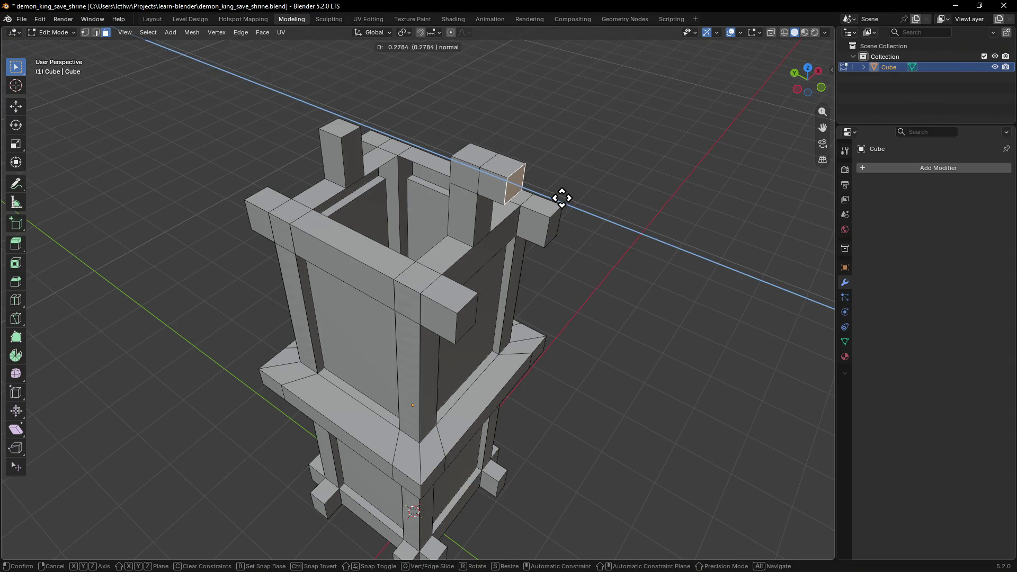
right_click(558, 192)
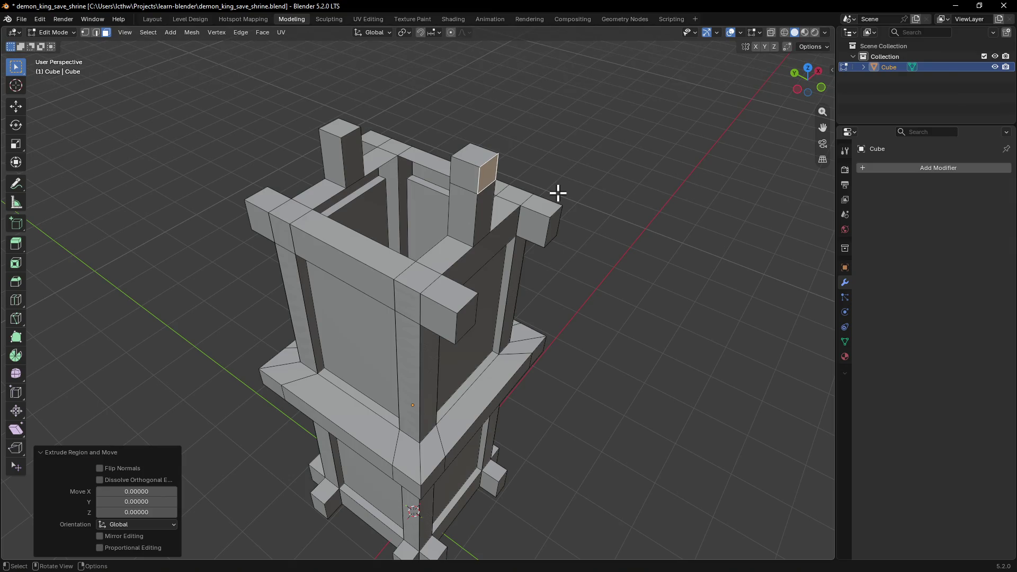
key("grave")
Step: From Top view extrude the selected middle rim faces into short raised blocks and inspect them
left_click(553, 135)
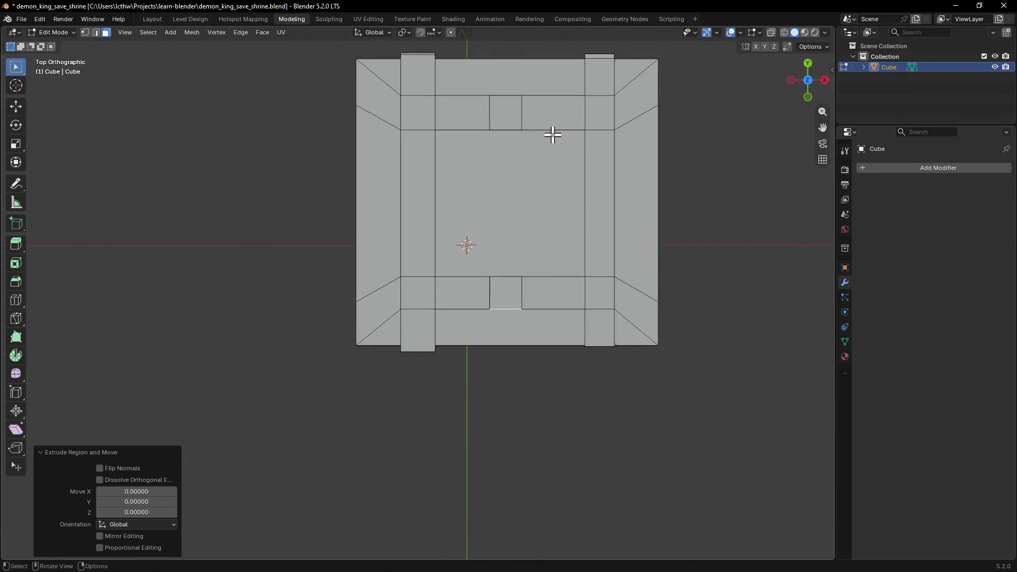
key("shift")
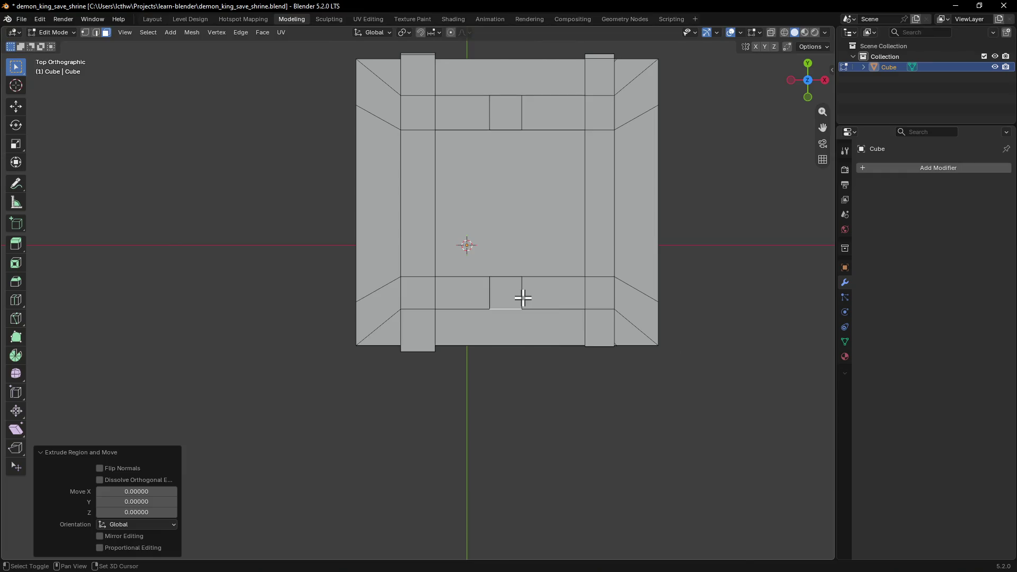
key("e")
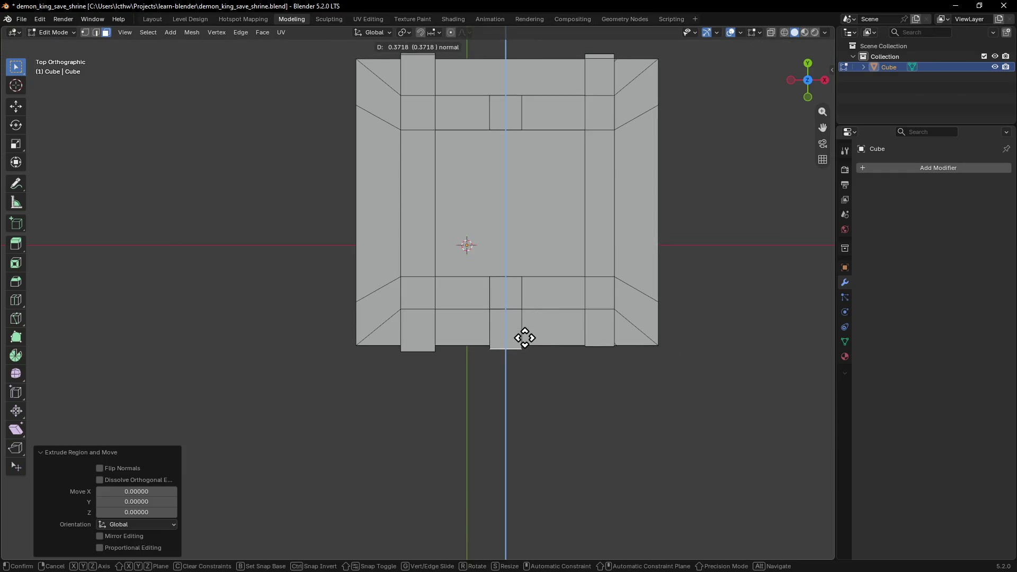
left_click(524, 338)
mouse_move(508, 295)
middle_mouse_down()
mouse_move(554, 237)
mouse_move(662, 231)
middle_mouse_up()
middle_click_drag(421, 243, 531, 227)
scroll(396, 290, "up", 3)
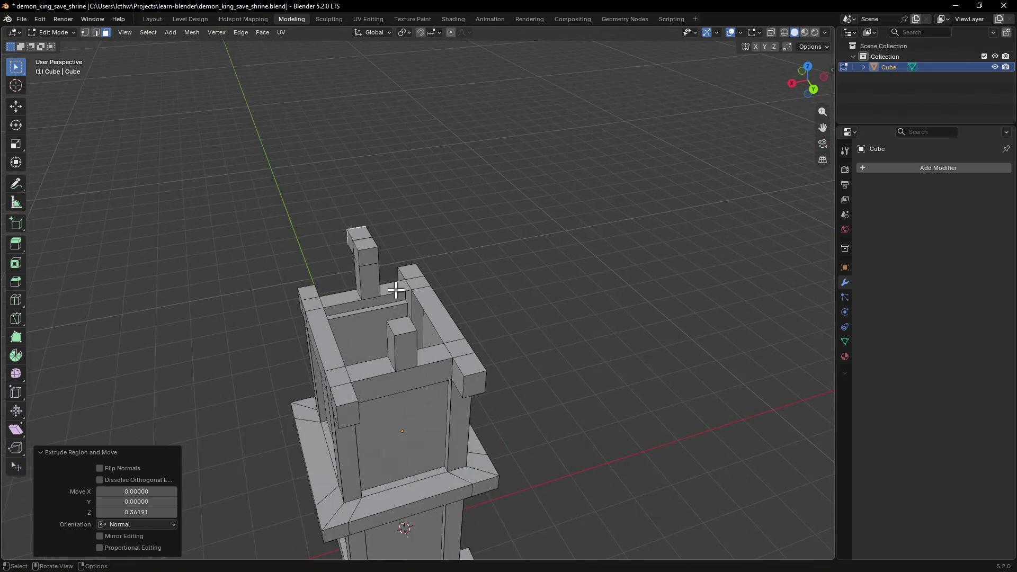
mouse_move(364, 258)
middle_mouse_down()
mouse_move(540, 262)
mouse_move(433, 250)
mouse_move(517, 245)
mouse_move(386, 252)
mouse_move(532, 250)
mouse_move(380, 248)
middle_mouse_up()
mouse_move(549, 340)
middle_mouse_down()
mouse_move(611, 323)
mouse_move(500, 322)
mouse_move(607, 318)
mouse_move(500, 327)
mouse_move(584, 325)
middle_mouse_up()
Step: Try stretching a block's top face into a long bar, then cancel the overlong extrusion
key("shift")
key("e")
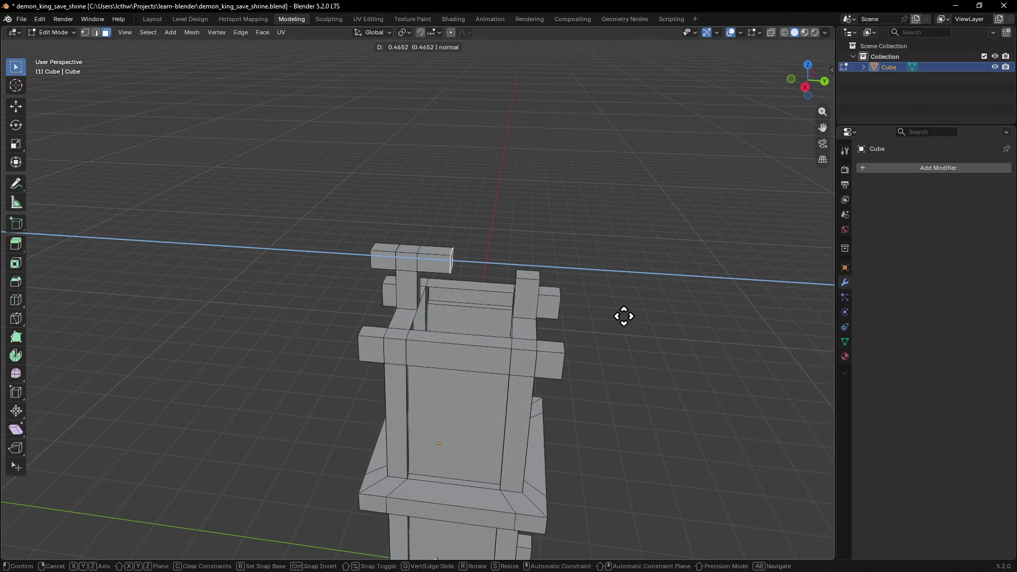
right_click(729, 318)
mouse_move(627, 275)
middle_mouse_down()
mouse_move(565, 341)
mouse_move(613, 335)
mouse_move(736, 354)
mouse_move(652, 297)
middle_mouse_up()
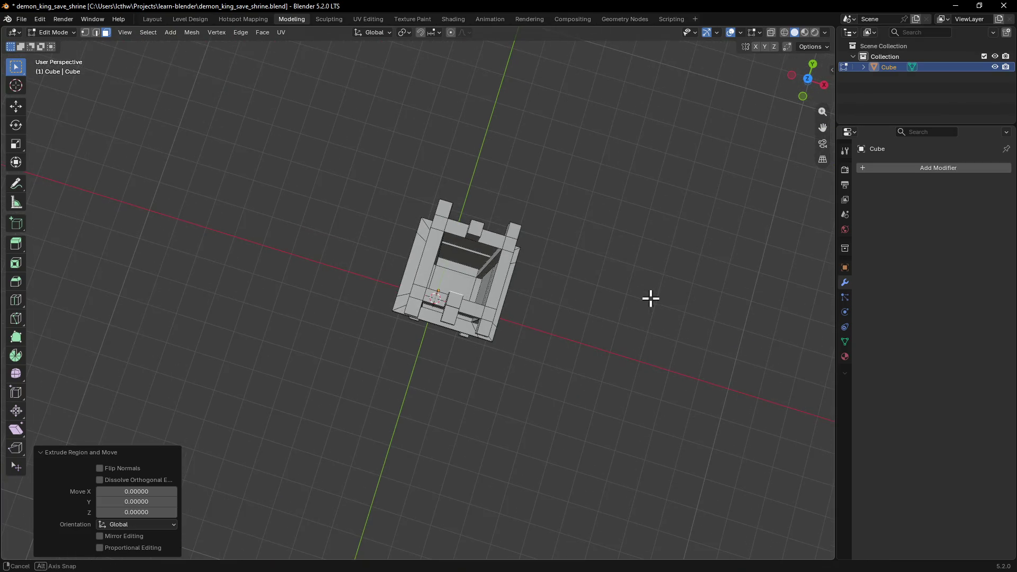
Step: From top view, extrude the selected inner faces about 2.06 to bridge the two post tops
key("grave")
left_click(636, 234)
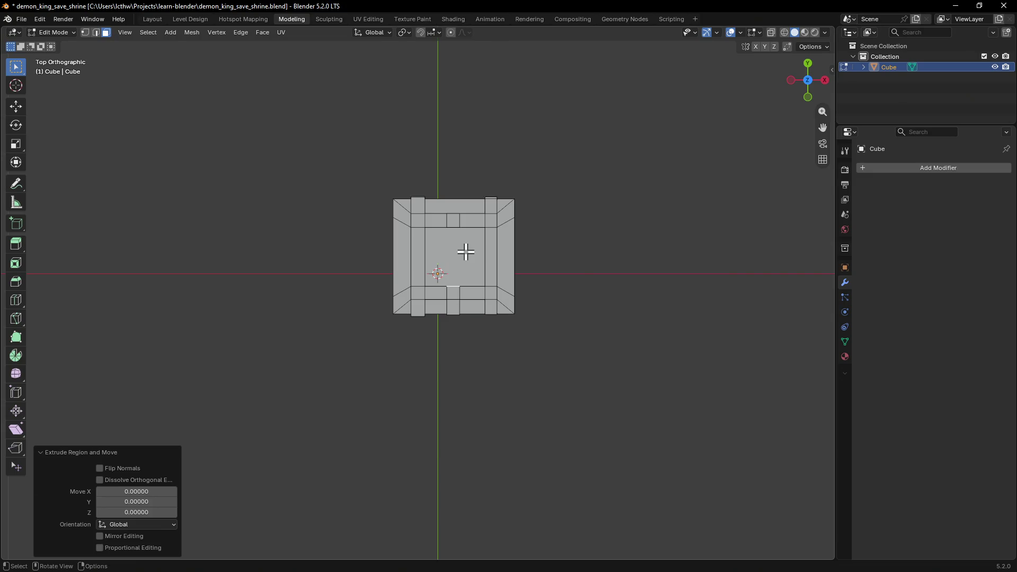
key("shift")
key("e")
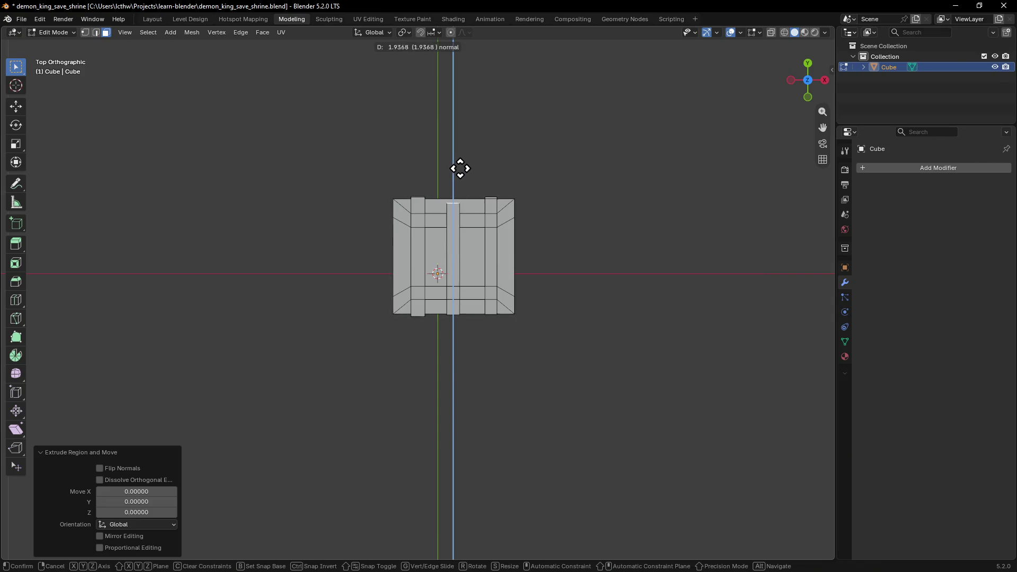
left_click(460, 163)
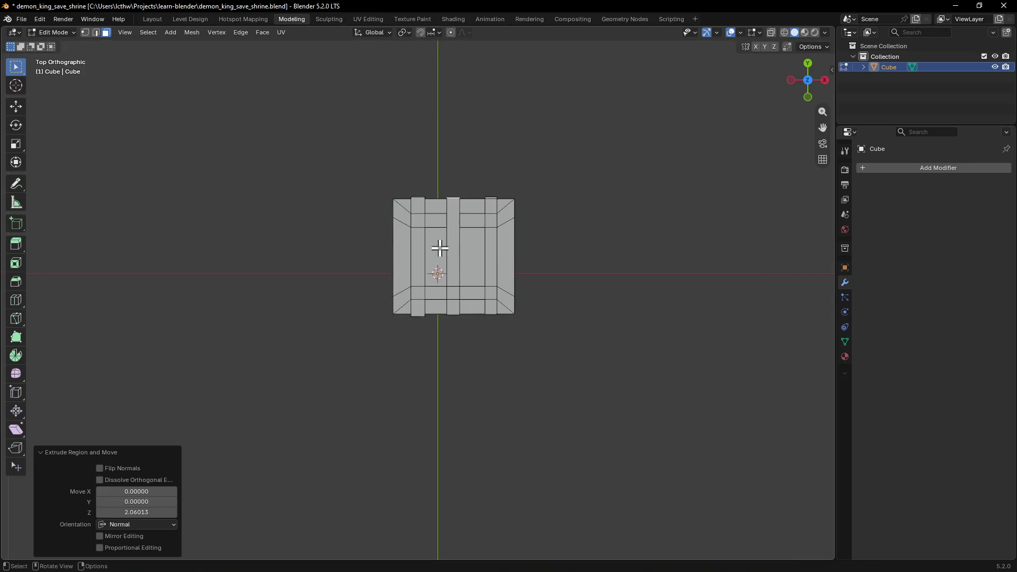
Step: Orbit back into perspective and down to a low side view of the new crossbar
middle_click_drag(341, 221, 341, 222)
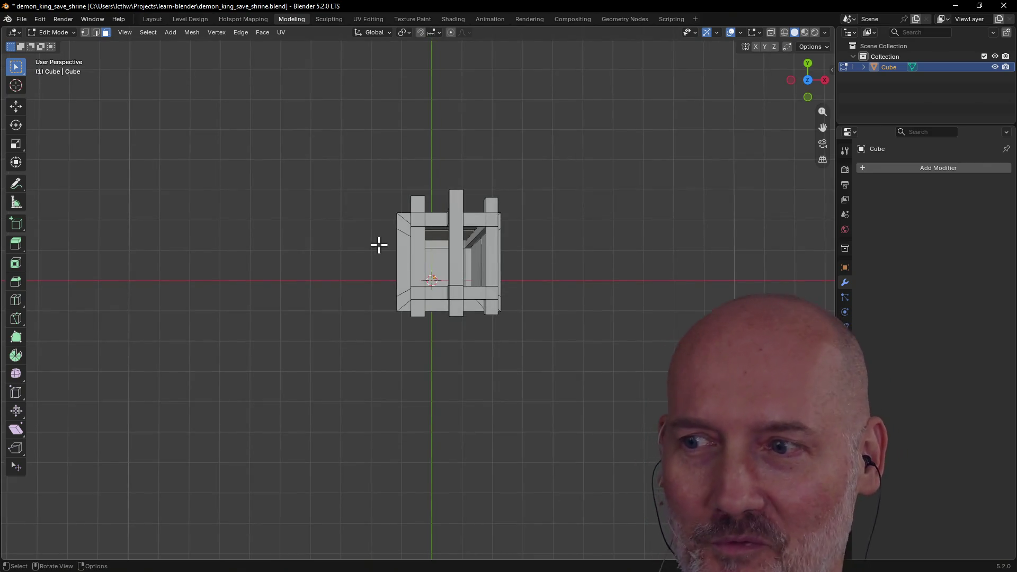
mouse_move(378, 244)
middle_mouse_down()
mouse_move(515, 159)
mouse_move(366, 237)
middle_mouse_up()
mouse_move(293, 284)
middle_mouse_down()
mouse_move(421, 241)
mouse_move(403, 218)
middle_mouse_up()
scroll(420, 242, "up", 2)
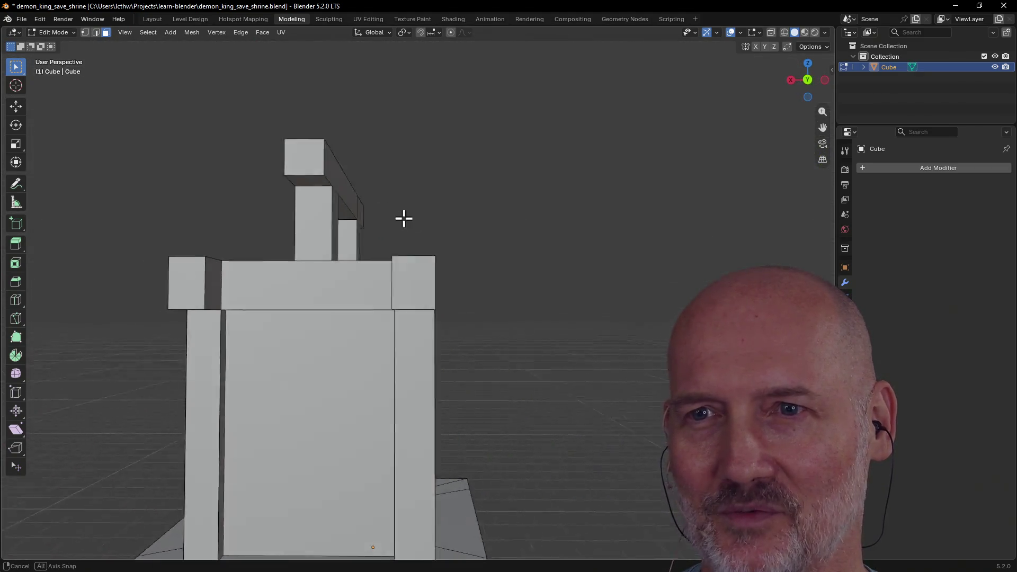
mouse_move(403, 218)
middle_mouse_down()
mouse_move(385, 246)
mouse_move(407, 293)
middle_mouse_up()
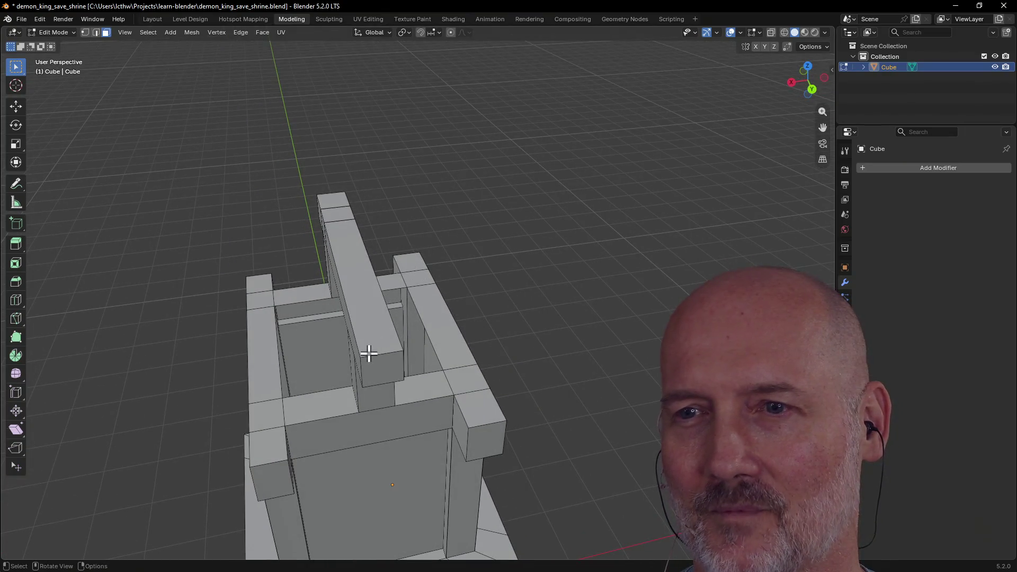
left_click(368, 353)
middle_click_drag(368, 353, 513, 296)
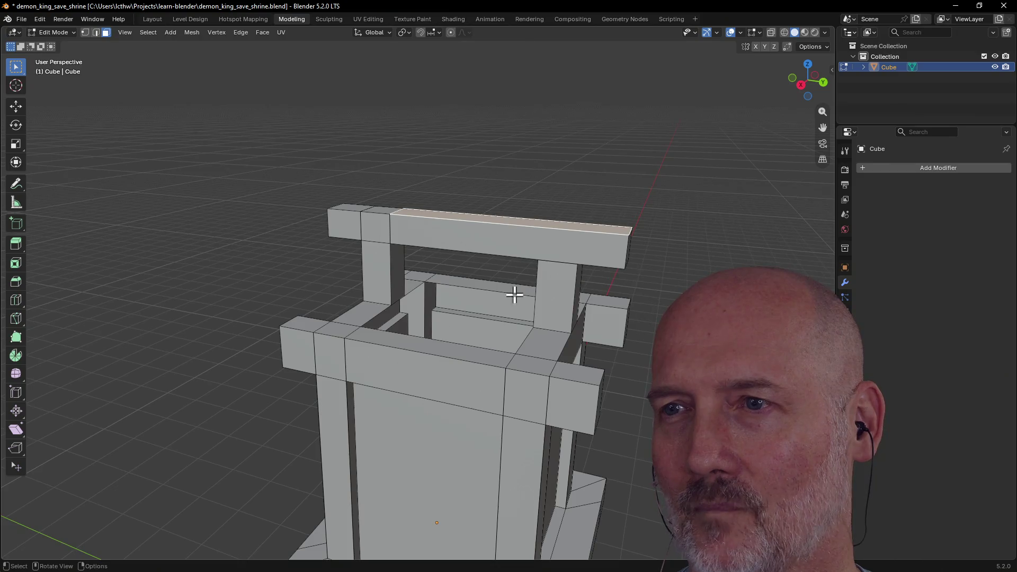
left_click(538, 247)
left_click(379, 268)
mouse_move(379, 268)
middle_mouse_down()
mouse_move(454, 252)
mouse_move(421, 221)
mouse_move(434, 220)
middle_mouse_up()
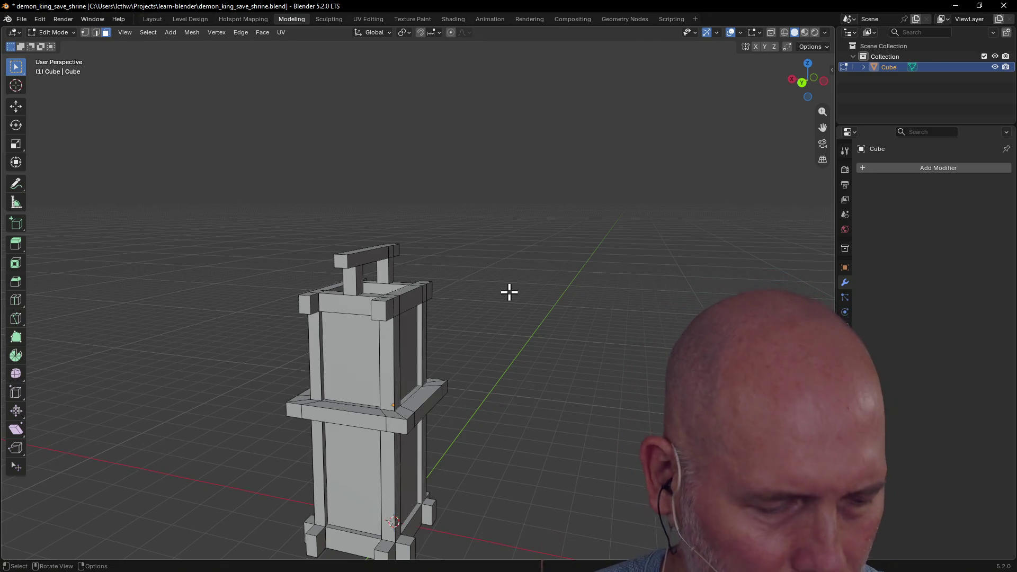
scroll(508, 292, "down", 2)
scroll(500, 293, "down", 1)
mouse_move(443, 302)
middle_mouse_down()
mouse_move(489, 342)
mouse_move(399, 367)
mouse_move(514, 321)
mouse_move(445, 348)
middle_mouse_up()
scroll(514, 321, "down", 3)
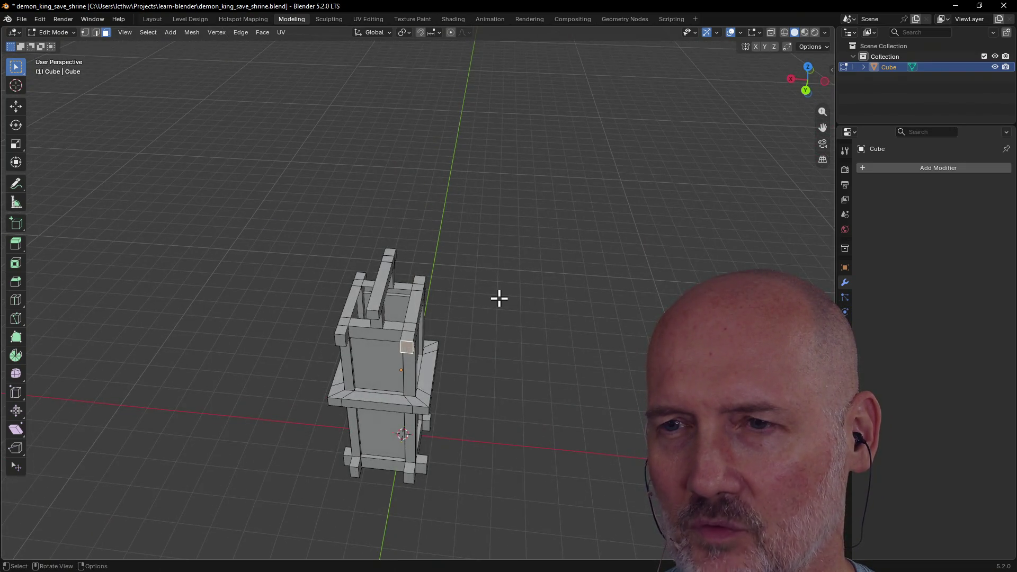
middle_click_drag(498, 298, 321, 293)
mouse_move(433, 299)
middle_mouse_down()
mouse_move(513, 297)
mouse_move(494, 266)
middle_mouse_up()
scroll(453, 336, "down", 3)
mouse_move(575, 358)
middle_mouse_down()
mouse_move(445, 342)
mouse_move(440, 324)
middle_mouse_up()
scroll(440, 331, "up", 1)
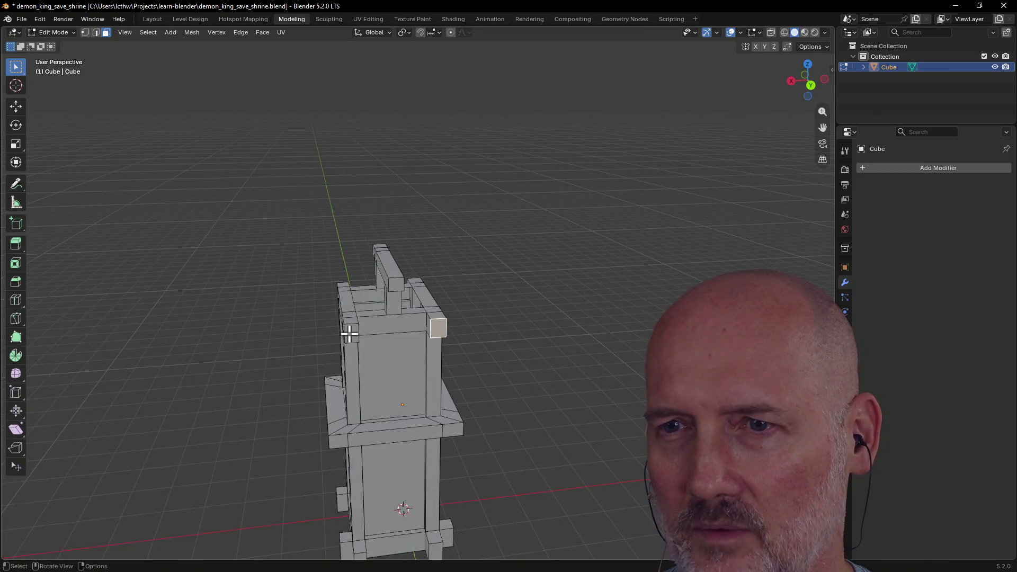
mouse_move(350, 333)
middle_mouse_down()
mouse_move(486, 350)
mouse_move(545, 345)
mouse_move(481, 315)
middle_mouse_up()
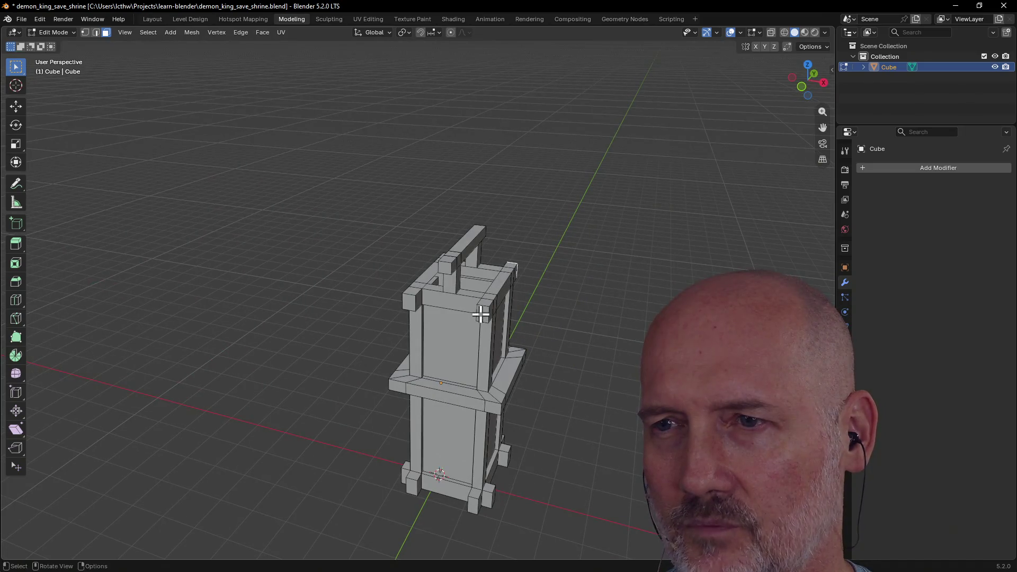
middle_click_drag(593, 264, 386, 254)
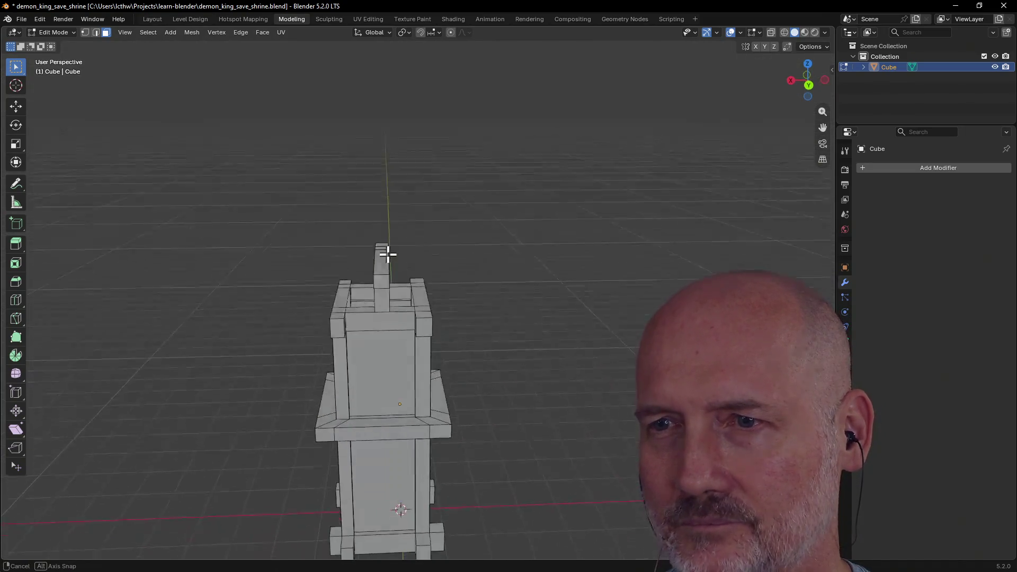
scroll(391, 254, "up", 1)
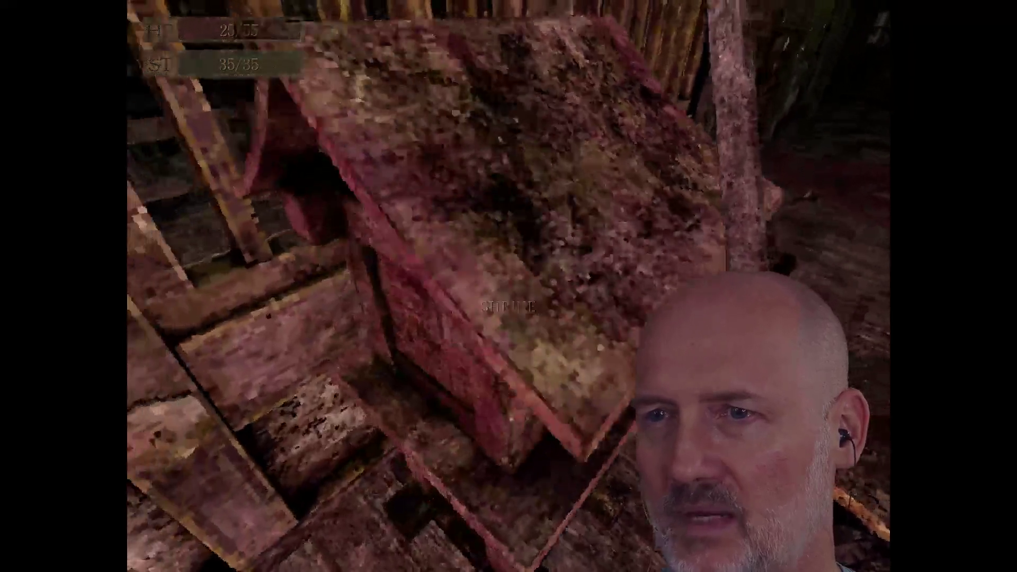
Step: Walk around the in-game shrine with WASD, stepping close and backing off to see its sides
key("s")
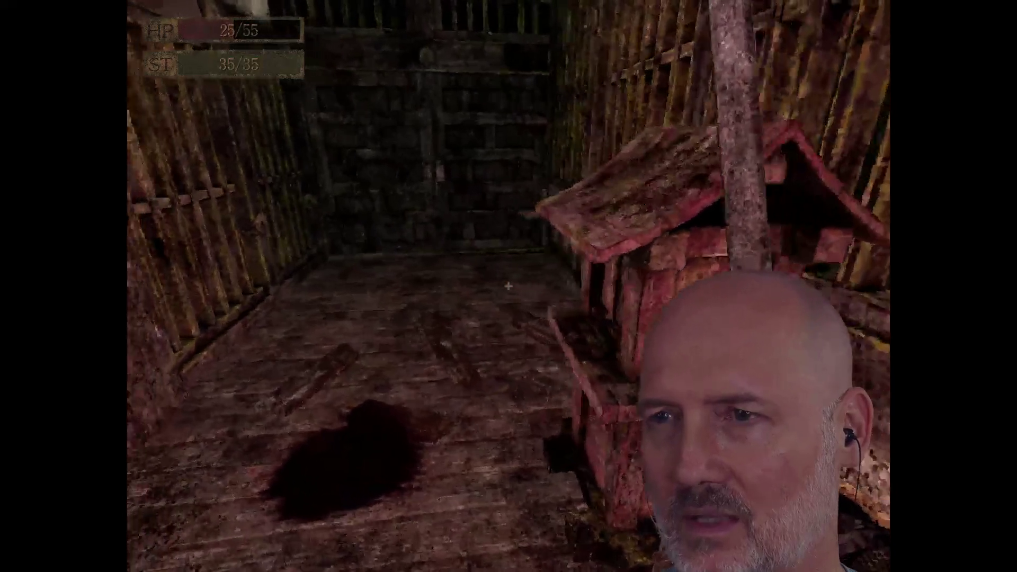
key("w")
key("s")
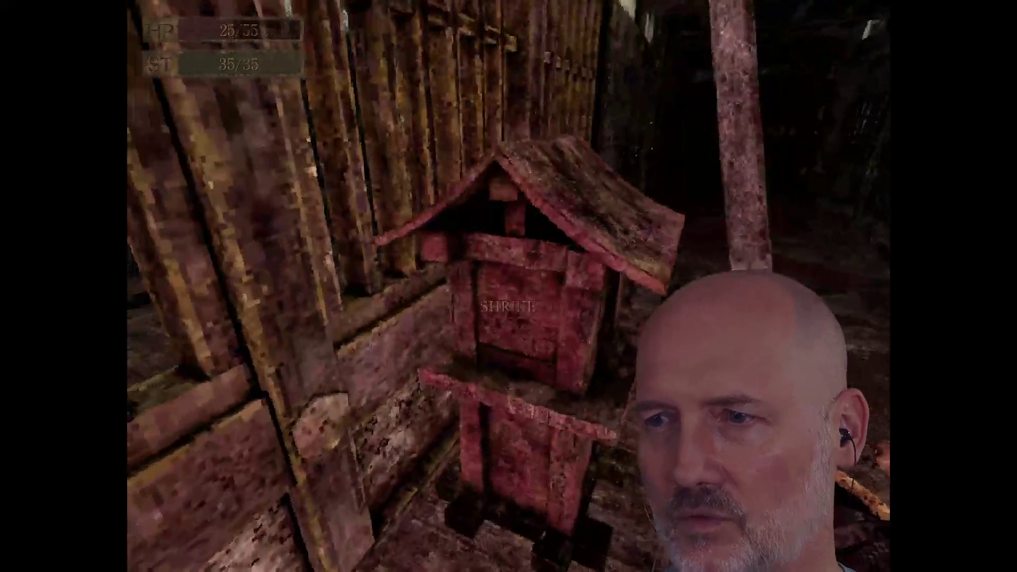
key("w")
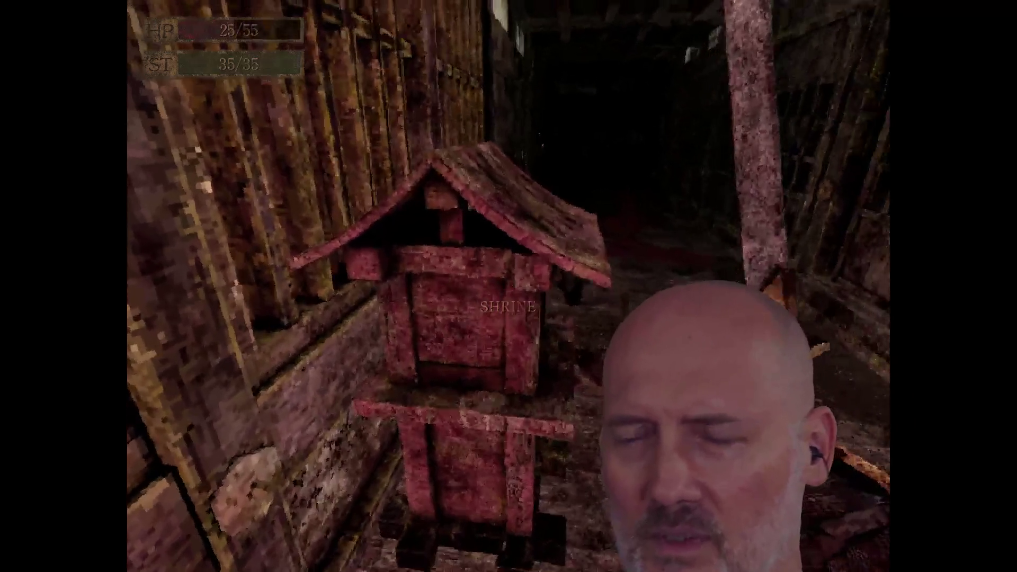
key("w")
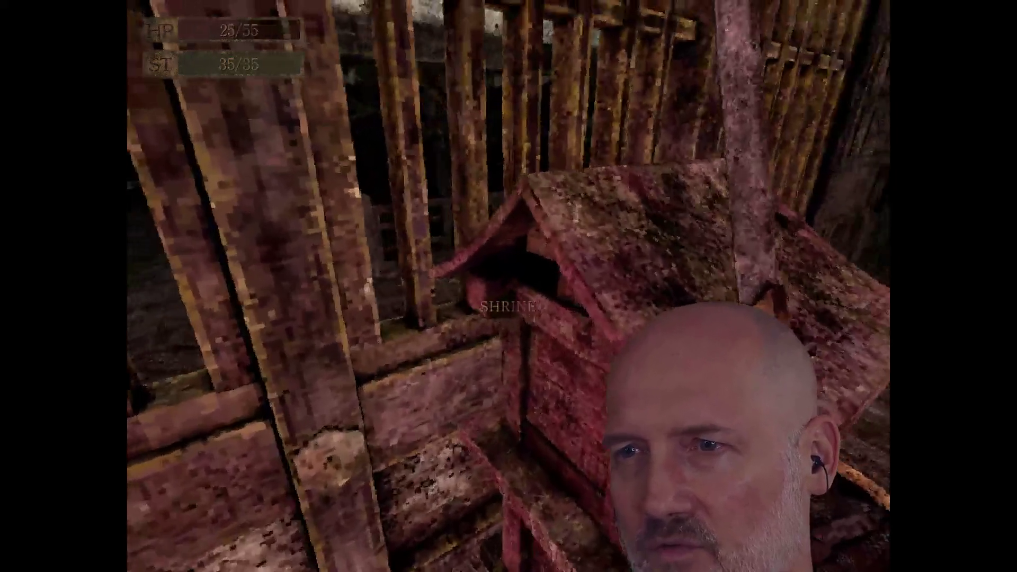
key("w")
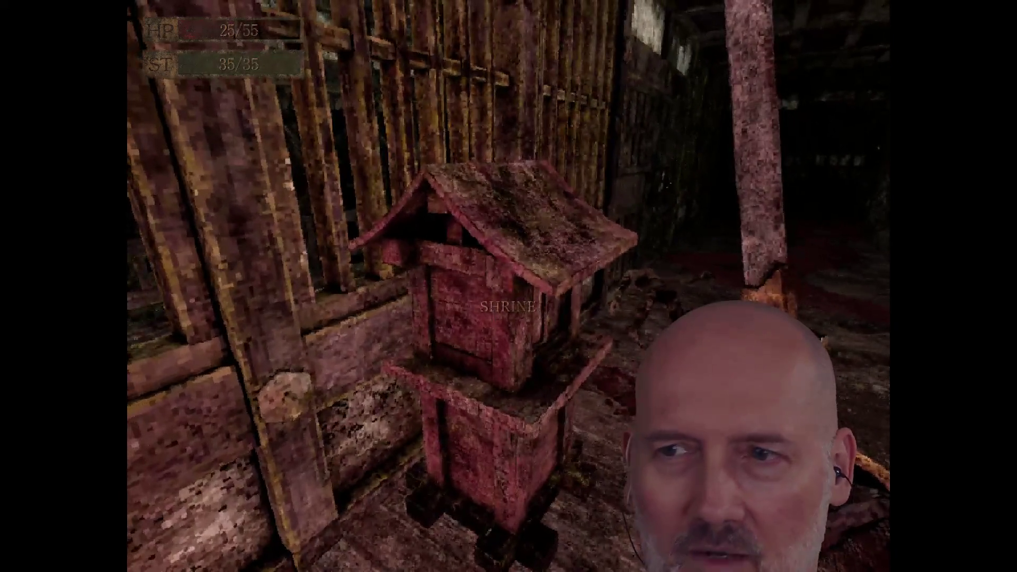
Step: Circle to the shrine's other side, look down at its roof, then pause the game with Esc
key("d")
key("s")
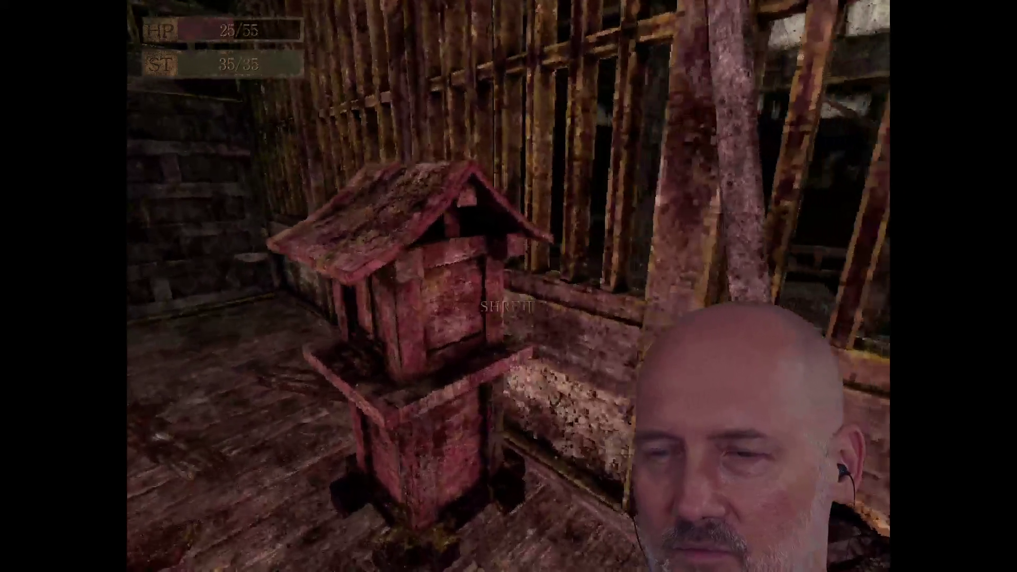
key("w")
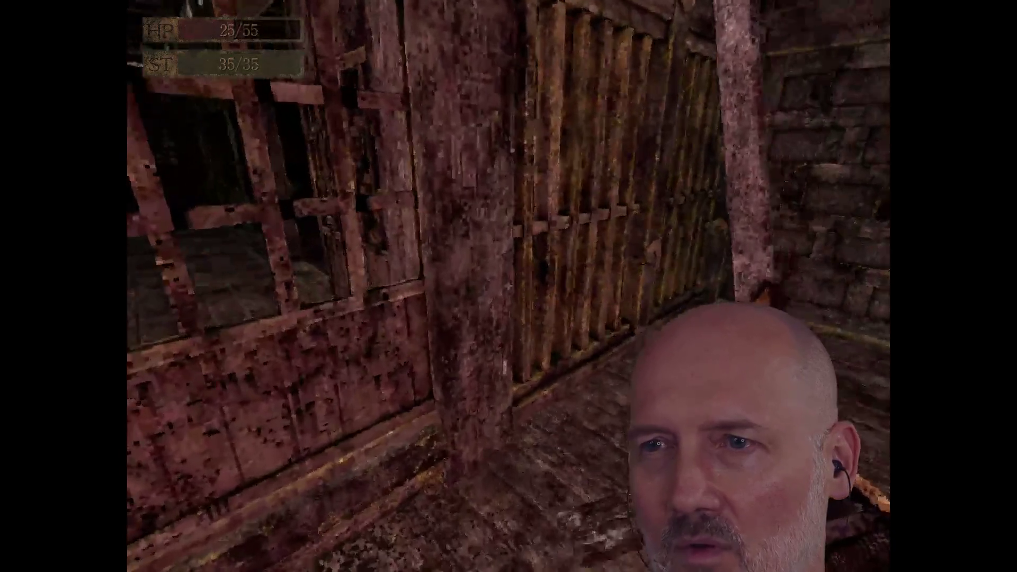
key("w")
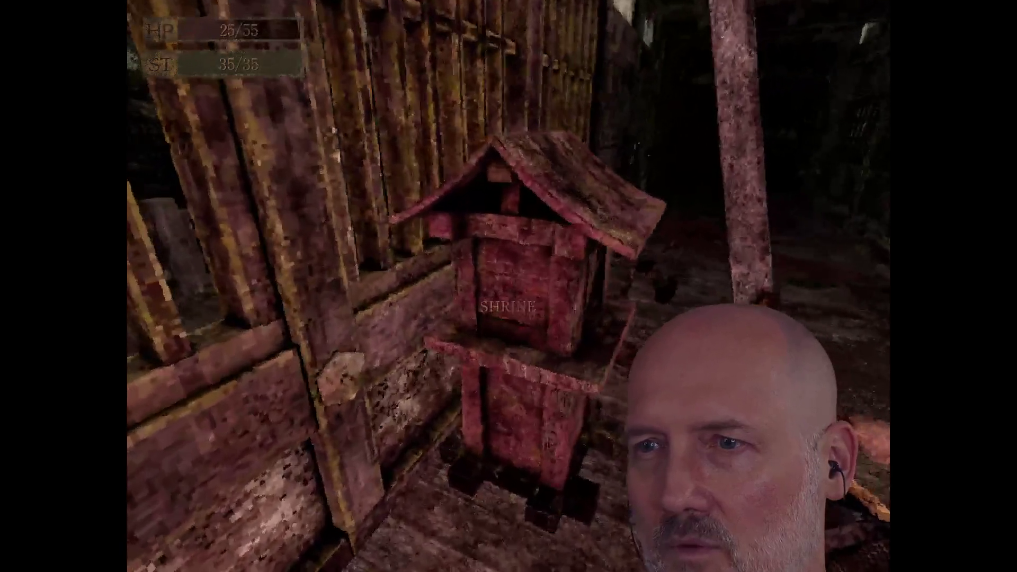
key("w")
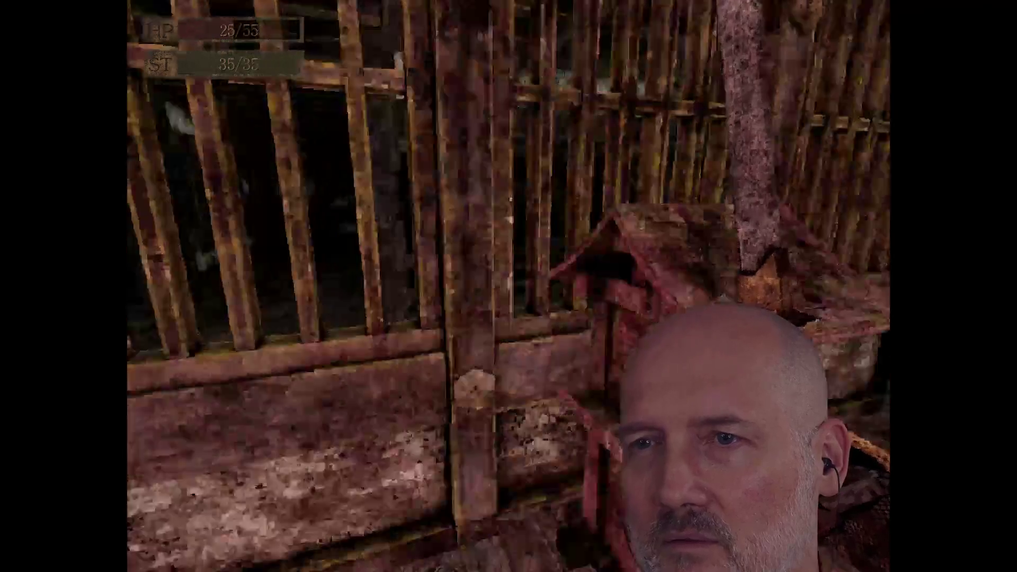
key("d")
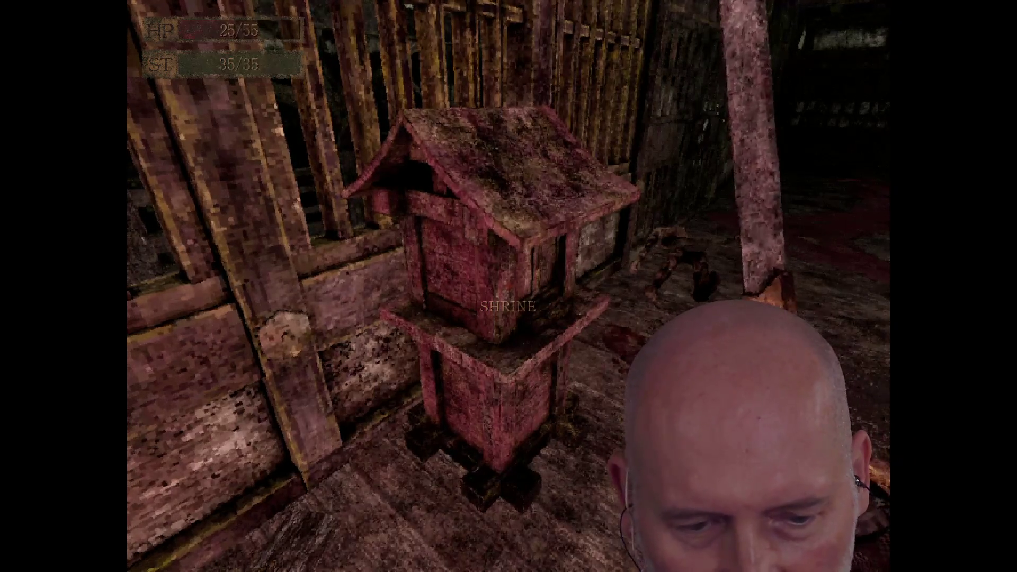
key("Escape")
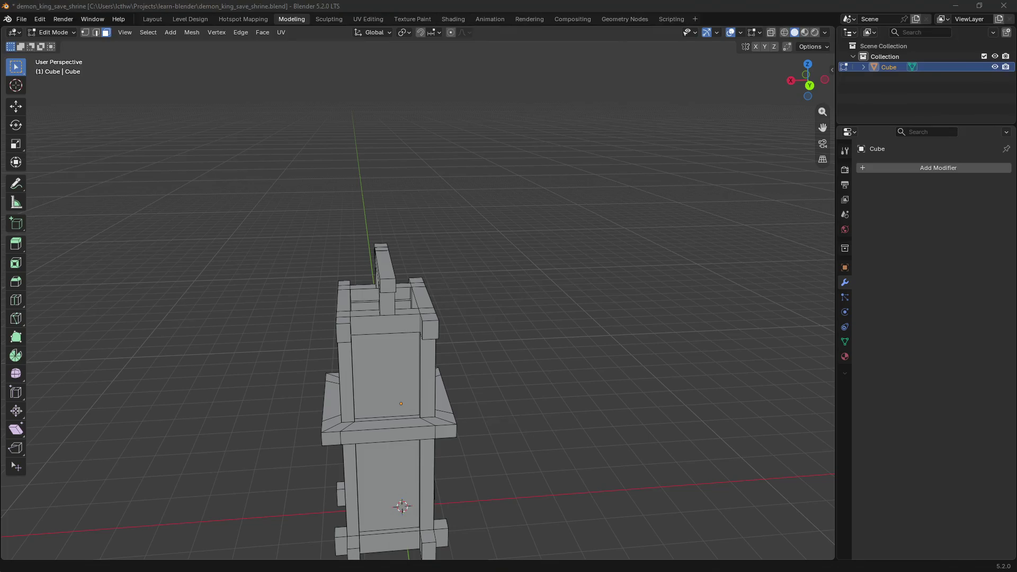
scroll(475, 263, "down", 4)
scroll(474, 286, "up", 1)
Step: Shift the selected crossbar end slightly along global Y and check the result
middle_click_drag(473, 290, 420, 318)
scroll(420, 317, "up", 3)
scroll(442, 257, "up", 2)
mouse_move(442, 256)
middle_mouse_down()
mouse_move(281, 243)
mouse_move(355, 350)
middle_mouse_up()
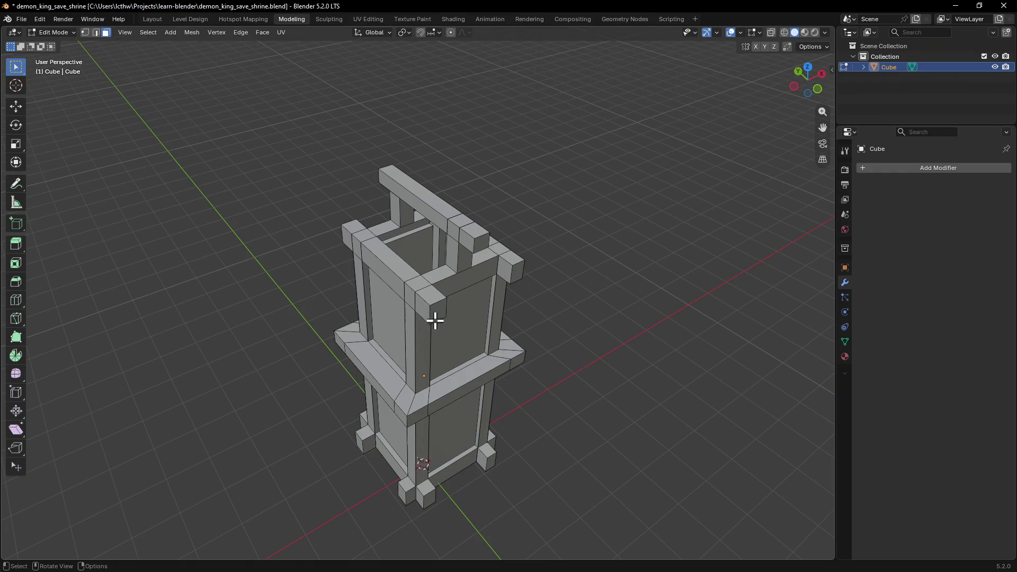
middle_click_drag(443, 307, 510, 300)
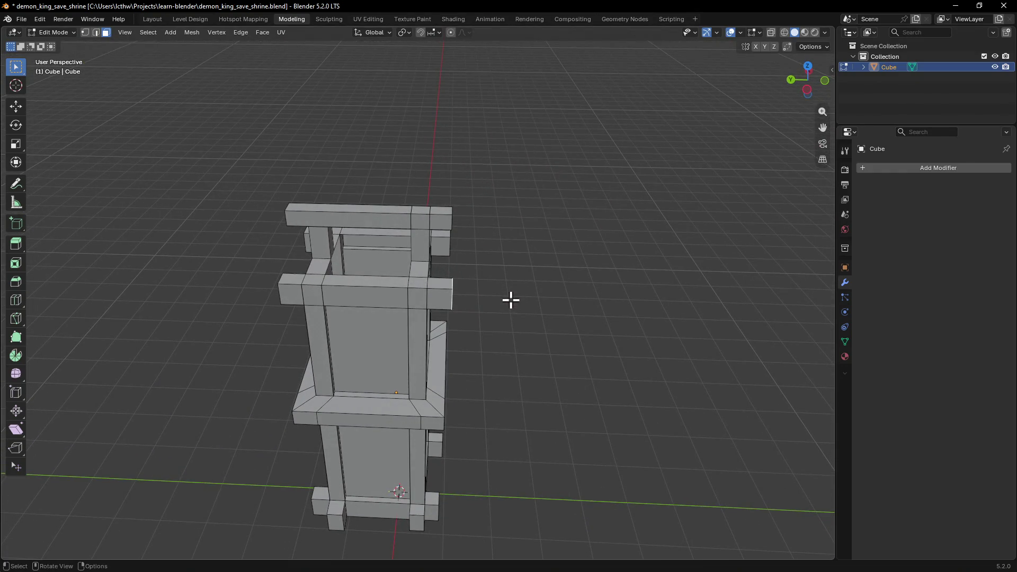
key("g")
key("y")
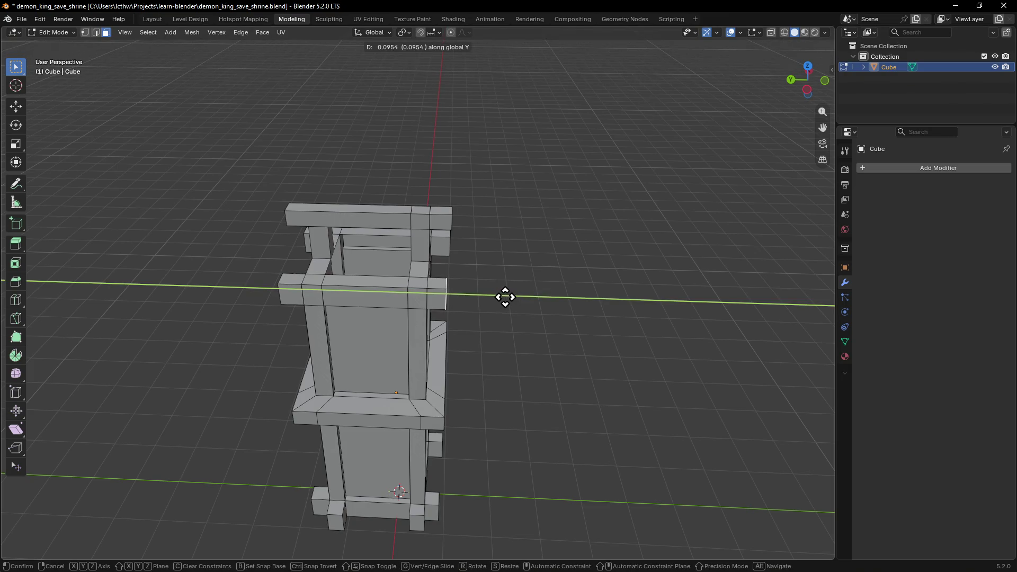
left_click(509, 298)
mouse_move(528, 290)
middle_mouse_down()
mouse_move(484, 268)
mouse_move(540, 291)
mouse_move(583, 293)
mouse_move(398, 420)
mouse_move(454, 360)
mouse_move(382, 380)
mouse_move(323, 338)
middle_mouse_up()
Step: Deselect all shrine geometry and review the pillar from higher and front angles
key("alt+a")
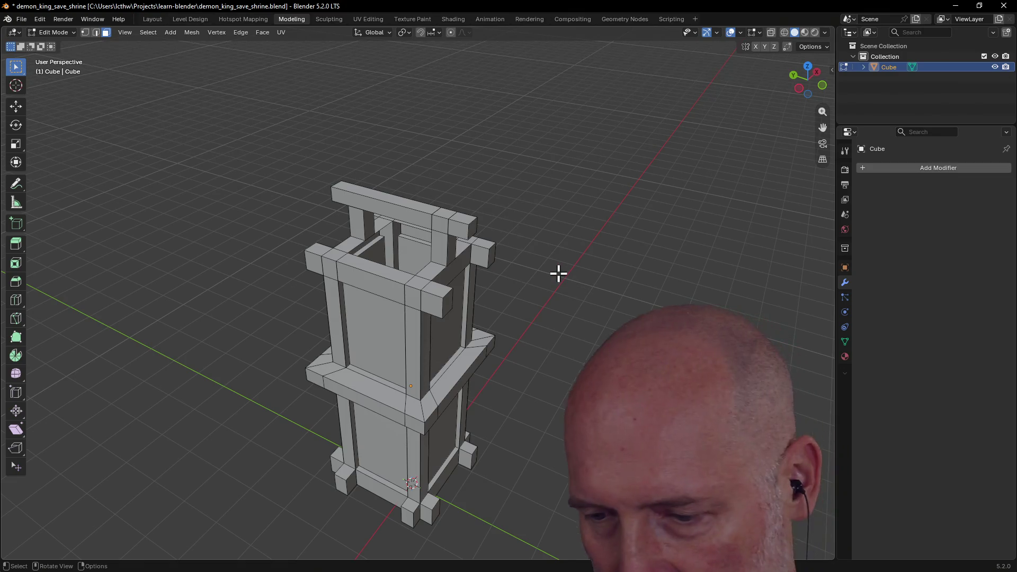
scroll(558, 273, "down", 1)
scroll(559, 273, "down", 1)
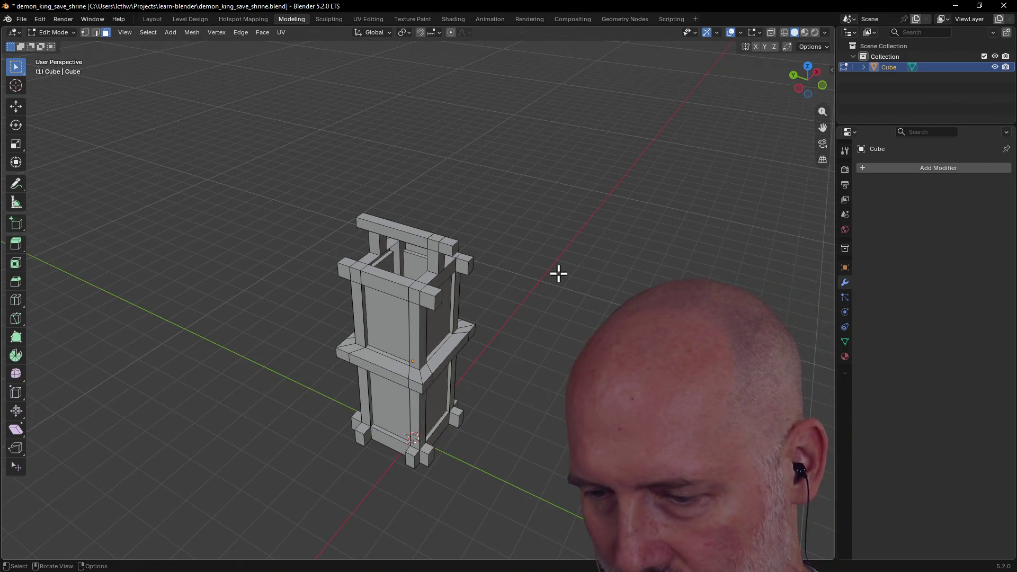
mouse_move(559, 275)
middle_mouse_down()
mouse_move(508, 283)
mouse_move(538, 259)
mouse_move(484, 245)
mouse_move(466, 310)
mouse_move(544, 281)
middle_mouse_up()
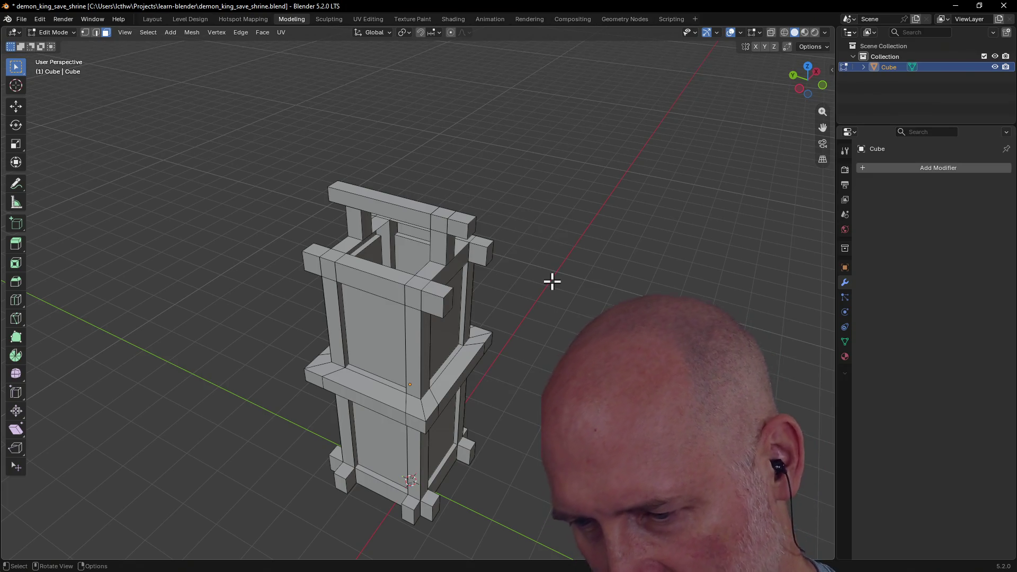
scroll(551, 281, "down", 2)
scroll(488, 256, "down", 1)
middle_click_drag(488, 257, 492, 231)
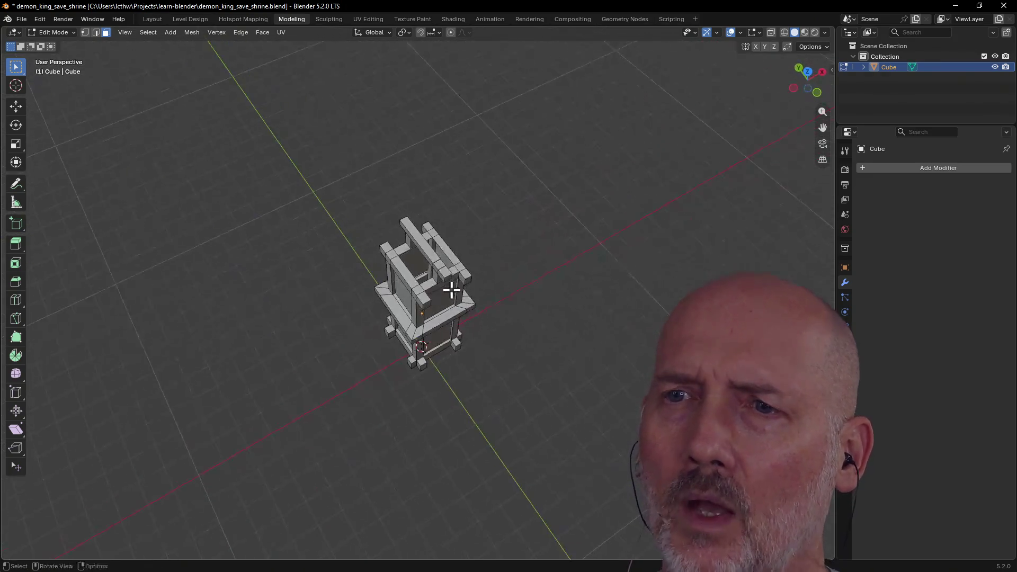
mouse_move(384, 230)
middle_mouse_down()
mouse_move(365, 303)
mouse_move(354, 275)
mouse_move(375, 287)
mouse_move(365, 277)
mouse_move(425, 251)
mouse_move(438, 247)
mouse_move(471, 268)
mouse_move(426, 307)
middle_mouse_up()
Step: Select the top post face and inspect the pillar from front, top and three-quarter views
left_click(355, 275)
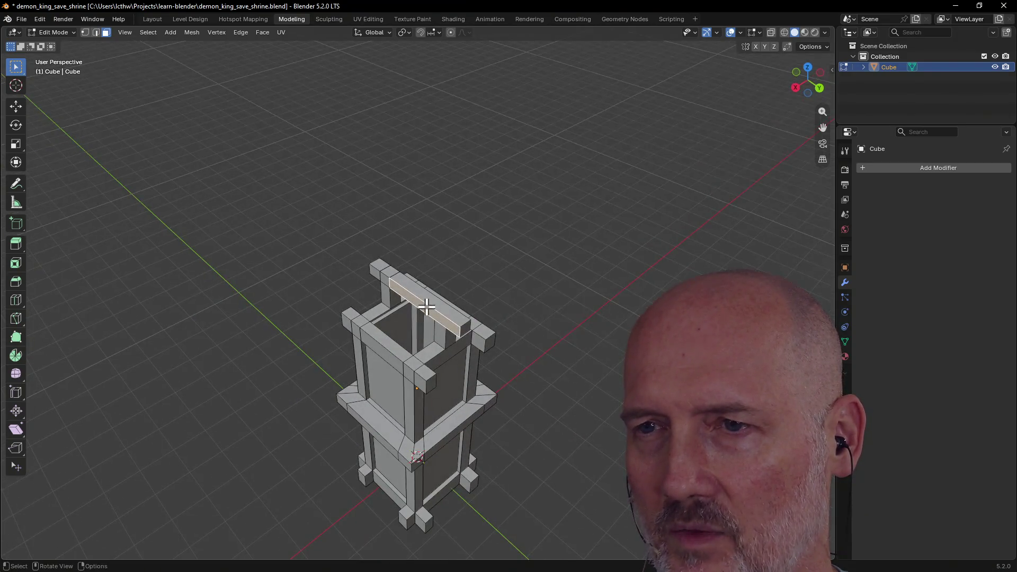
scroll(431, 295, "down", 3)
middle_click_drag(419, 352, 376, 277)
scroll(405, 328, "up", 2)
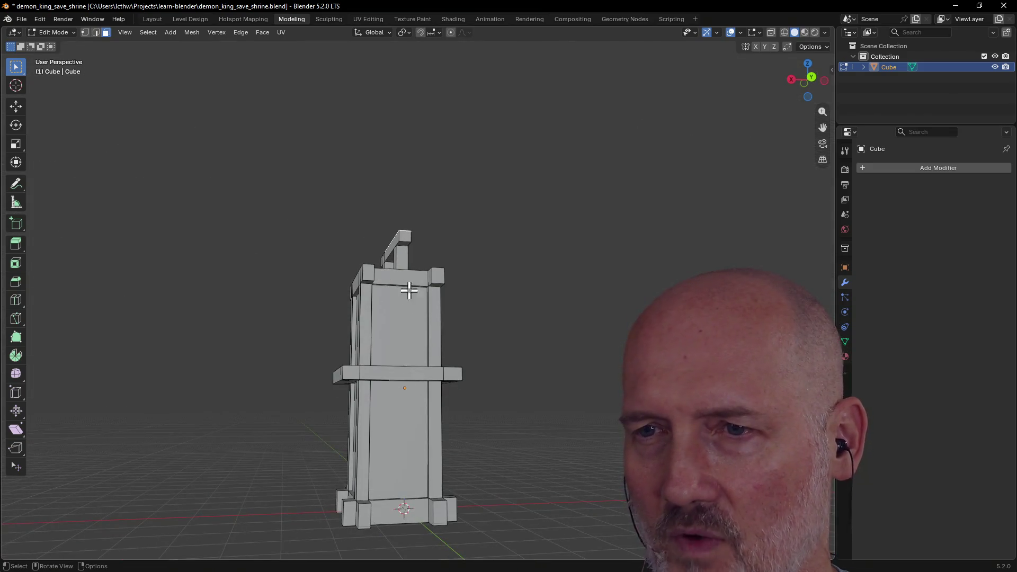
mouse_move(411, 307)
middle_mouse_down()
mouse_move(370, 436)
mouse_move(378, 341)
mouse_move(380, 424)
middle_mouse_up()
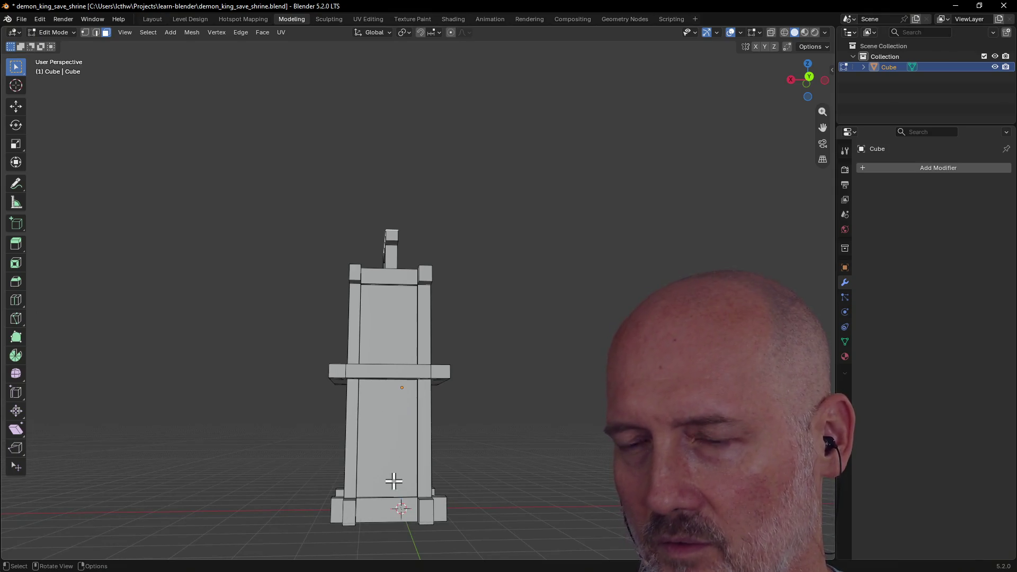
mouse_move(393, 497)
middle_mouse_down()
mouse_move(375, 348)
mouse_move(403, 374)
middle_mouse_up()
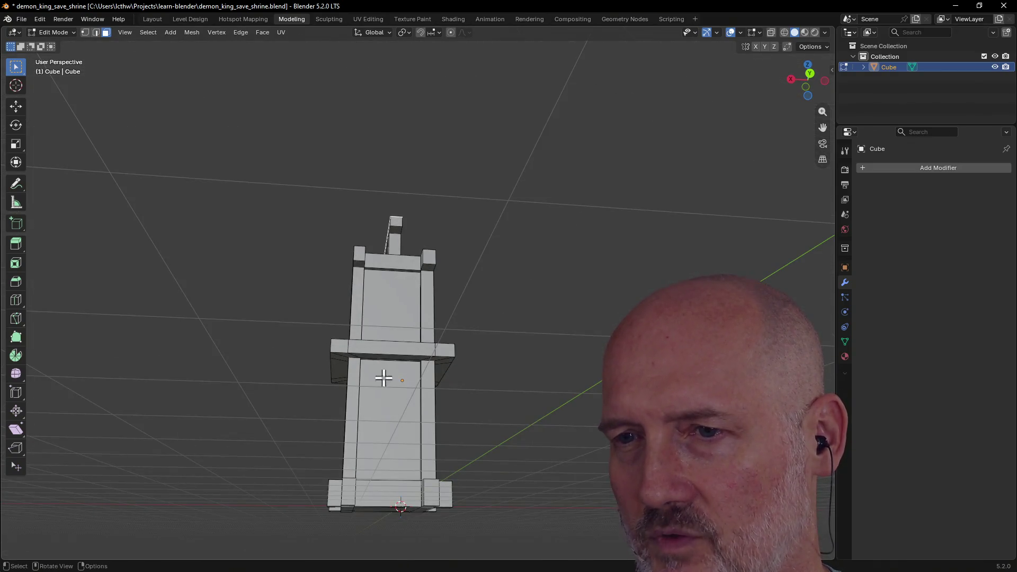
middle_click_drag(388, 432, 370, 431)
scroll(363, 359, "down", 3)
middle_click_drag(364, 358, 528, 344)
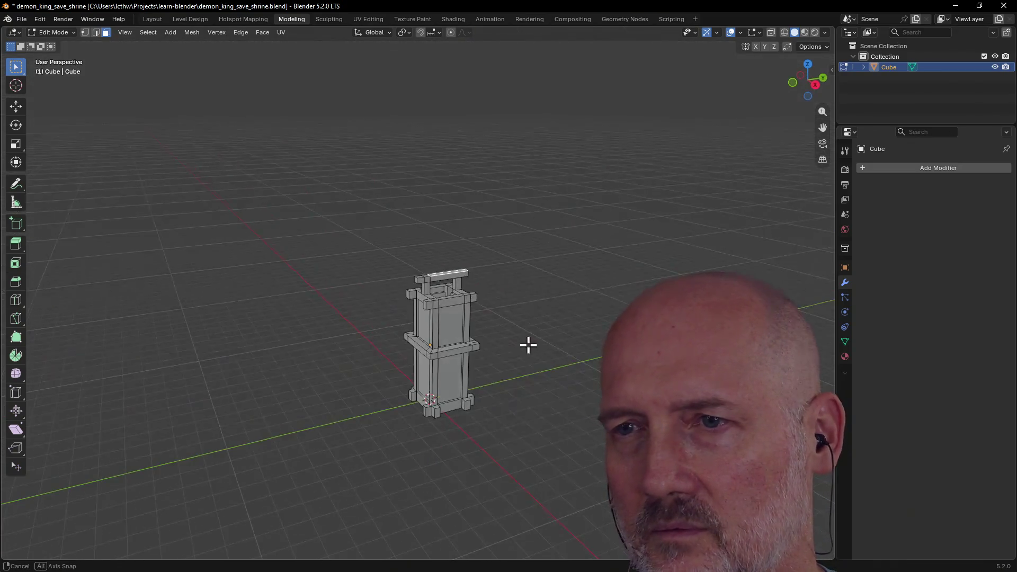
scroll(433, 302, "up", 3)
Step: Select a side face and save the shrine .blend file with Ctrl+S
left_click(472, 356)
mouse_move(551, 282)
middle_mouse_down()
mouse_move(383, 284)
mouse_move(506, 298)
mouse_move(454, 266)
middle_mouse_up()
key("ctrl+s")
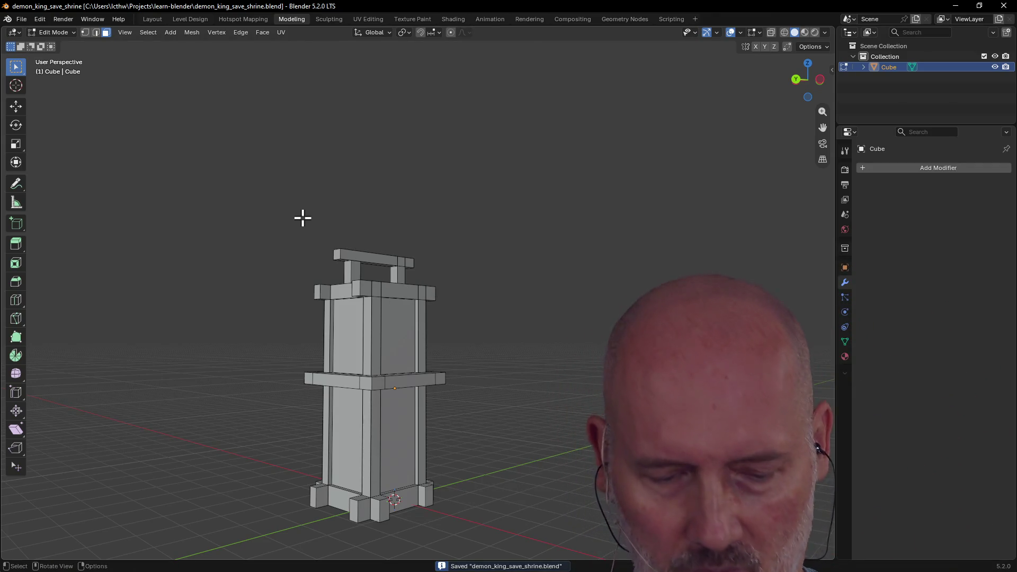
mouse_move(303, 216)
middle_mouse_down()
mouse_move(361, 246)
mouse_move(311, 244)
mouse_move(390, 234)
mouse_move(357, 231)
mouse_move(403, 236)
mouse_move(356, 243)
mouse_move(377, 241)
mouse_move(129, 211)
middle_mouse_up()
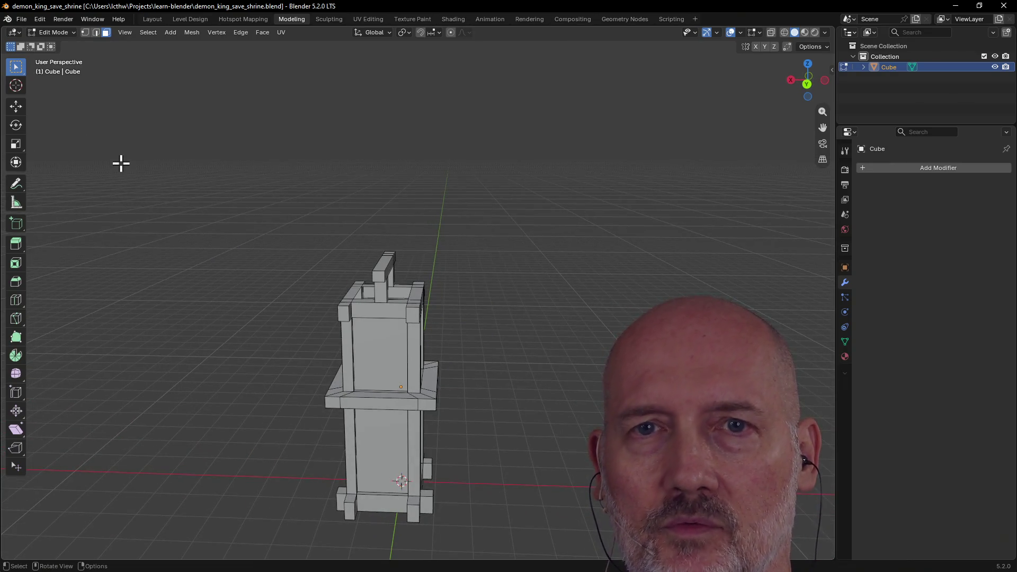
Step: Add a plane mesh and raise its Location Z to about 7.4, above the crossbar
key("shift+a")
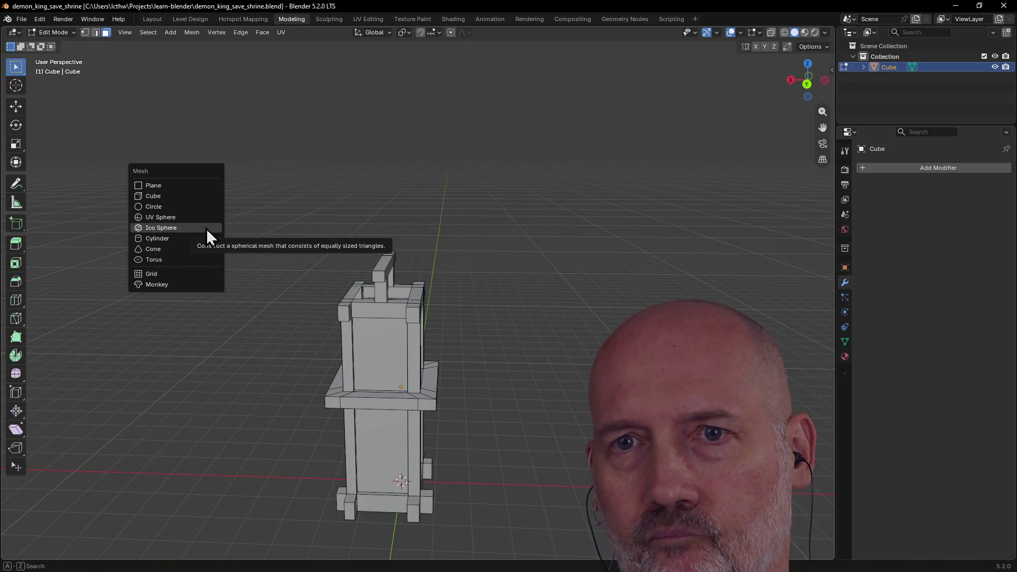
left_click(200, 188)
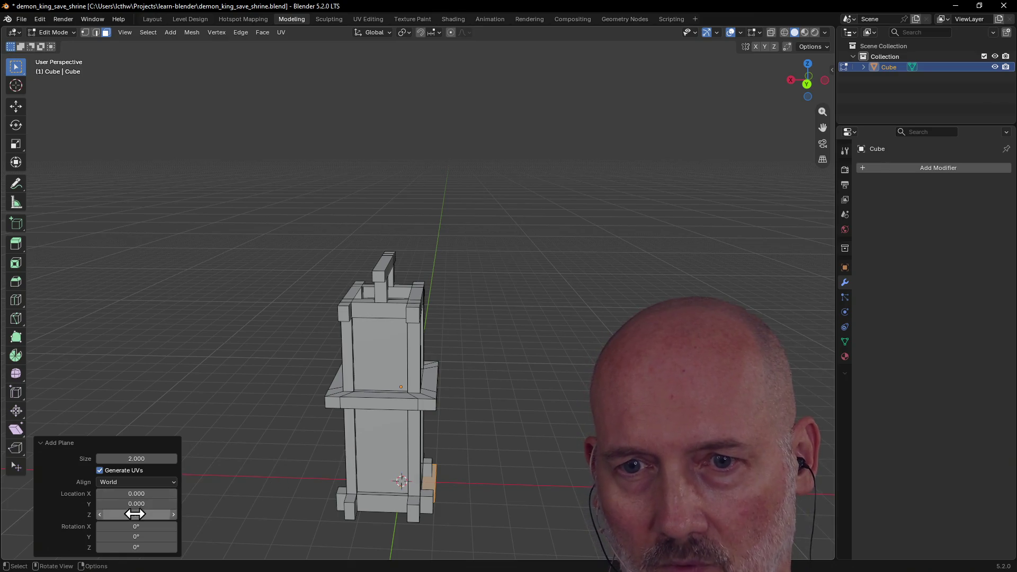
mouse_move(136, 514)
left_mouse_down()
mouse_move(191, 514)
mouse_move(159, 514)
left_mouse_up()
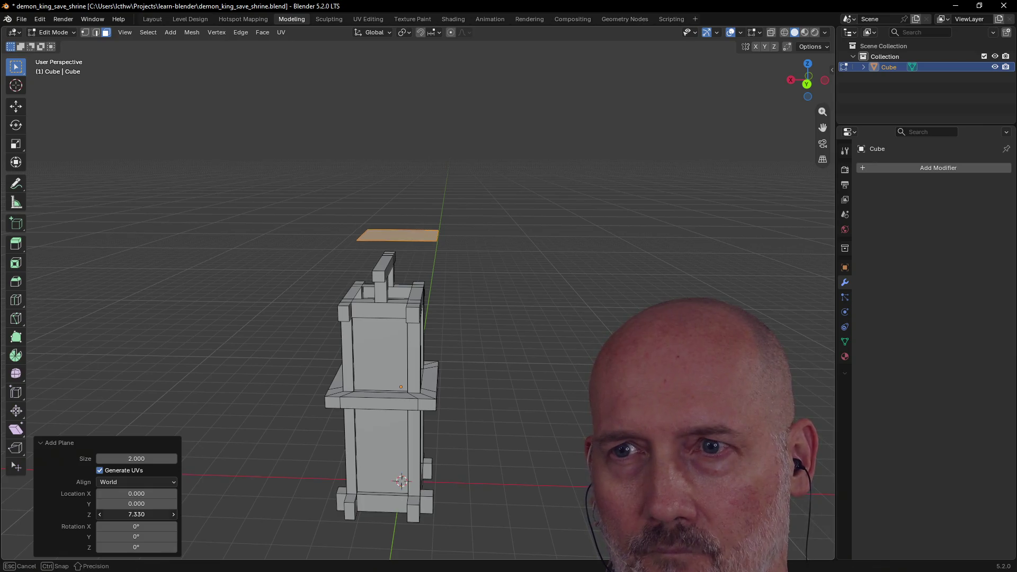
left_click_drag(136, 514, 151, 496)
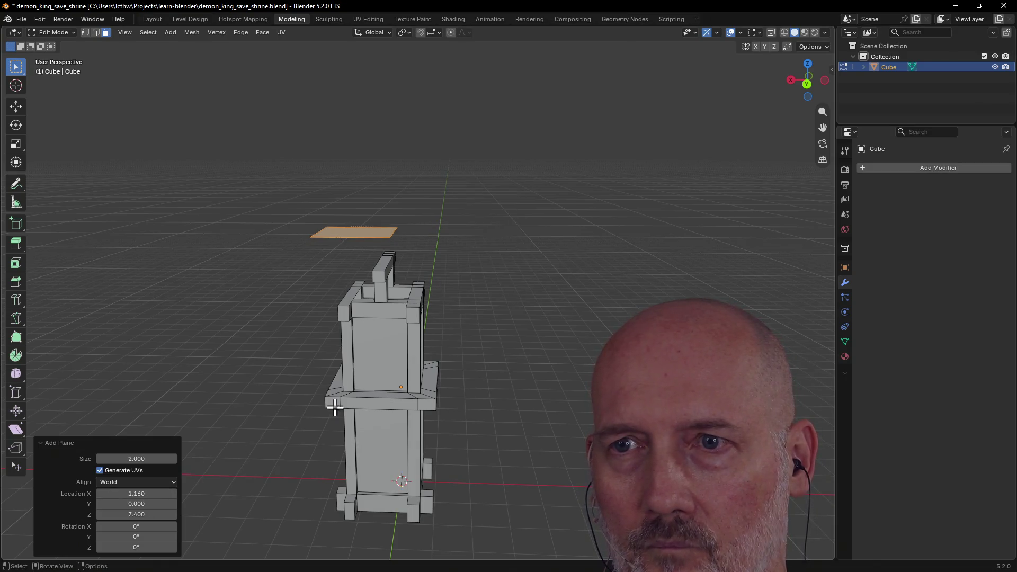
Step: Dismiss the face context menu unchanged and switch to Front orthographic view
right_click(503, 235)
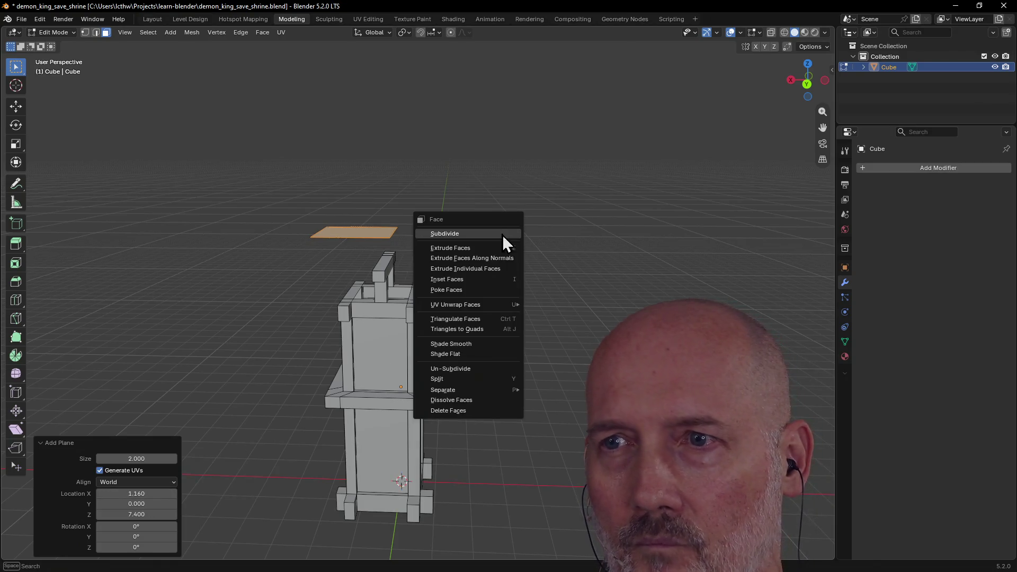
left_click(525, 148)
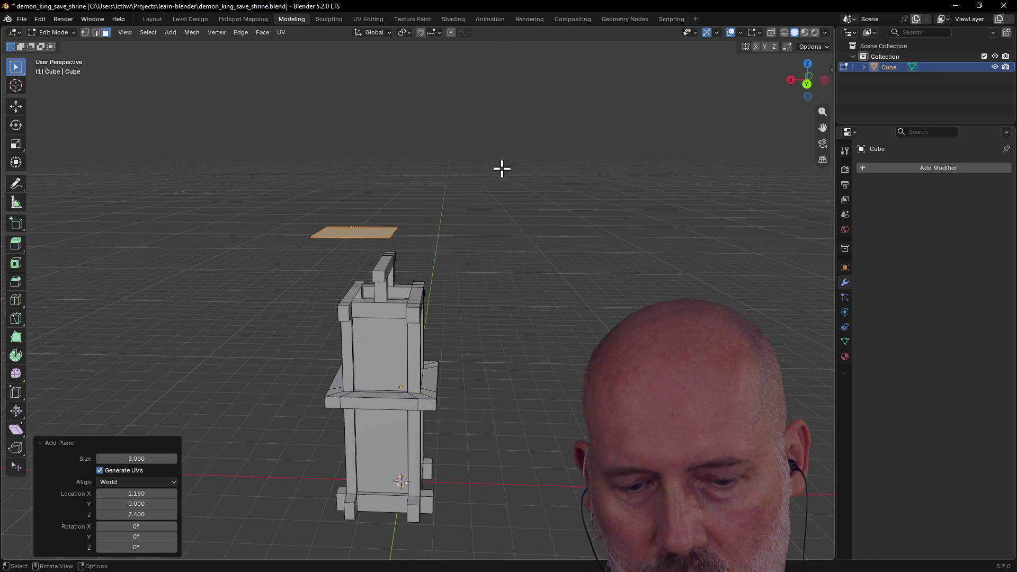
key("grave")
left_click(435, 127)
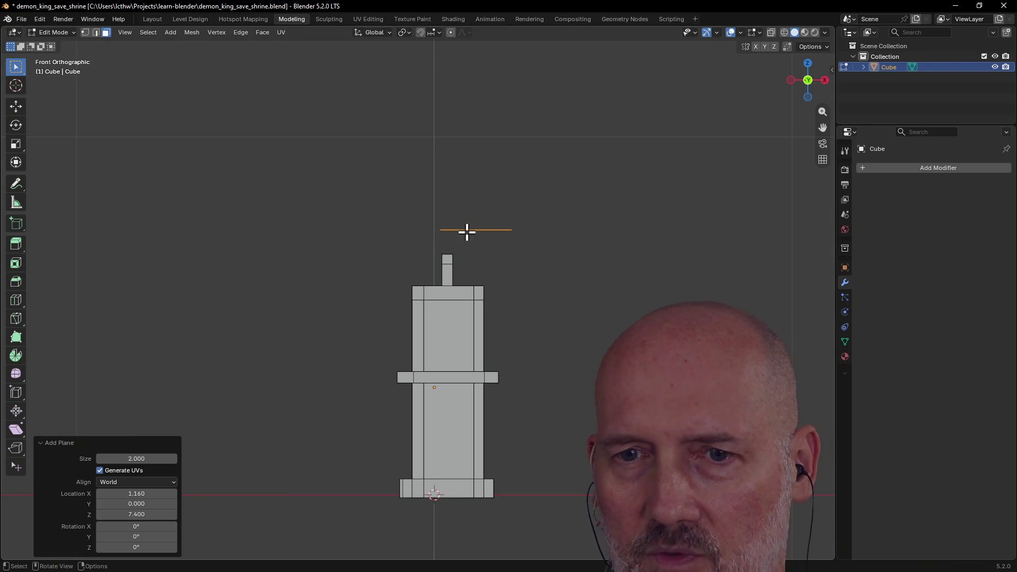
Step: Set the plane's Location X to -0.35, keeping its X rotation flat
left_click_drag(149, 493, 132, 493)
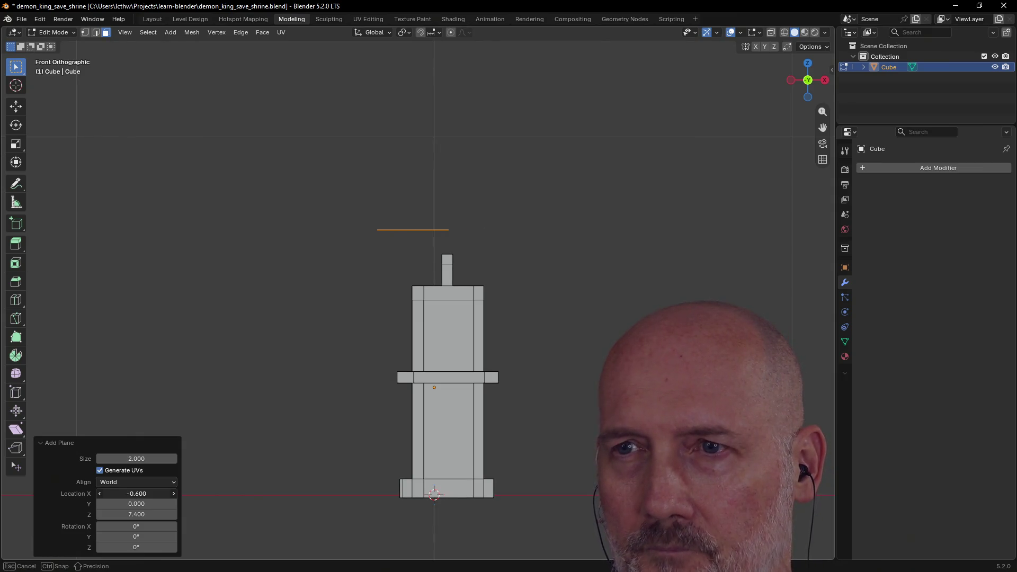
left_click_drag(137, 493, 151, 527)
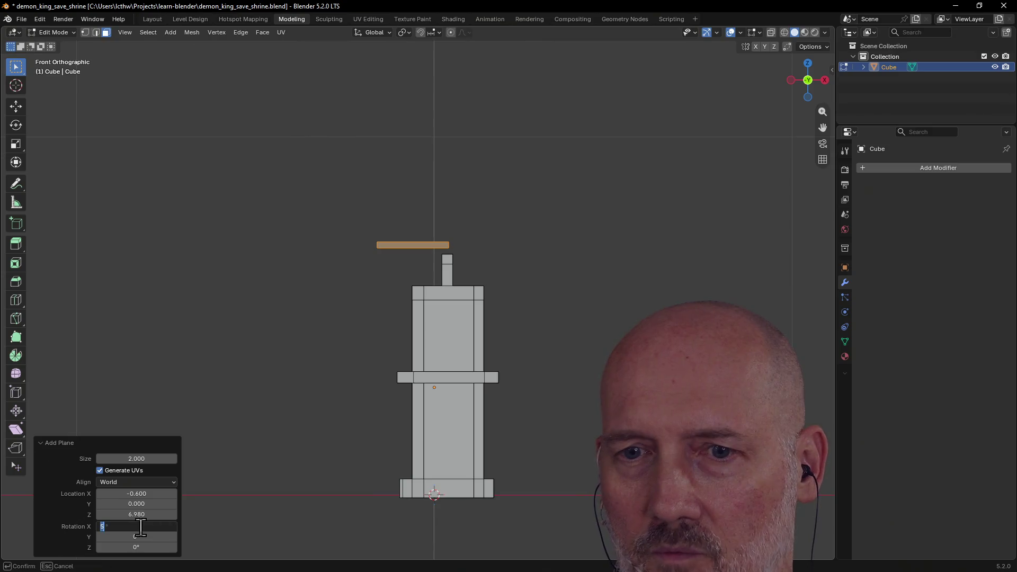
mouse_move(144, 527)
left_mouse_down()
mouse_move(111, 536)
mouse_move(141, 536)
left_mouse_up()
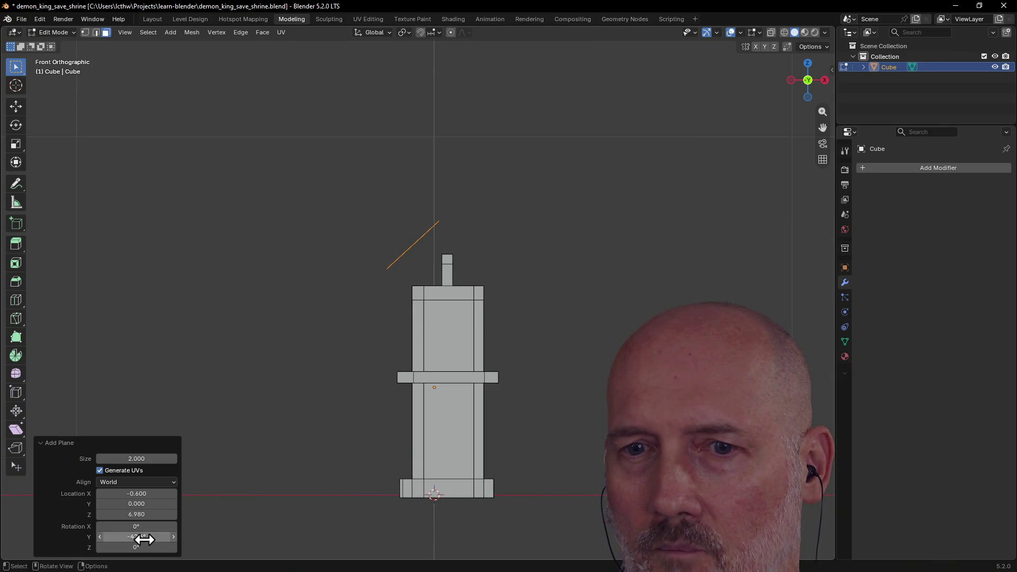
Step: Tilt the plane to Rotation Y -42.6° and lower it to Z 6.25 beside the top post
left_click_drag(124, 495, 130, 514)
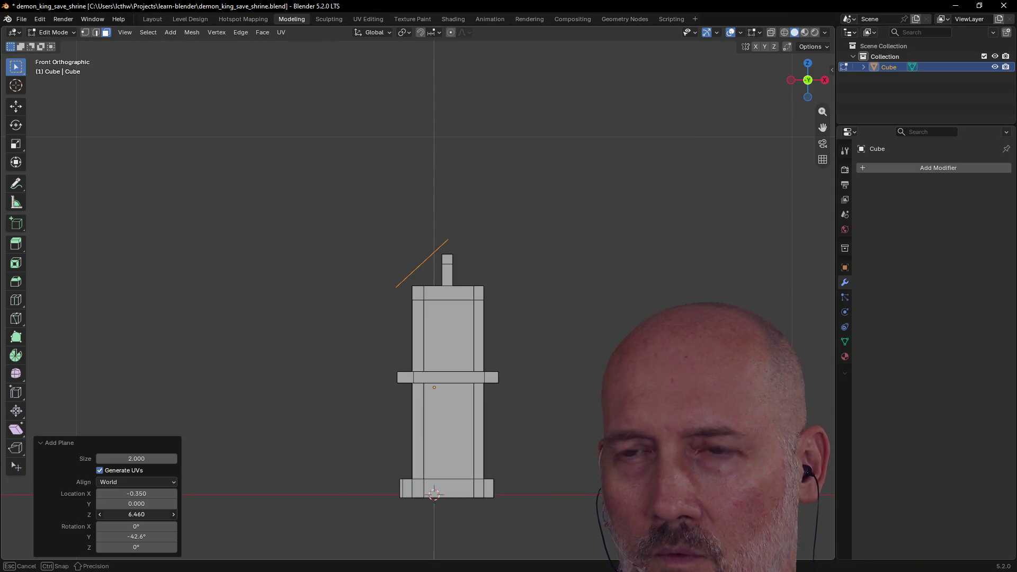
left_click_drag(130, 514, 130, 513)
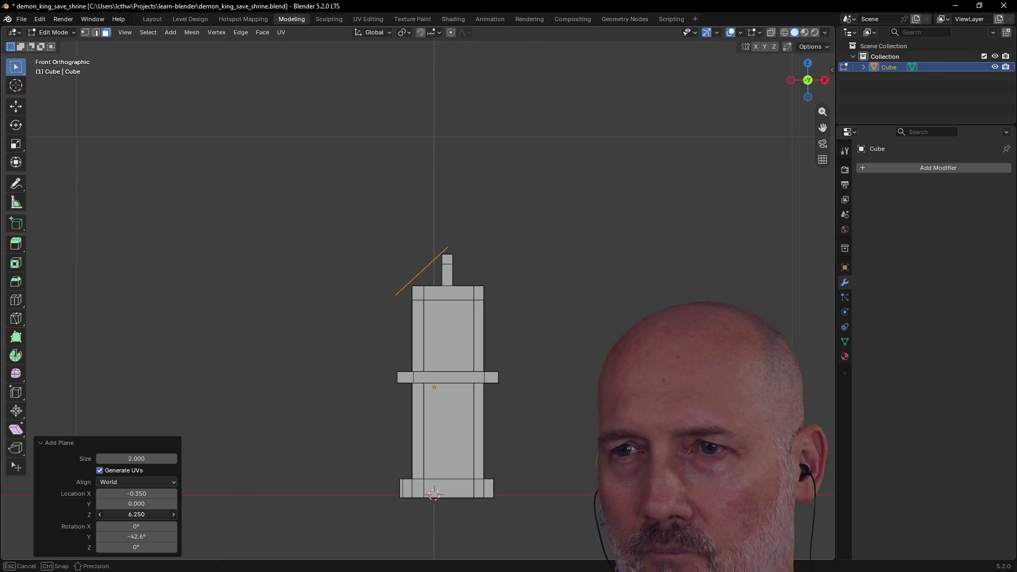
left_click_drag(129, 514, 128, 514)
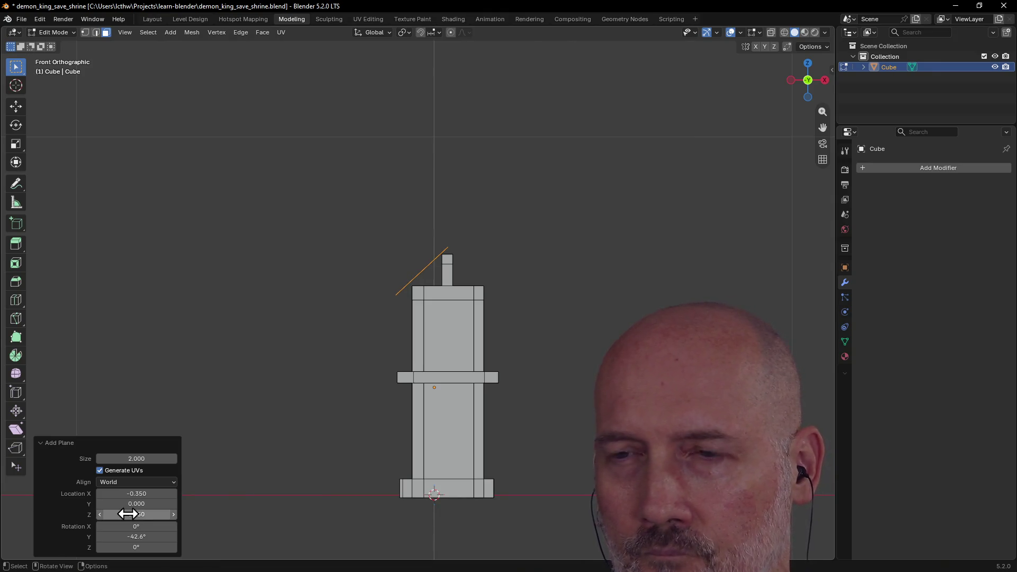
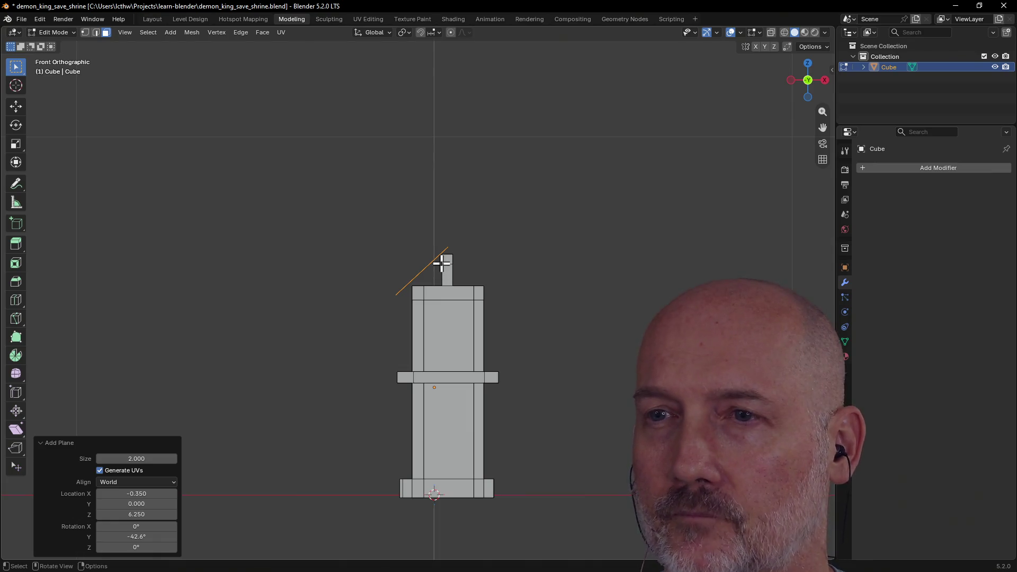
scroll(437, 273, "up", 2)
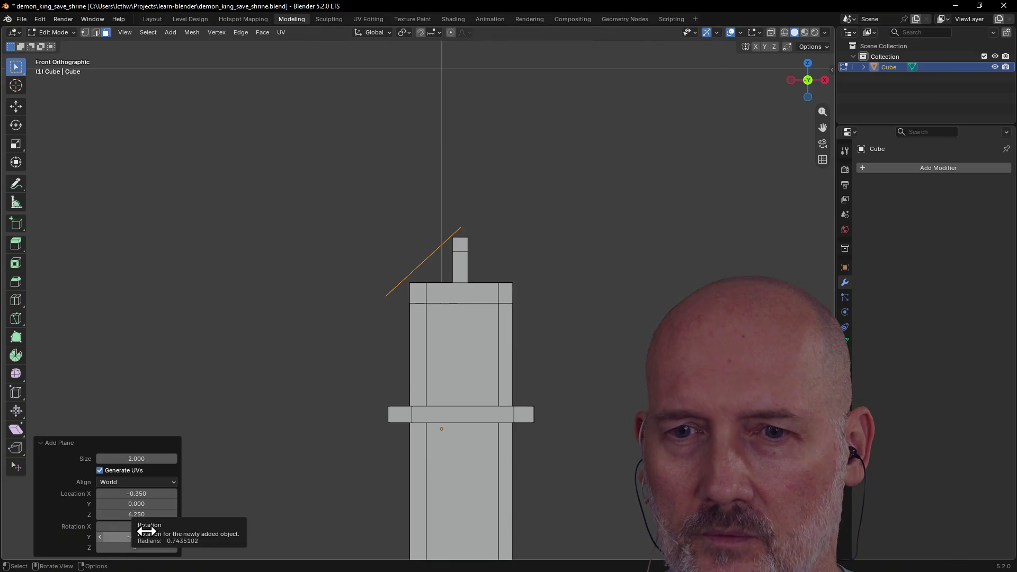
Step: Tilt the plane slightly around X, undo it, then redo to restore the tilt
left_click_drag(139, 526, 140, 526)
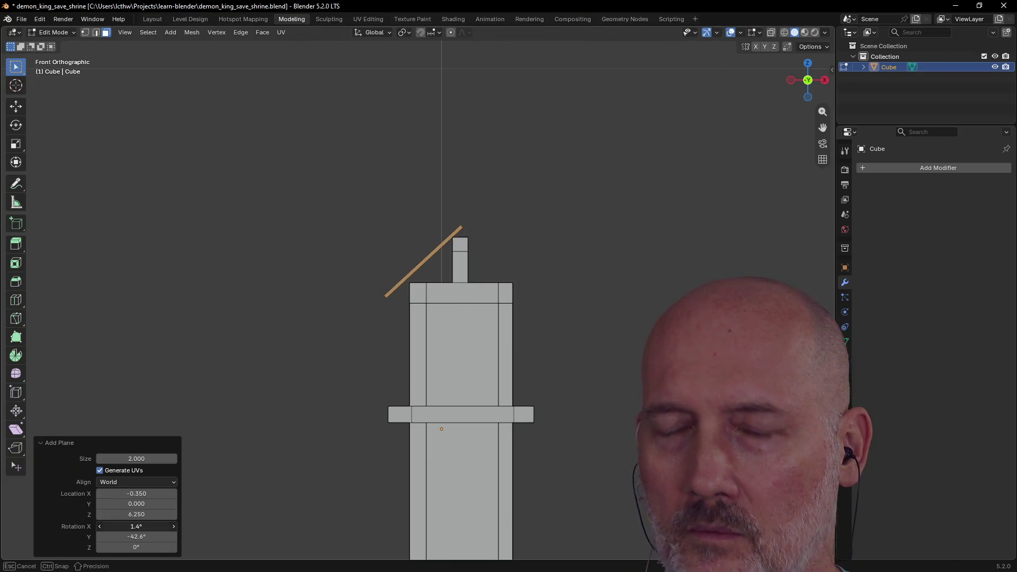
key("ctrl+z")
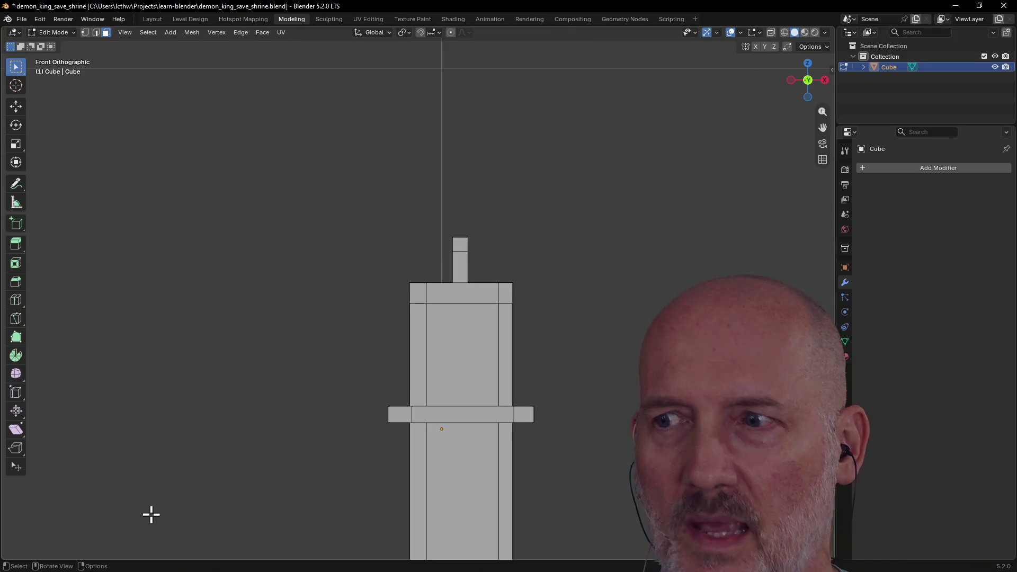
scroll(229, 445, "down", 2)
scroll(228, 446, "down", 4)
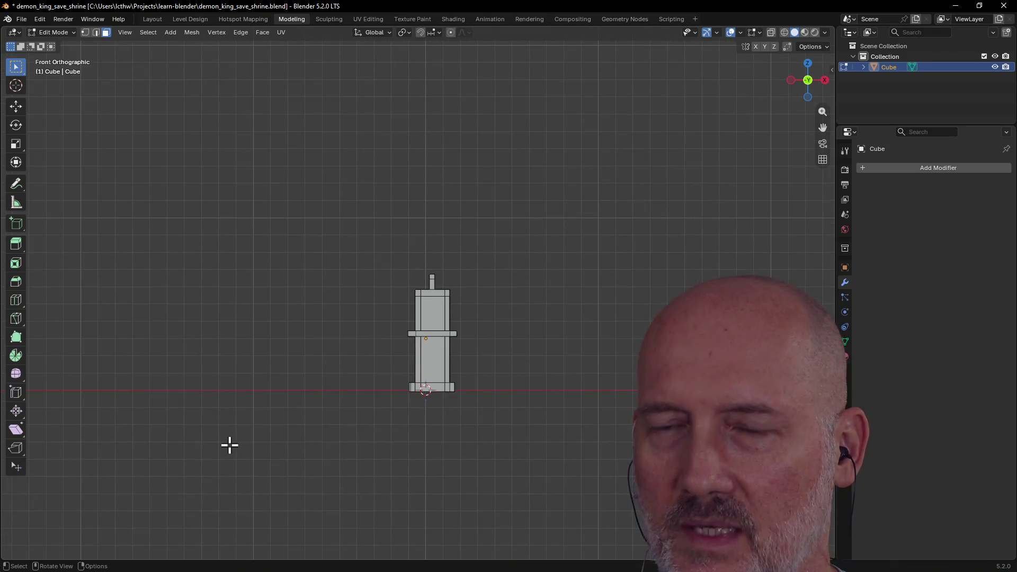
left_click(43, 18)
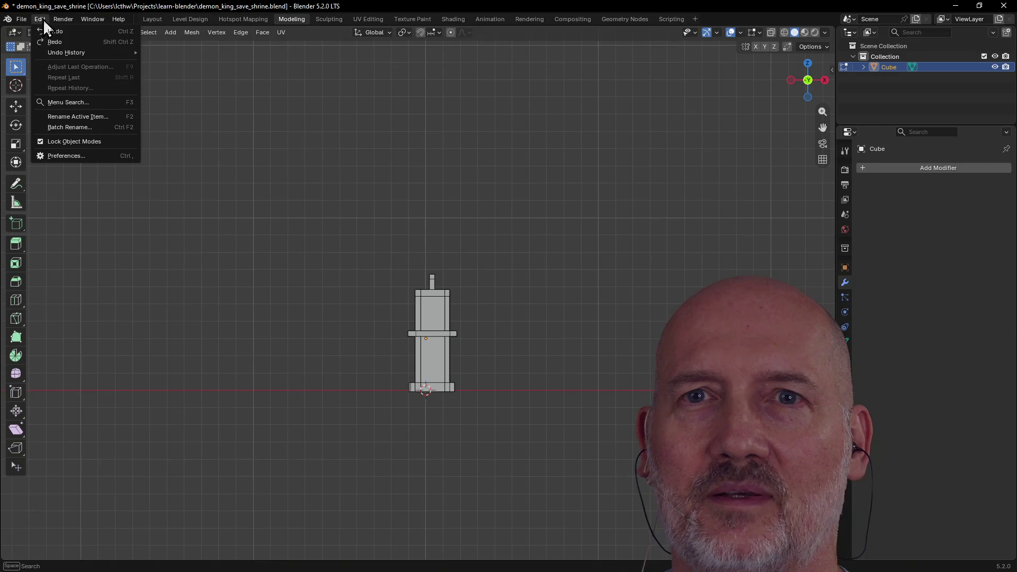
left_click(51, 47)
scroll(389, 252, "up", 3)
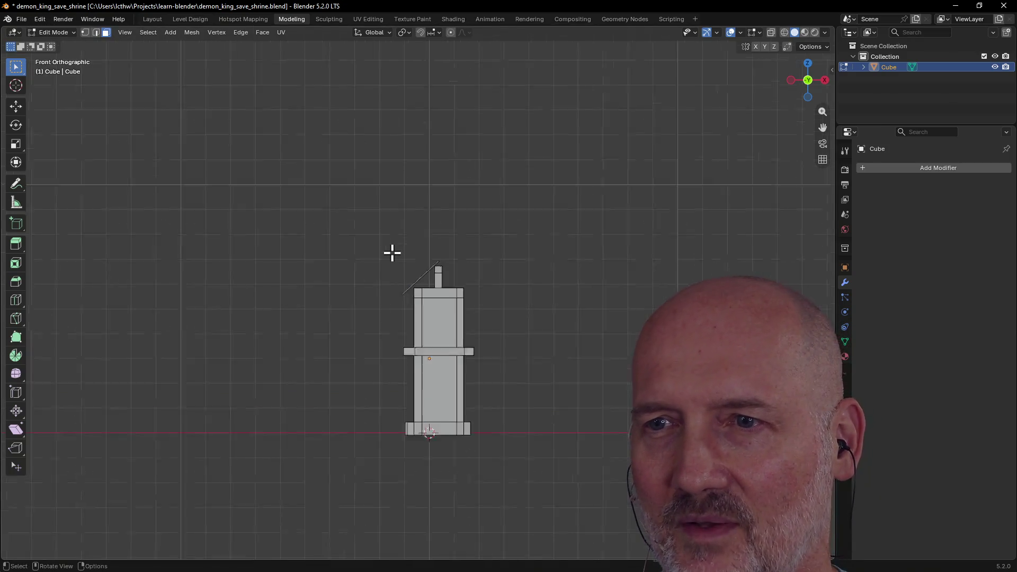
scroll(390, 251, "up", 3)
Step: Delete the existing roof face from the tower top and bring up the Add Mesh list
mouse_move(390, 252)
middle_mouse_down()
mouse_move(454, 297)
mouse_move(510, 308)
mouse_move(602, 302)
mouse_move(525, 309)
mouse_move(372, 280)
mouse_move(466, 284)
mouse_move(509, 304)
mouse_move(415, 291)
mouse_move(420, 304)
mouse_move(453, 308)
middle_mouse_up()
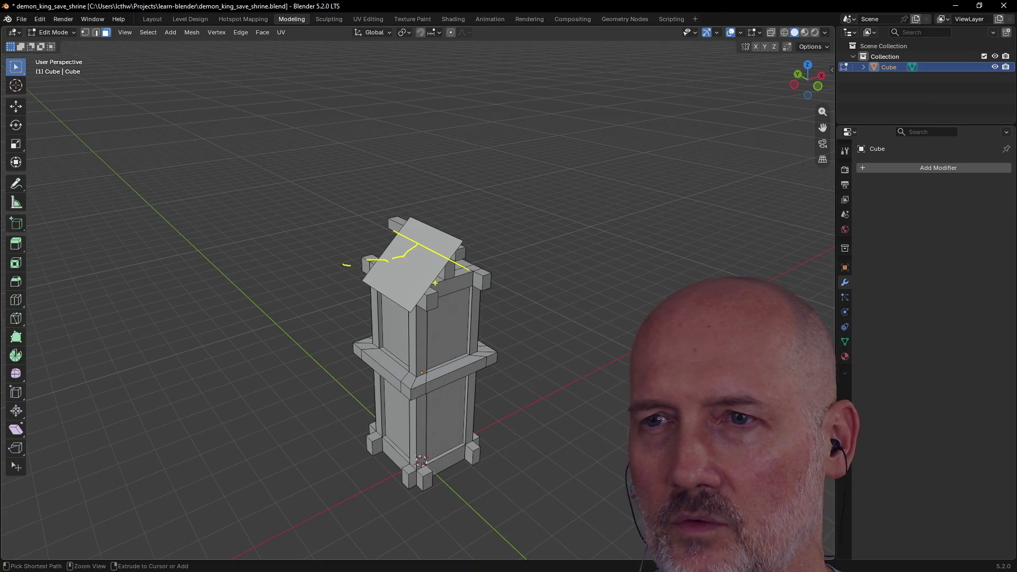
left_click(420, 275)
key("x")
left_click(433, 273)
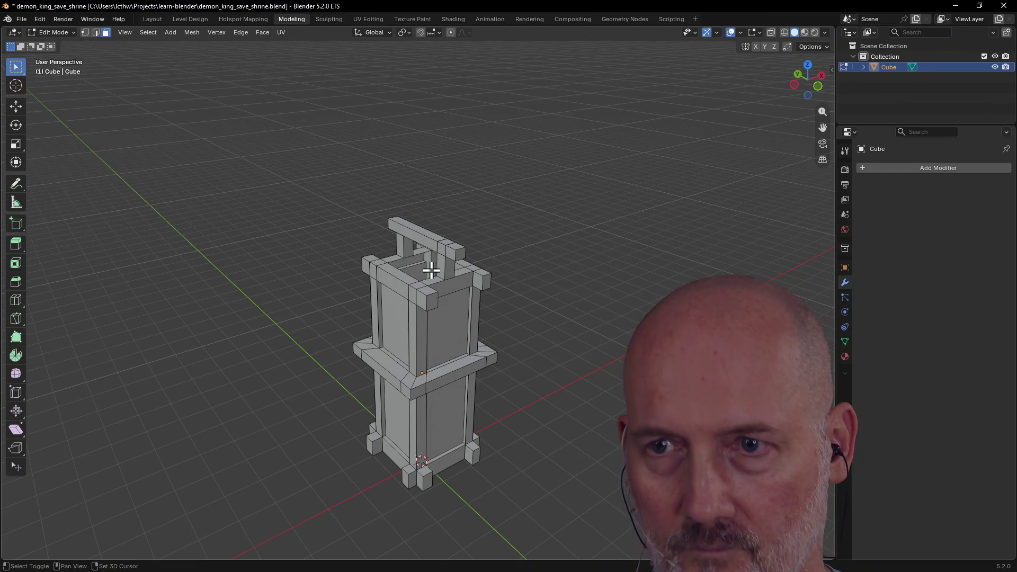
key("shift+a")
key("Escape")
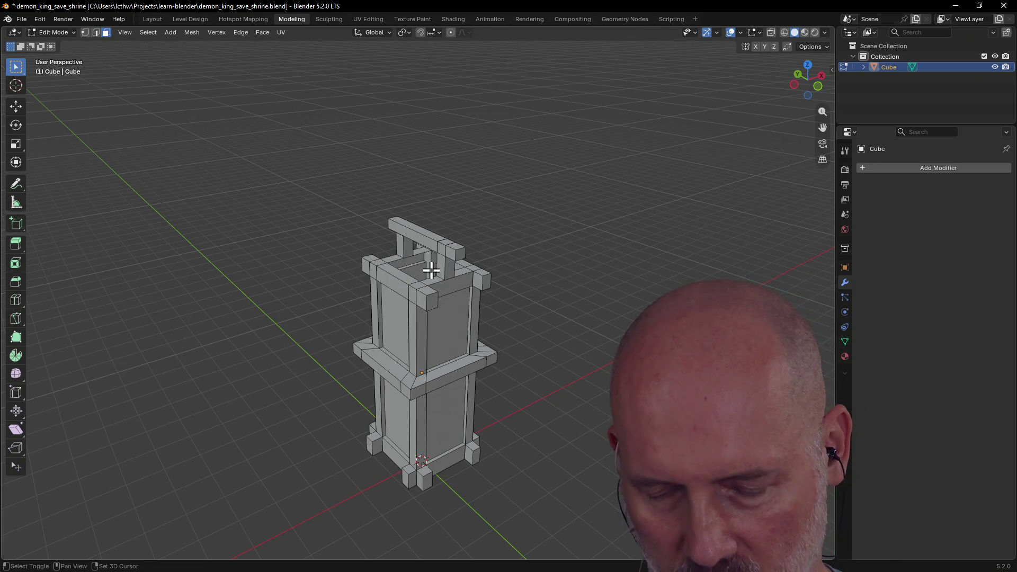
key("shift+a")
Step: Add a plane, raise it to Z 6.77 above the tower, shift it along X and tilt it around Y
left_click(431, 271)
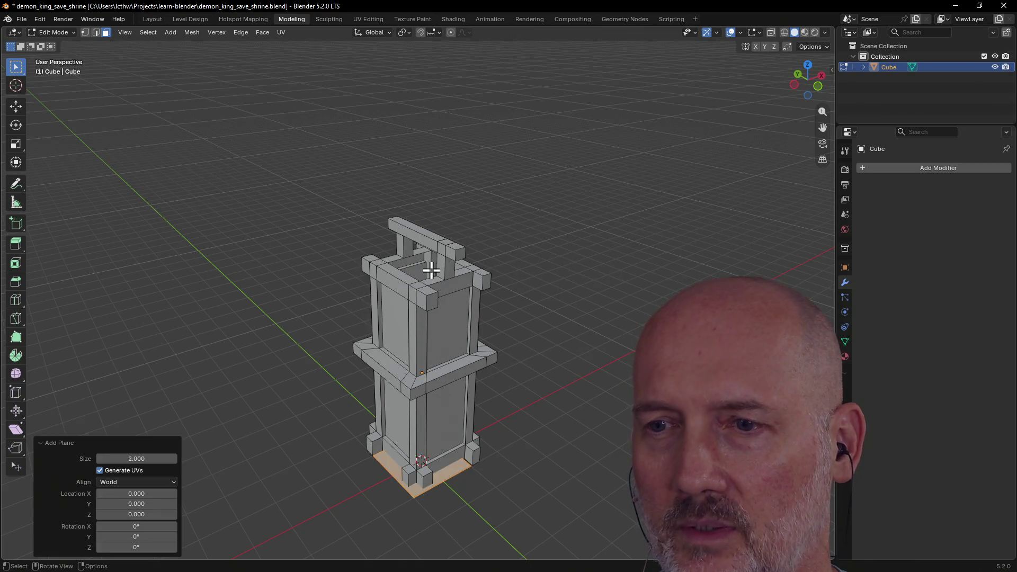
left_click_drag(146, 514, 183, 514)
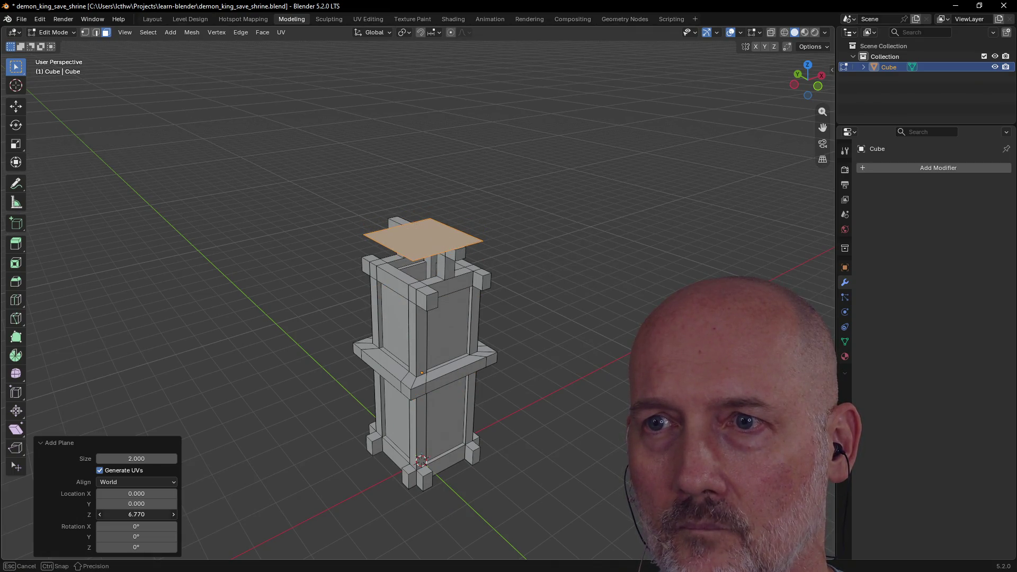
left_click_drag(136, 493, 120, 493)
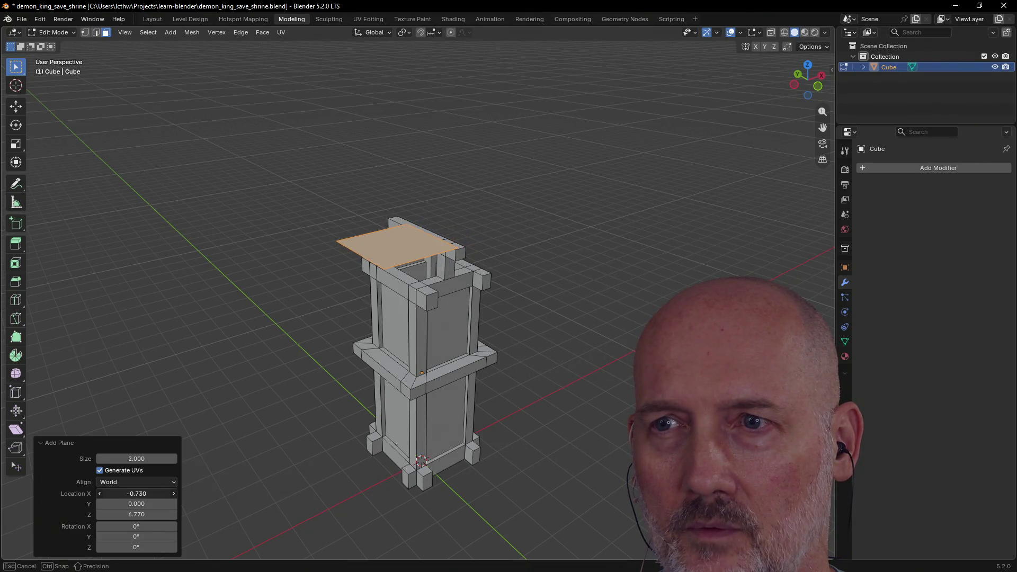
left_click_drag(135, 494, 138, 493)
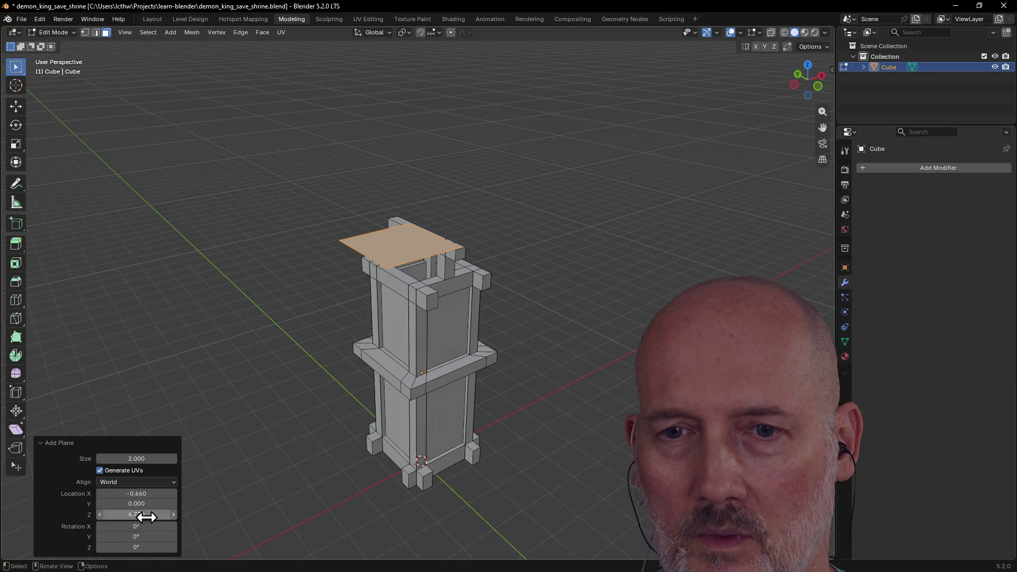
left_click_drag(145, 533, 127, 533)
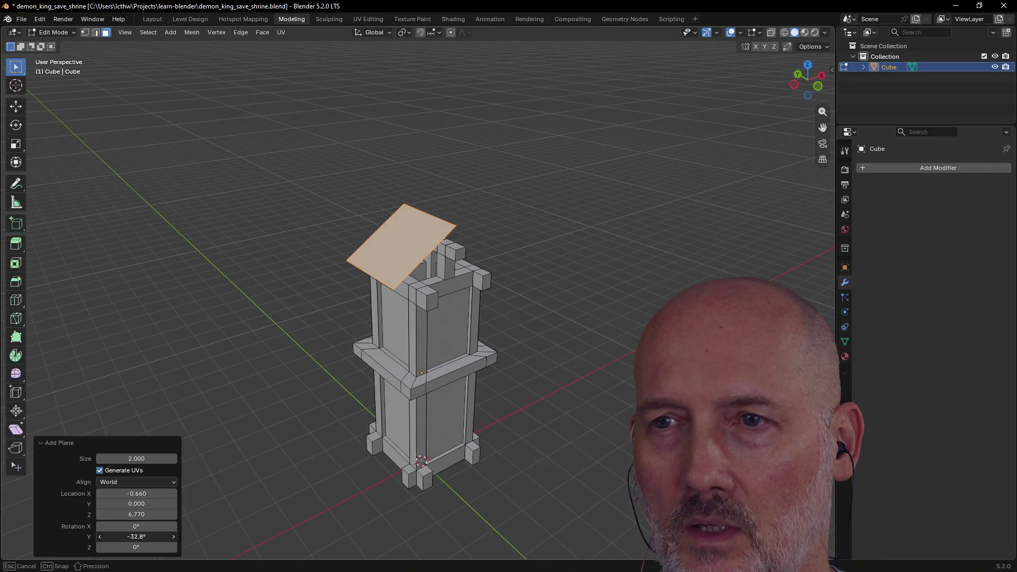
left_click_drag(137, 536, 137, 537)
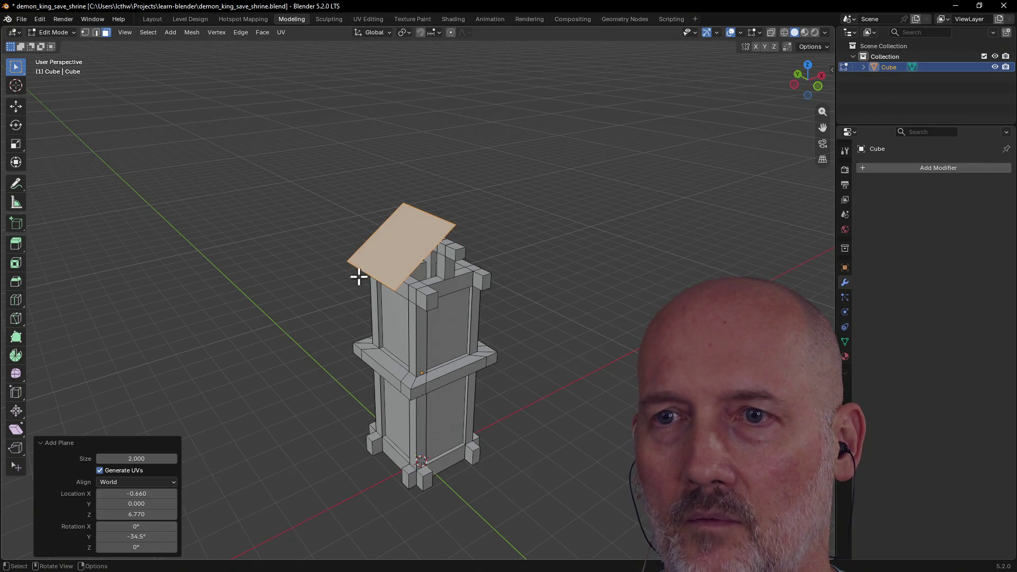
Step: From front view, refine the plane's X position and Y rotation to -45°, then confirm it
key("grave")
left_click(323, 164)
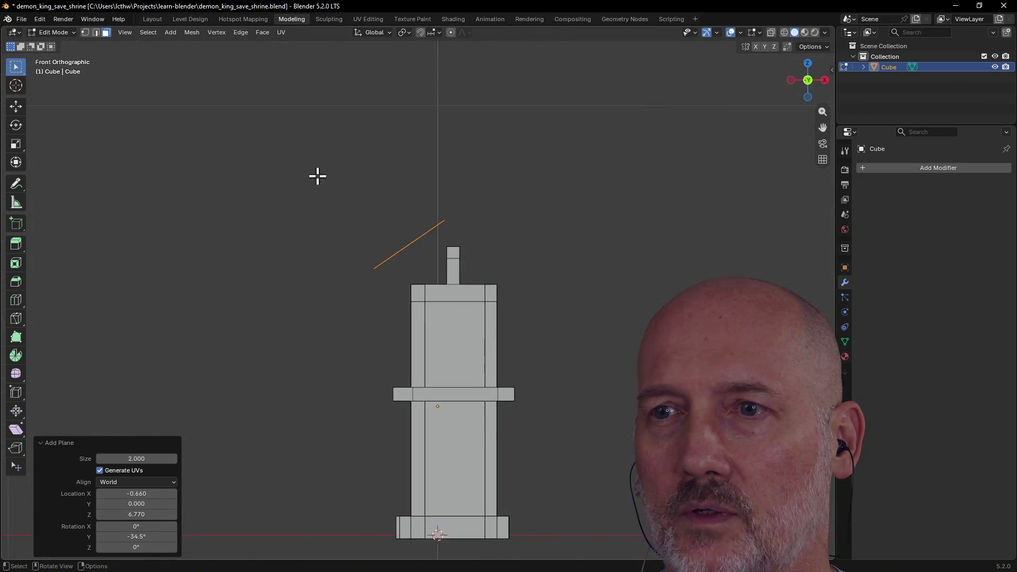
scroll(413, 270, "down", 2)
mouse_move(413, 274)
middle_mouse_down()
mouse_move(403, 320)
mouse_move(399, 288)
middle_mouse_up()
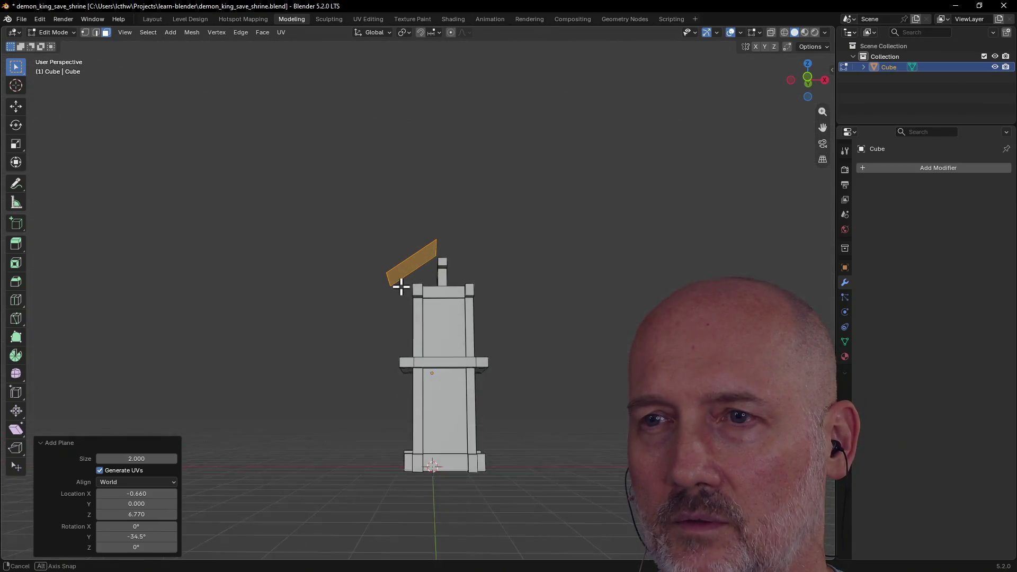
key("grave")
left_click(340, 271)
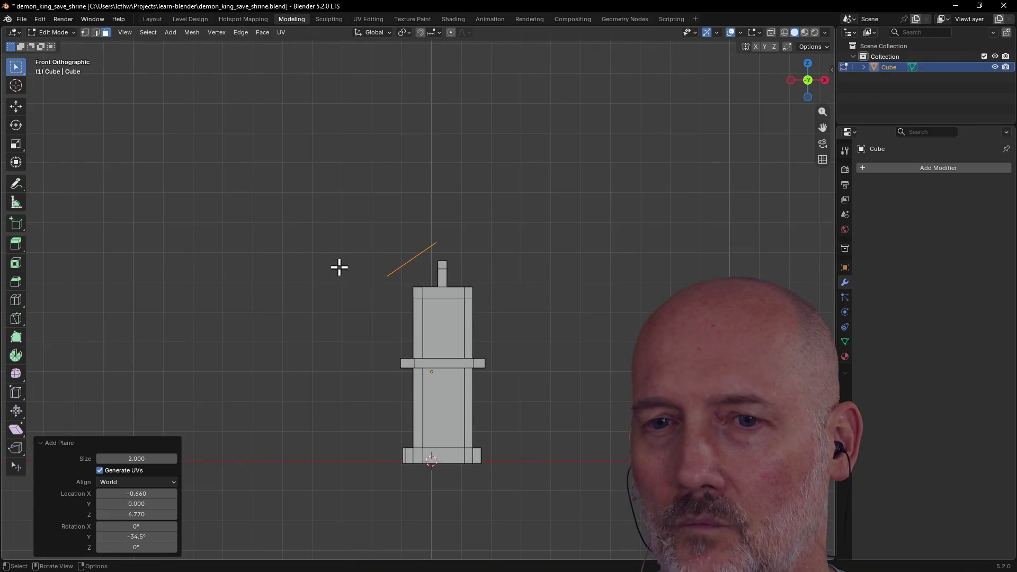
left_click_drag(137, 493, 156, 493)
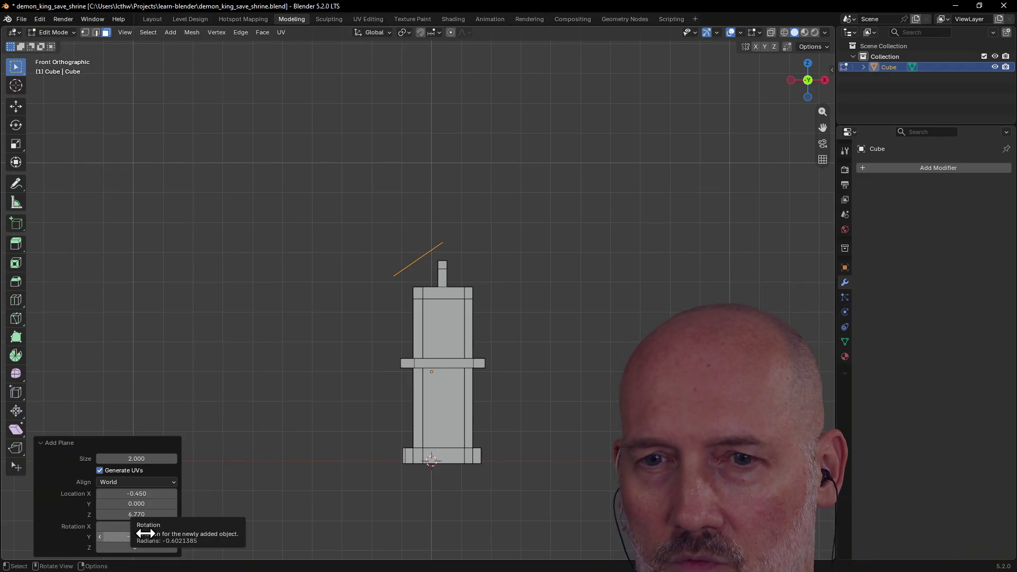
left_click_drag(146, 536, 148, 536)
type("-45")
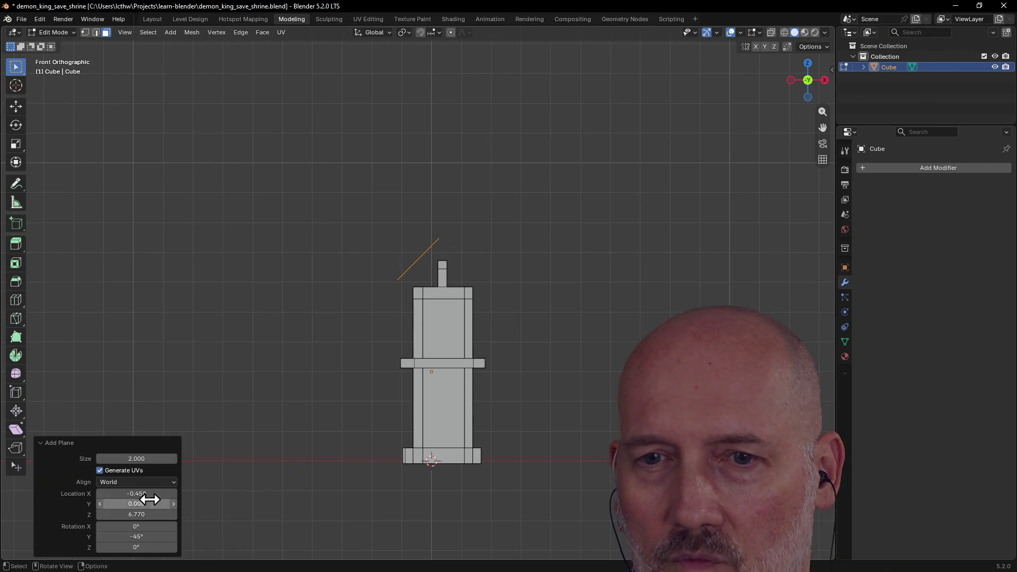
mouse_move(135, 493)
left_mouse_down()
mouse_move(151, 493)
mouse_move(134, 494)
left_mouse_up()
left_click(266, 411)
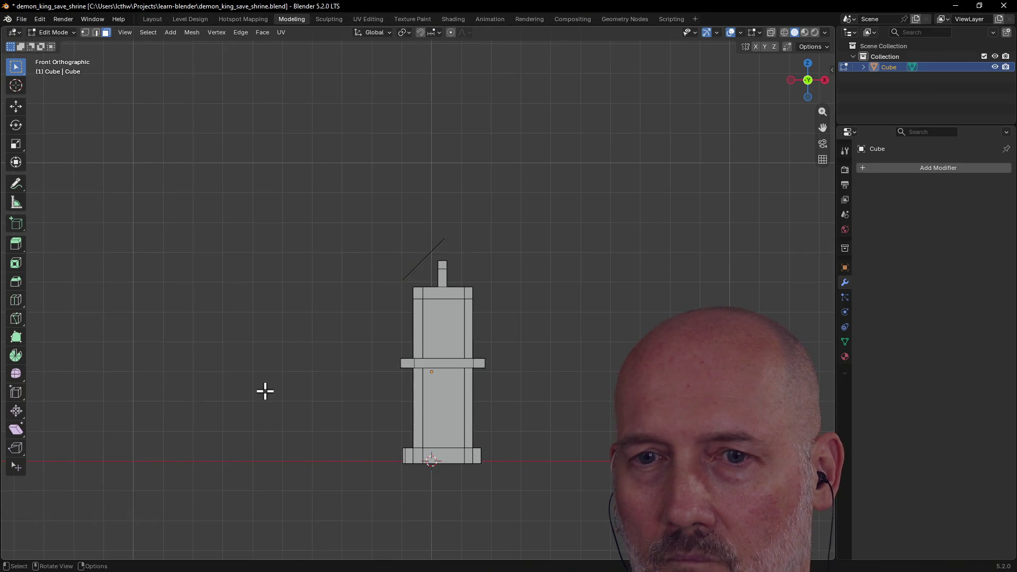
middle_click_drag(329, 345, 453, 324)
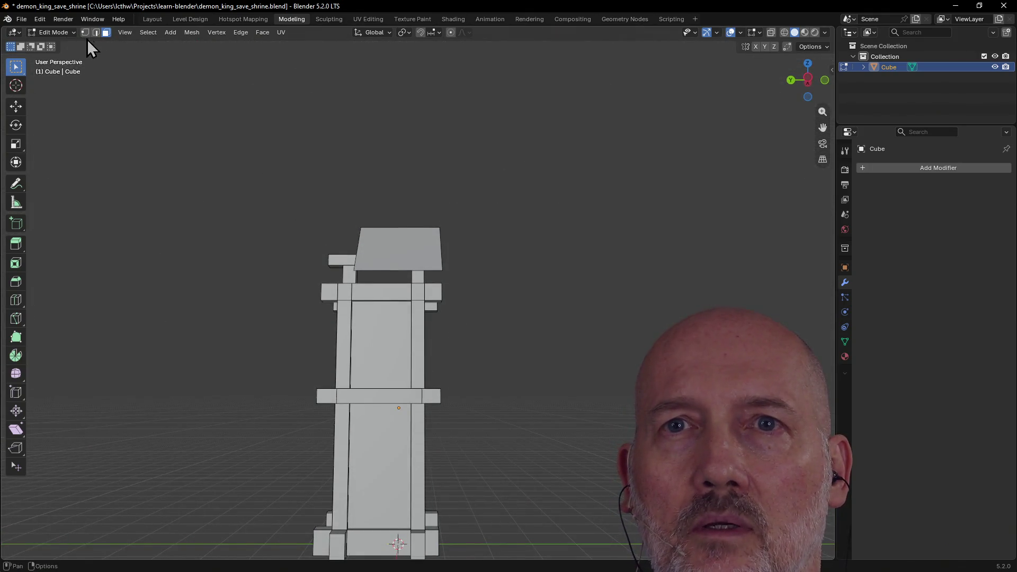
Step: Nudge the roof plane's edge with a move in edge mode, then select the roof face
key("2")
mouse_move(317, 211)
middle_mouse_down()
mouse_move(398, 231)
mouse_move(393, 242)
mouse_move(511, 324)
middle_mouse_up()
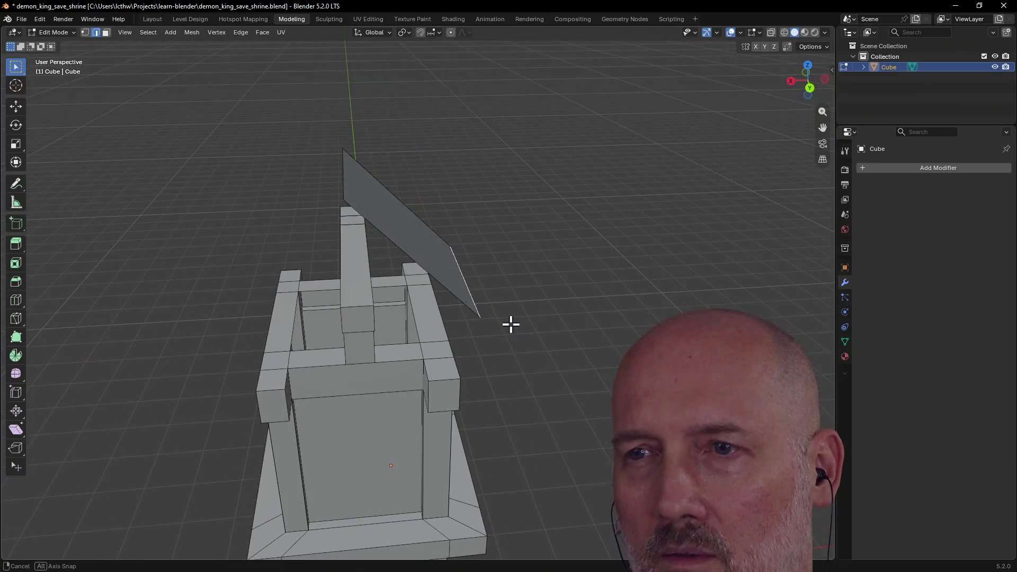
key("g")
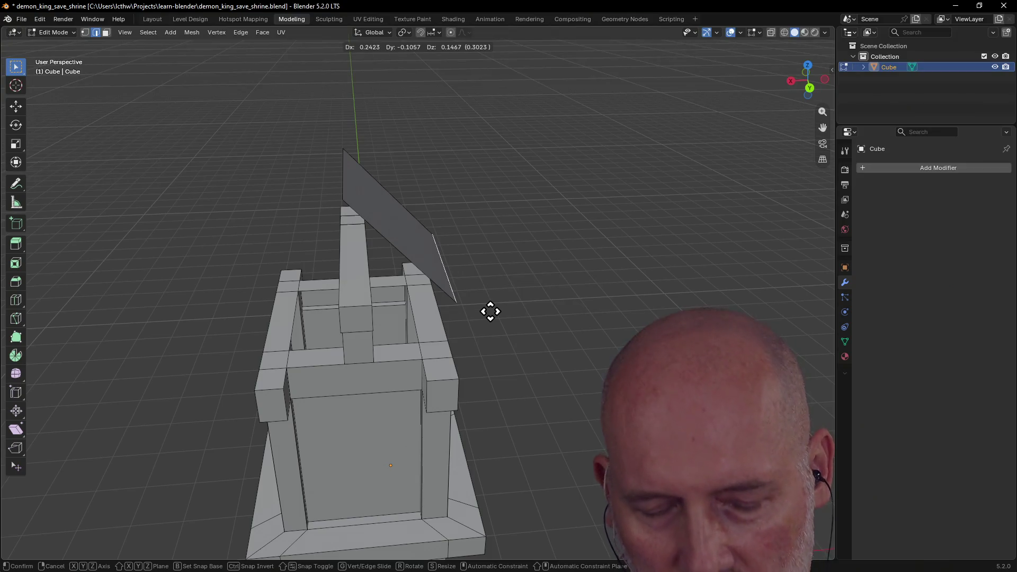
left_click(502, 311)
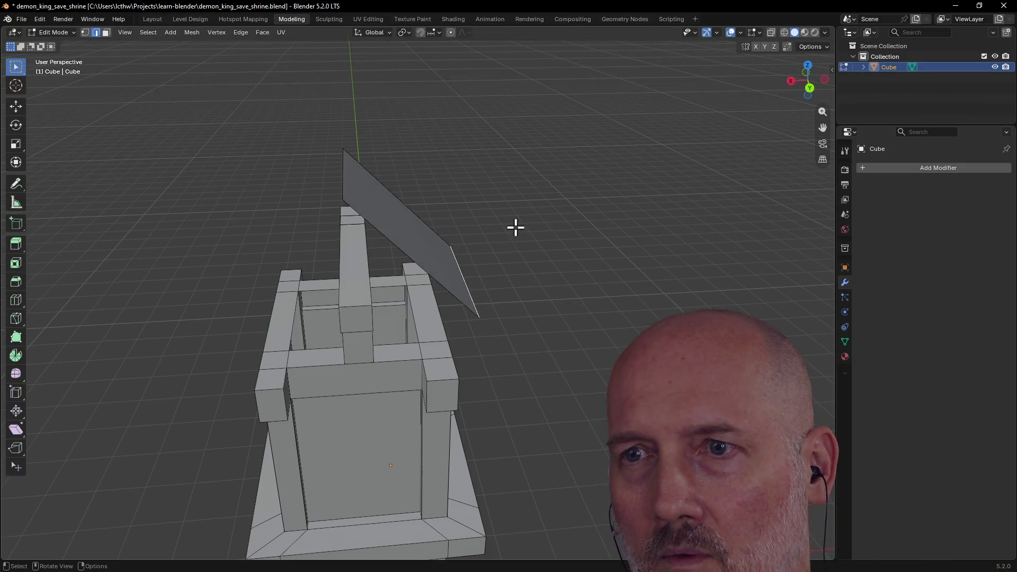
mouse_move(431, 231)
middle_mouse_down()
mouse_move(331, 214)
mouse_move(399, 214)
mouse_move(302, 230)
mouse_move(378, 211)
mouse_move(352, 233)
mouse_move(373, 209)
middle_mouse_up()
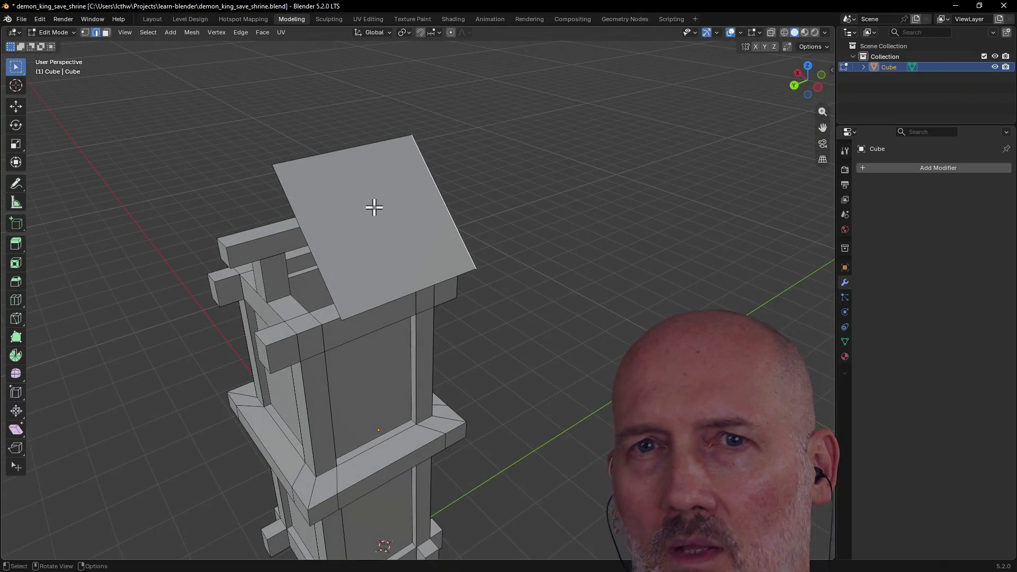
left_click(104, 33)
left_click(336, 212)
Step: Subdivide the roof face, trying cut counts and Inner Vert/Path corners before keeping Straight Cut
right_click(393, 227)
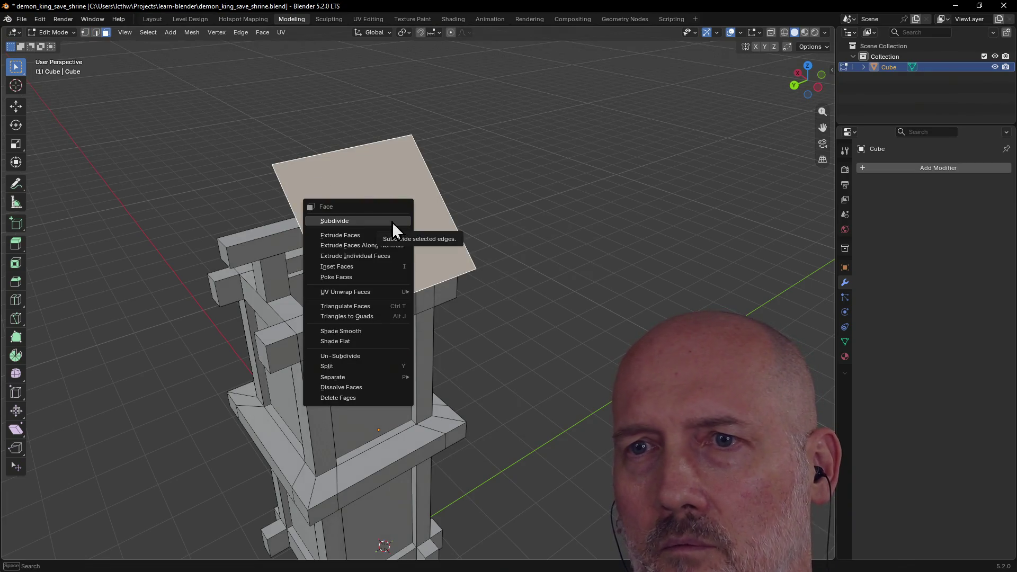
left_click(393, 222)
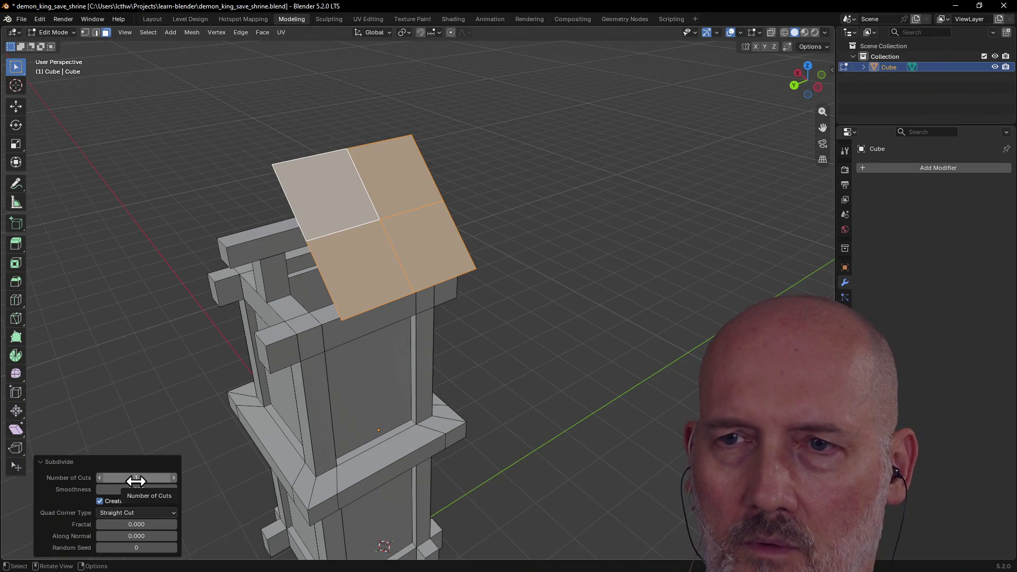
left_click_drag(136, 480, 159, 481)
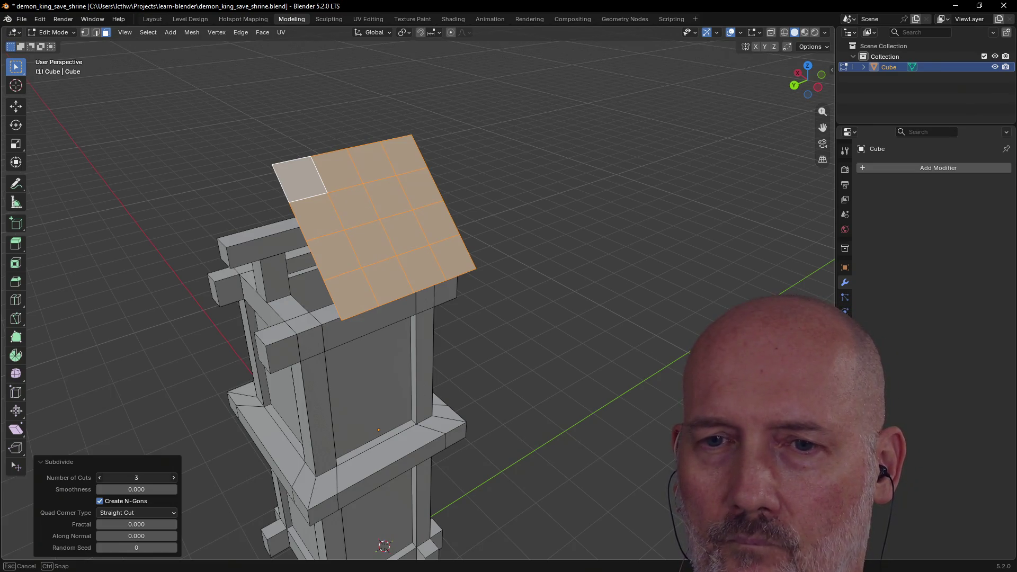
left_click_drag(137, 478, 123, 477)
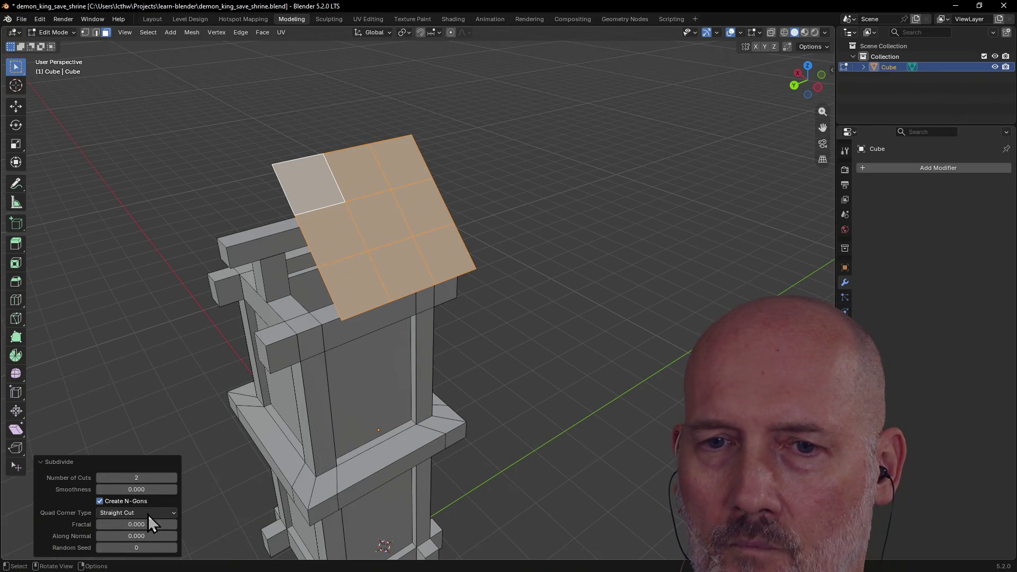
left_click(150, 514)
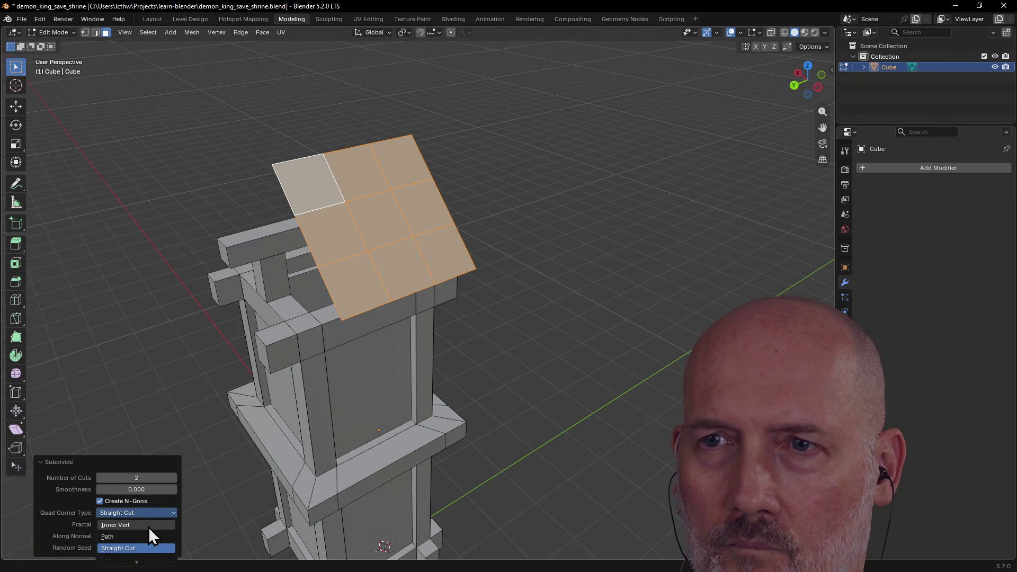
left_click(148, 525)
left_click(152, 513)
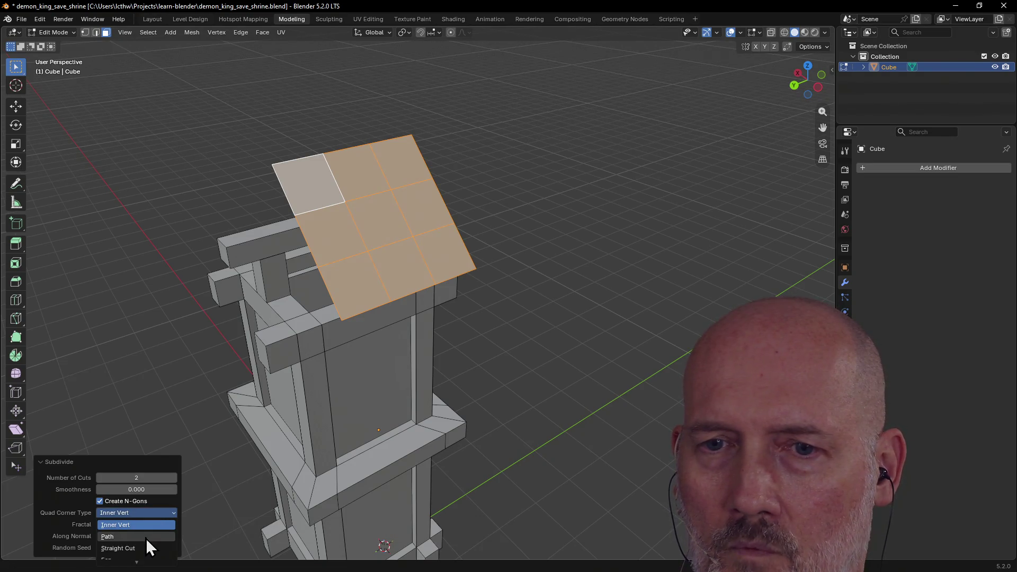
left_click(148, 538)
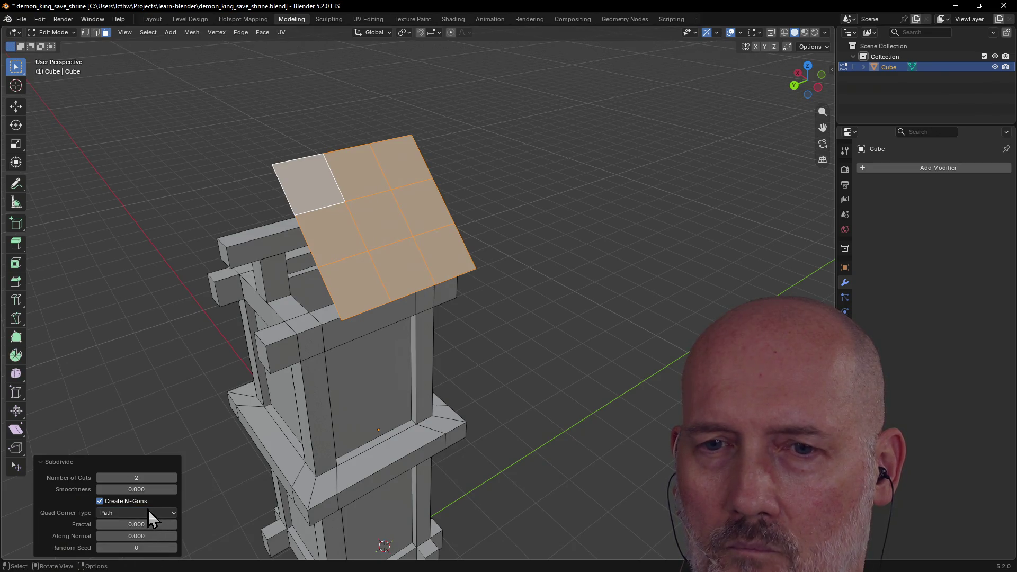
left_click(148, 514)
left_click(142, 547)
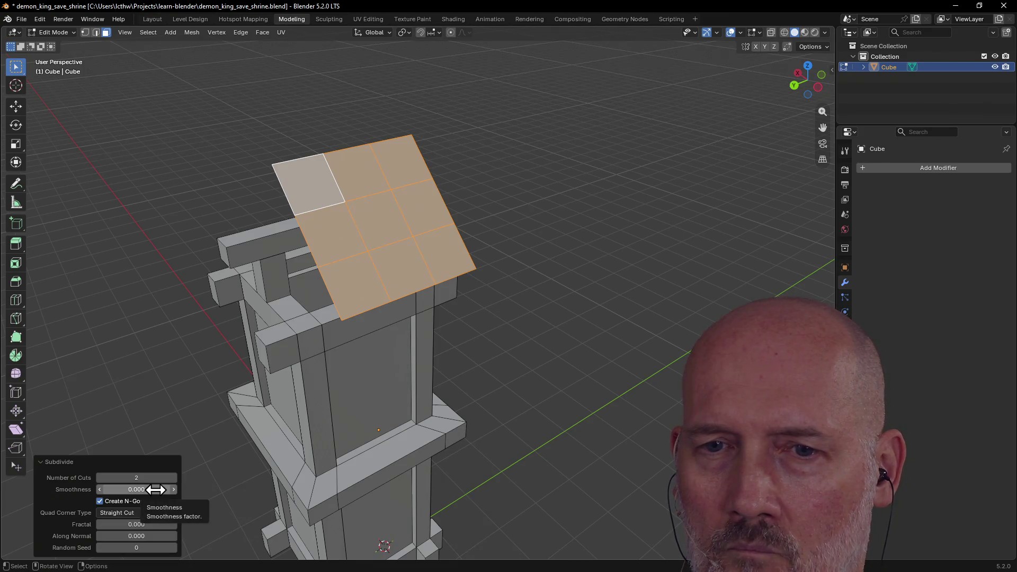
Step: Set Along Normal to 0 and Number of Cuts to 3 for a 4x4 grid, then deselect
mouse_move(138, 537)
left_mouse_down()
mouse_move(160, 537)
mouse_move(136, 535)
left_mouse_up()
type("0.17")
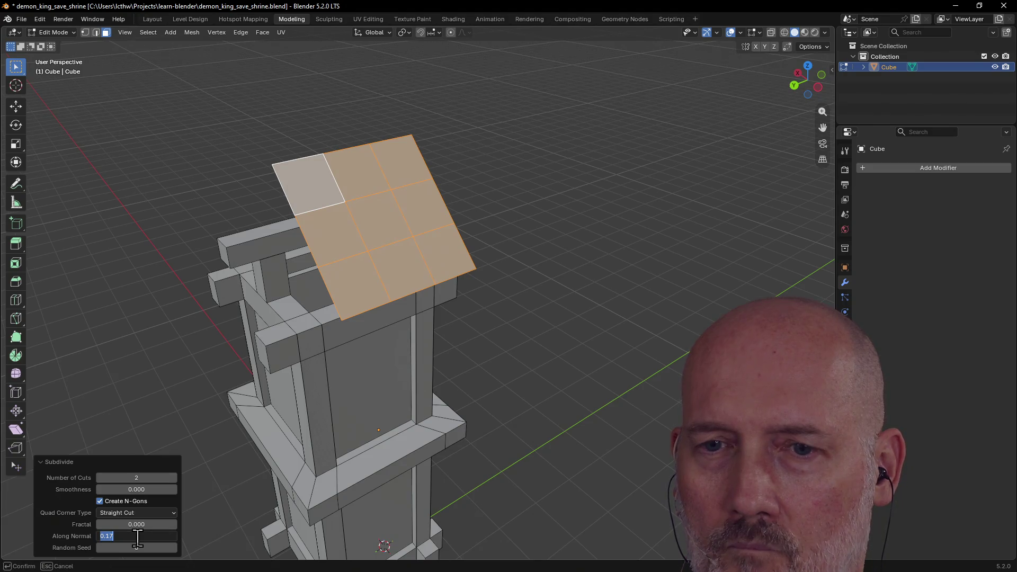
type("0")
key("Return")
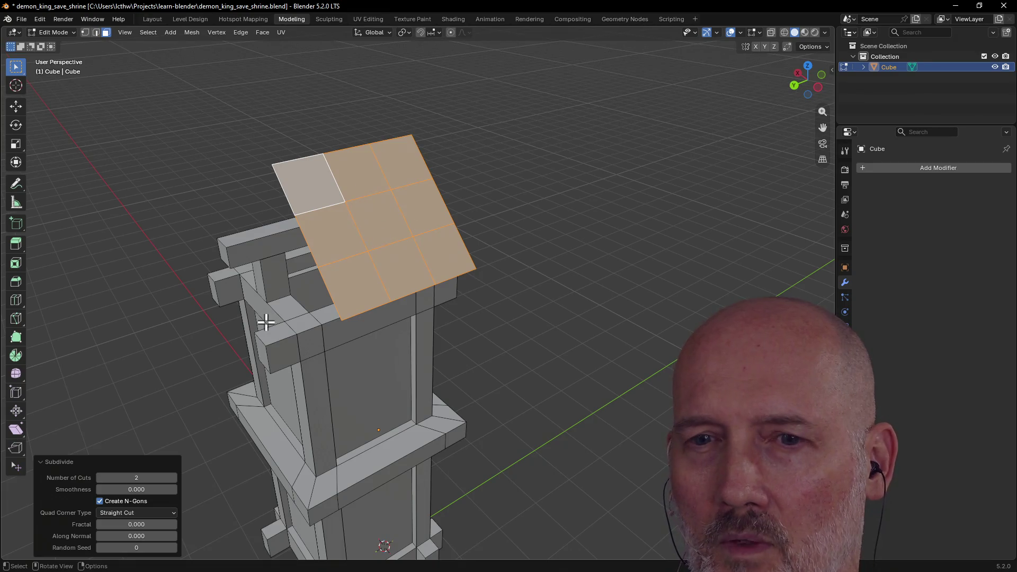
left_click(150, 478)
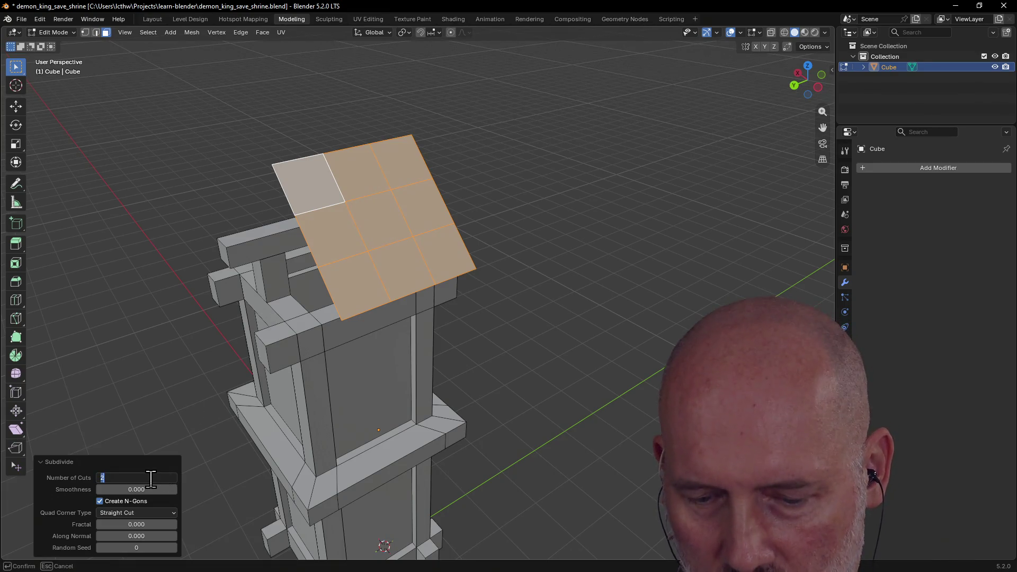
type("3")
key("Return")
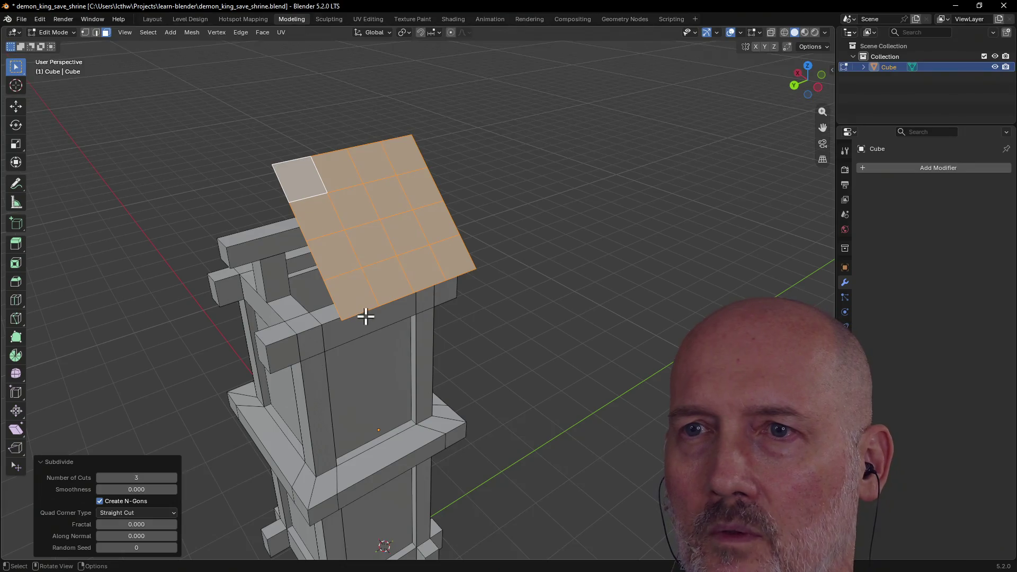
left_click(507, 178)
mouse_move(506, 178)
middle_mouse_down()
mouse_move(345, 164)
mouse_move(501, 196)
mouse_move(413, 175)
mouse_move(446, 147)
mouse_move(431, 200)
mouse_move(392, 186)
mouse_move(497, 183)
mouse_move(424, 189)
mouse_move(461, 176)
mouse_move(483, 181)
mouse_move(453, 204)
mouse_move(425, 164)
mouse_move(446, 170)
mouse_move(444, 160)
mouse_move(447, 172)
mouse_move(414, 173)
middle_mouse_up()
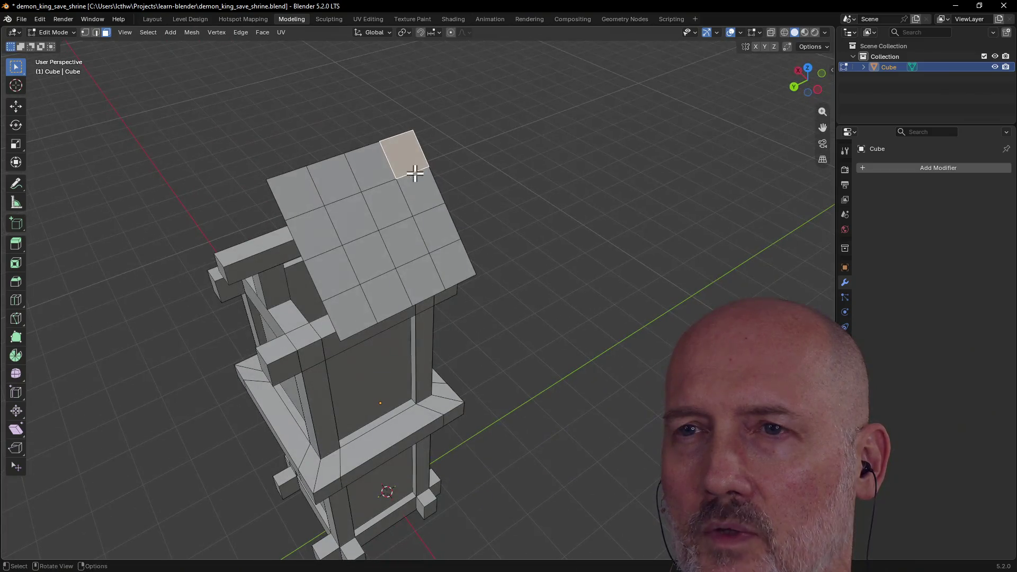
Step: Select the top row of roof faces and dissolve them into one strip
left_click(370, 169, "shift")
left_click(400, 154, "shift")
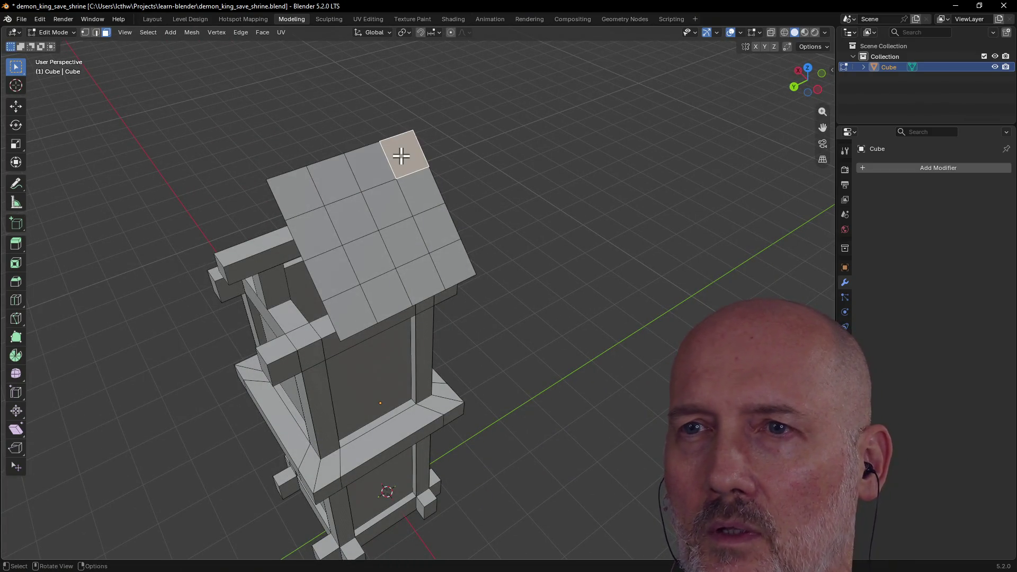
left_click(368, 177, "shift")
left_click(318, 180, "shift")
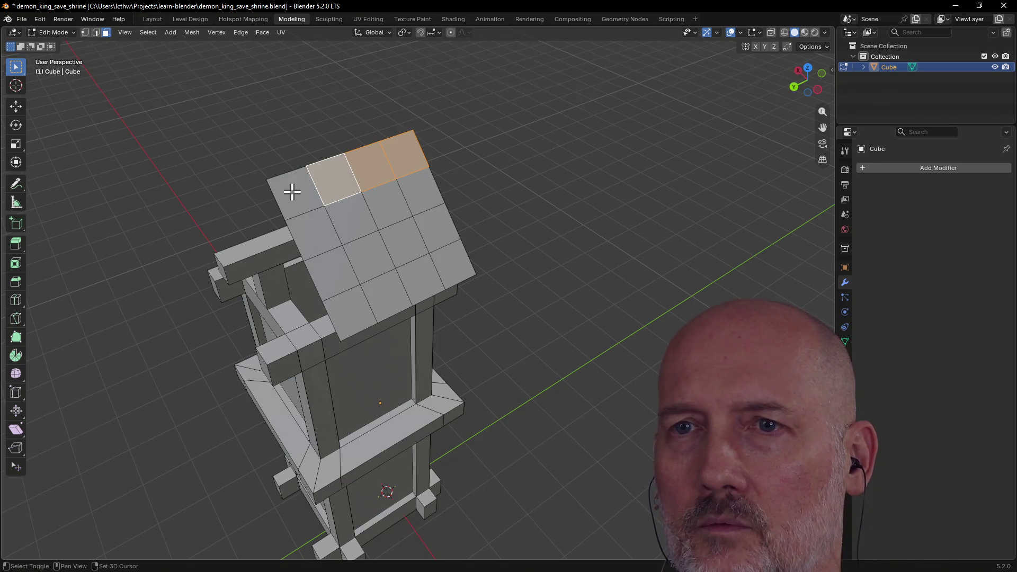
left_click(307, 200, "shift")
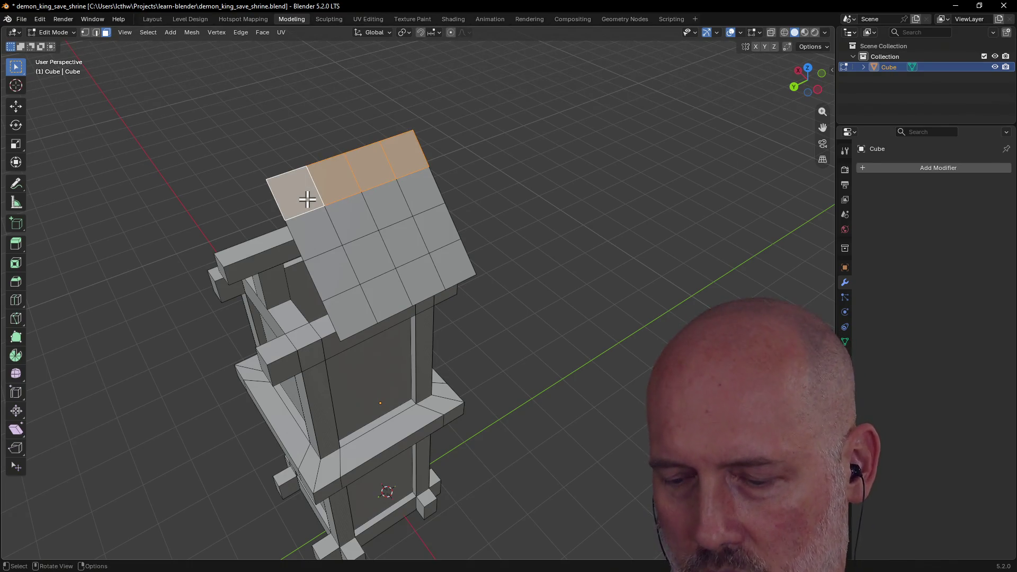
key("x")
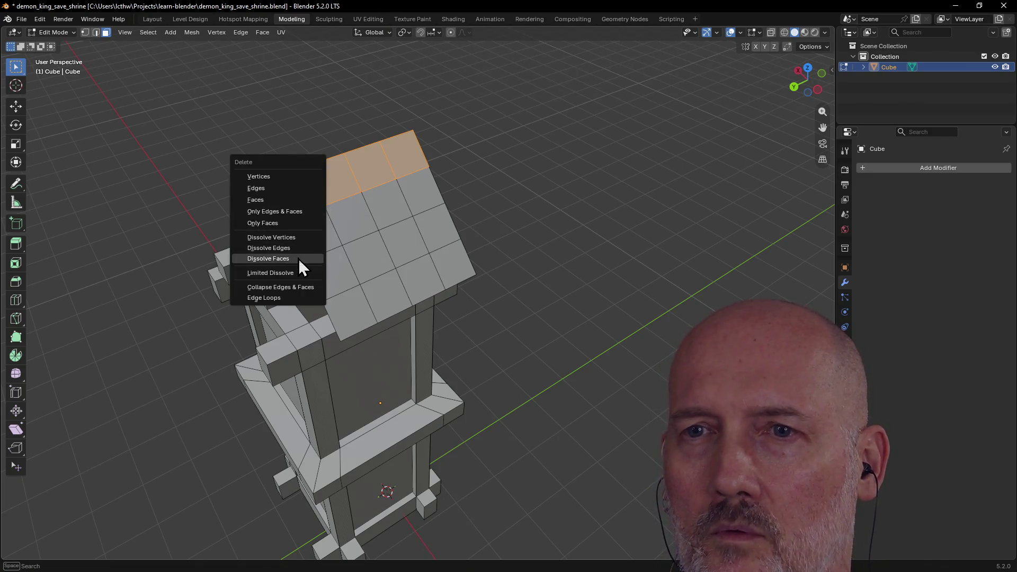
left_click(298, 258)
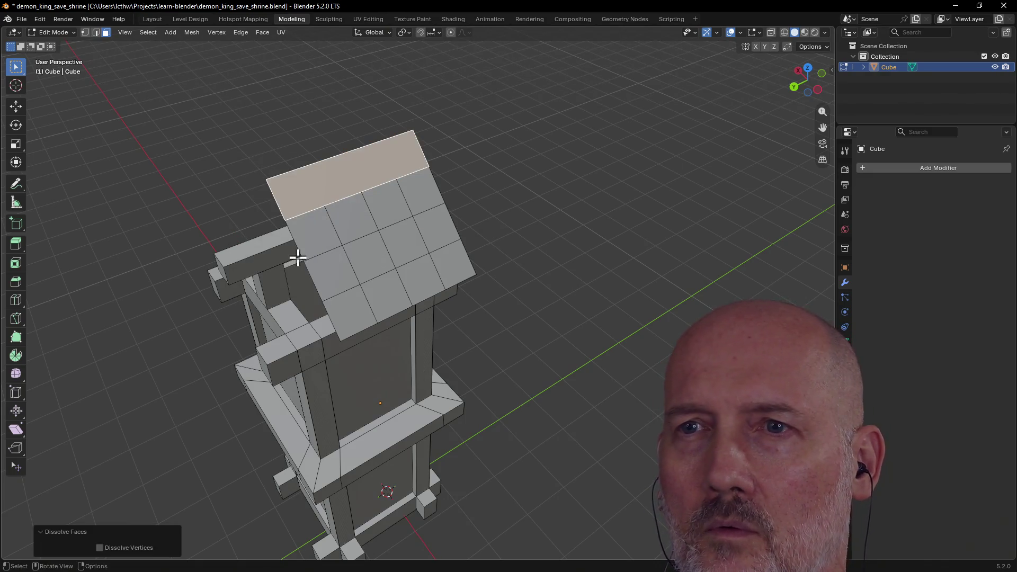
Step: Circle-select the second row of roof faces and dissolve it into one strip
left_click(355, 216)
left_click(409, 202)
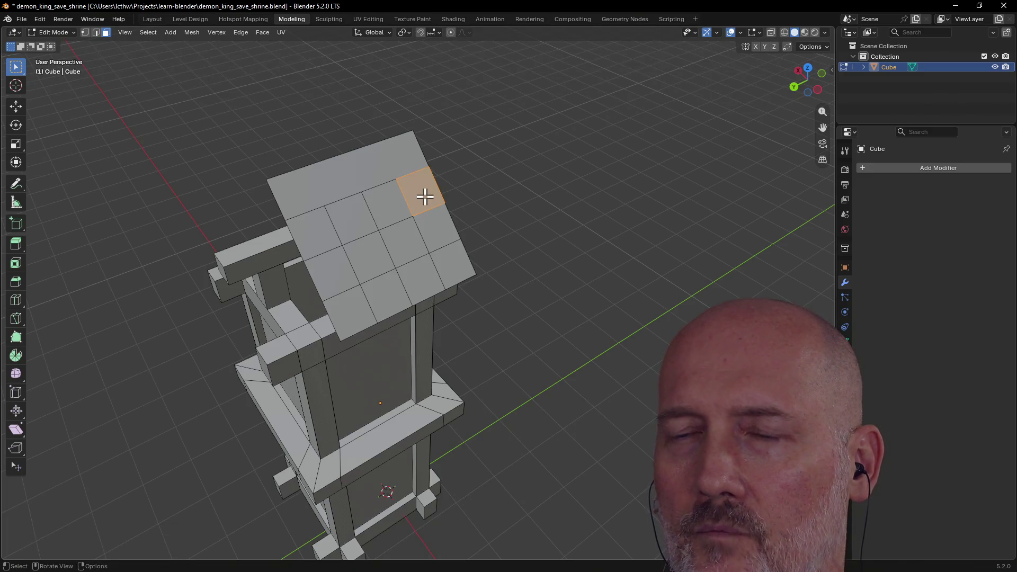
left_click_drag(348, 224, 346, 219)
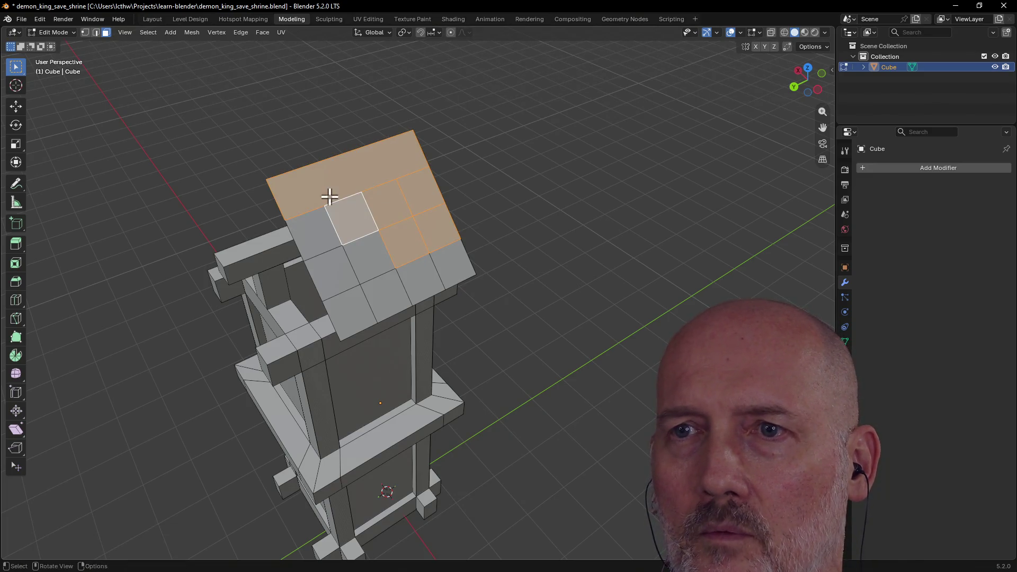
left_click(424, 193)
key("c")
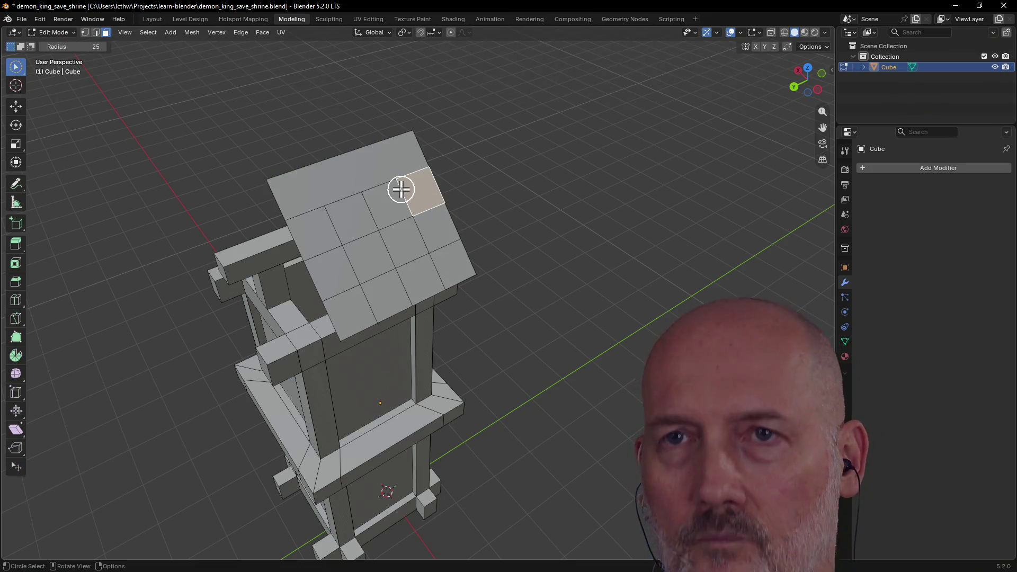
left_click_drag(420, 193, 321, 233)
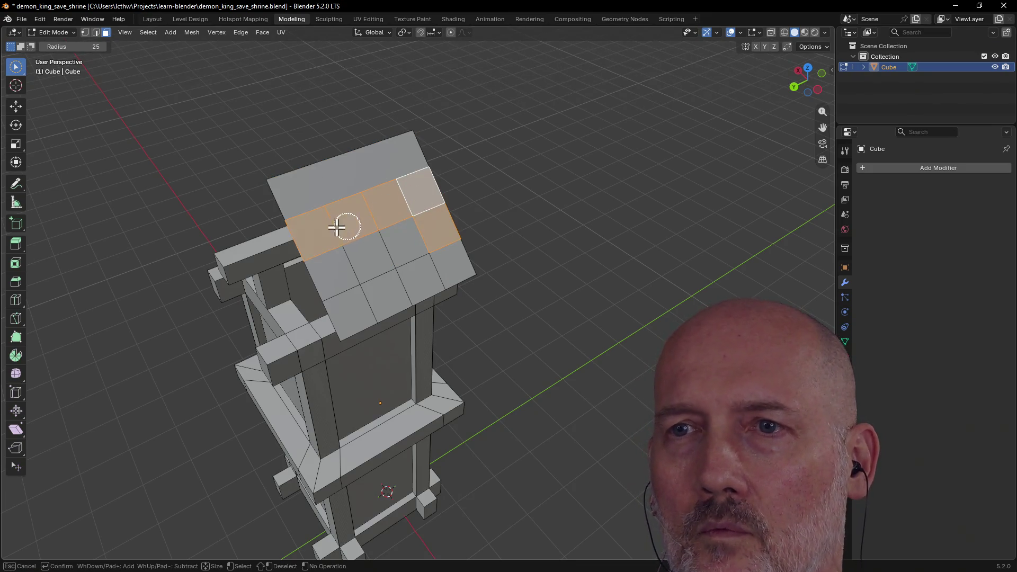
left_click(318, 234)
left_click_drag(419, 191, 321, 233)
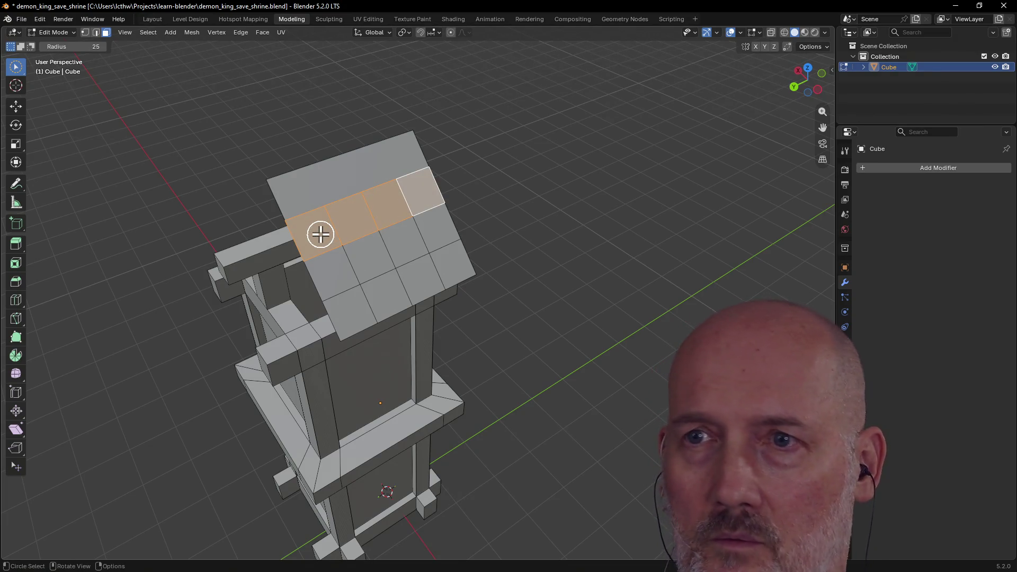
key("x")
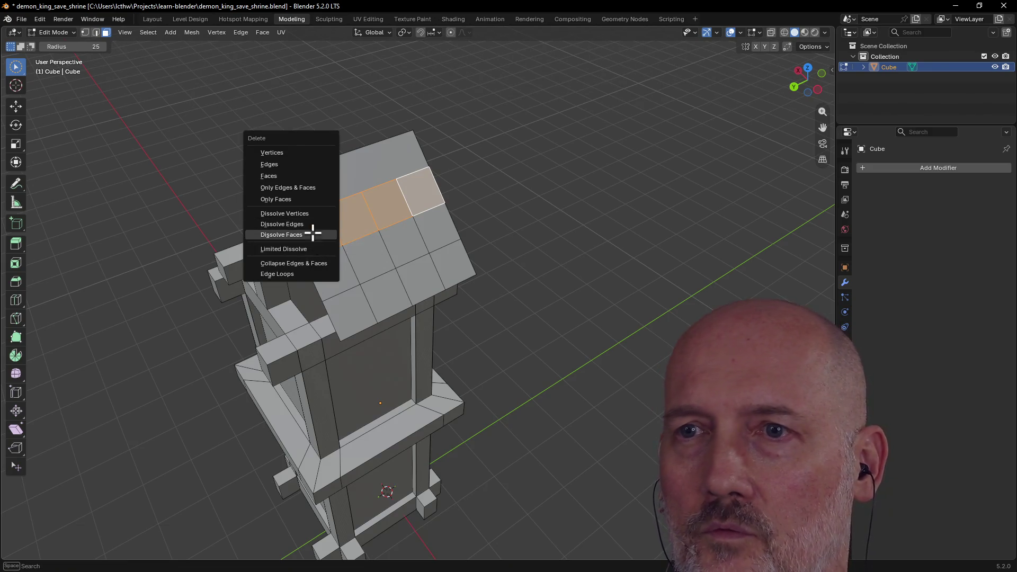
left_click(312, 233)
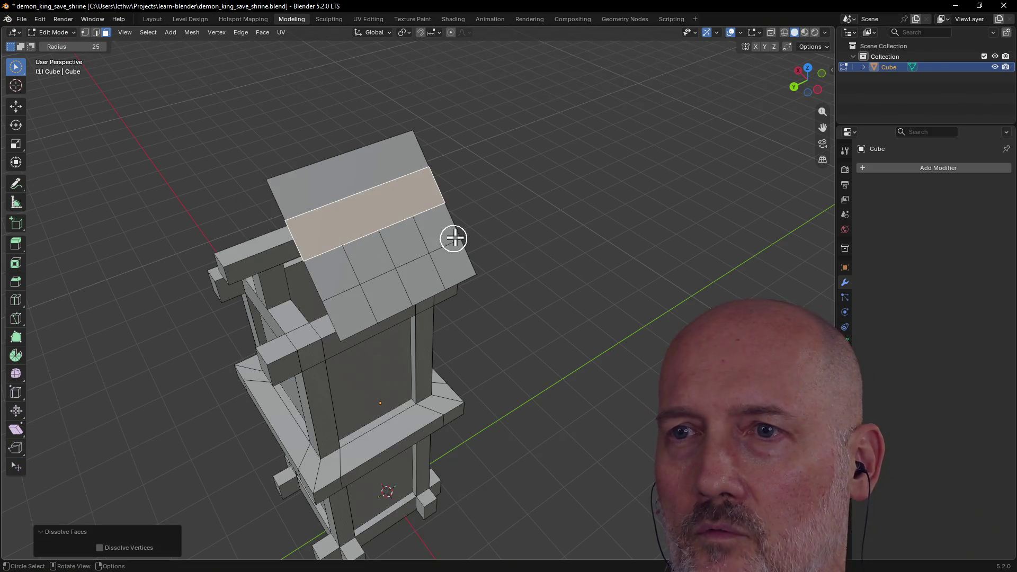
Step: Dissolve the third and bottom rows into strips, leaving the panel as four strips
left_click_drag(454, 238, 332, 269)
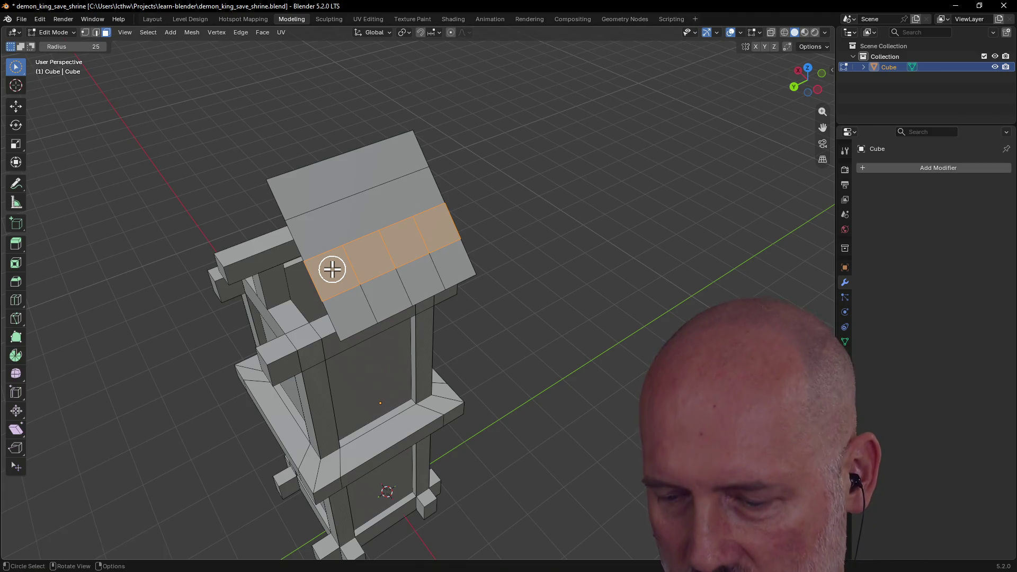
key("x")
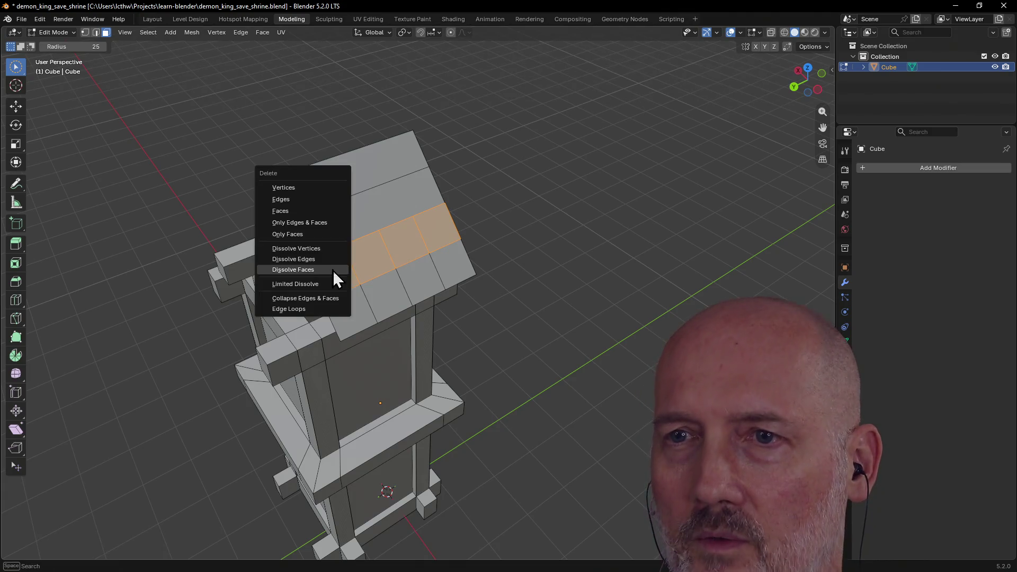
left_click(333, 270)
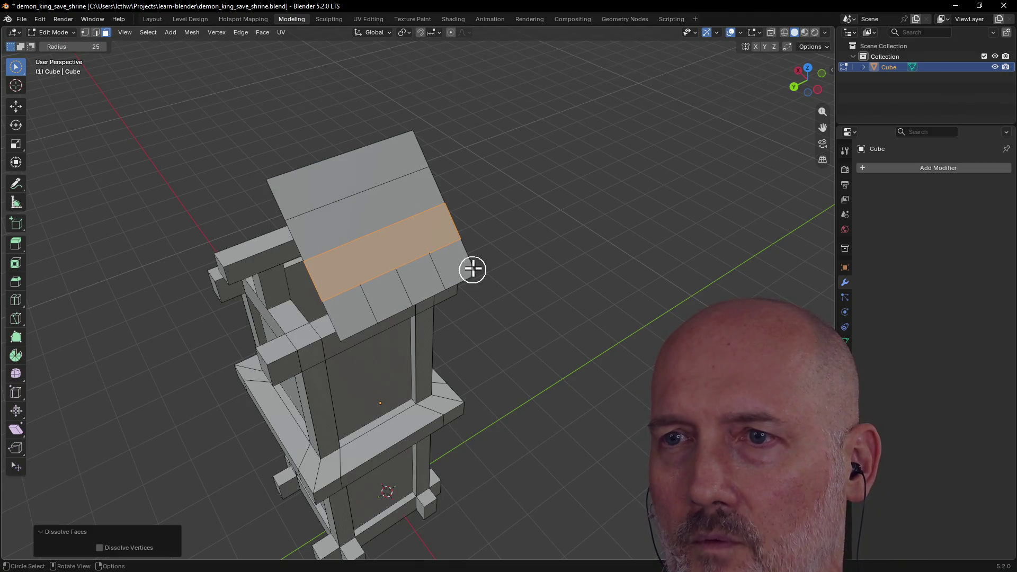
mouse_move(471, 268)
left_mouse_down()
mouse_move(432, 273)
mouse_move(352, 309)
left_mouse_up()
key("x")
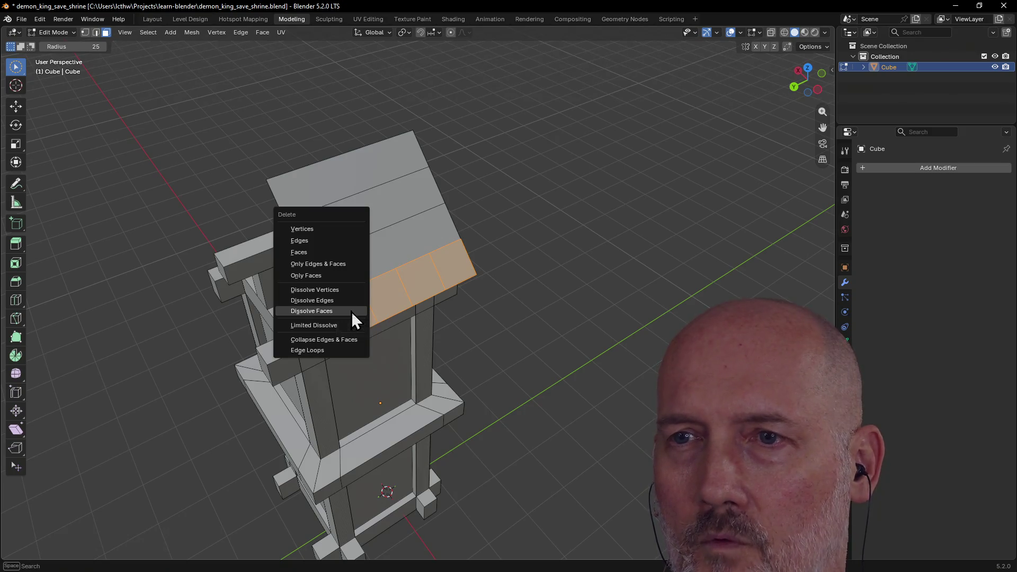
left_click(351, 311)
scroll(413, 214, "up", 3)
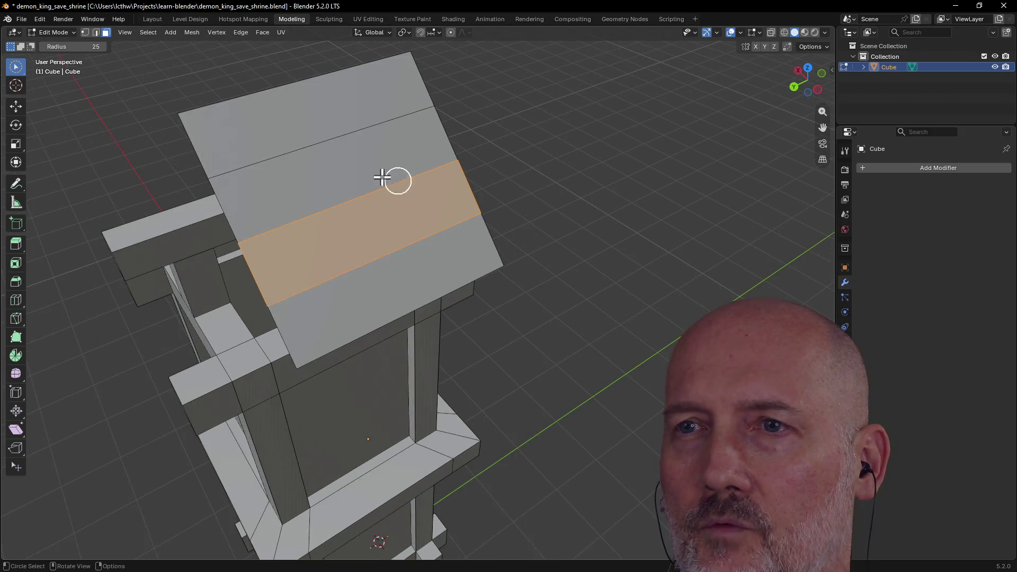
mouse_move(383, 179)
middle_mouse_down()
mouse_move(277, 108)
mouse_move(275, 122)
middle_mouse_up()
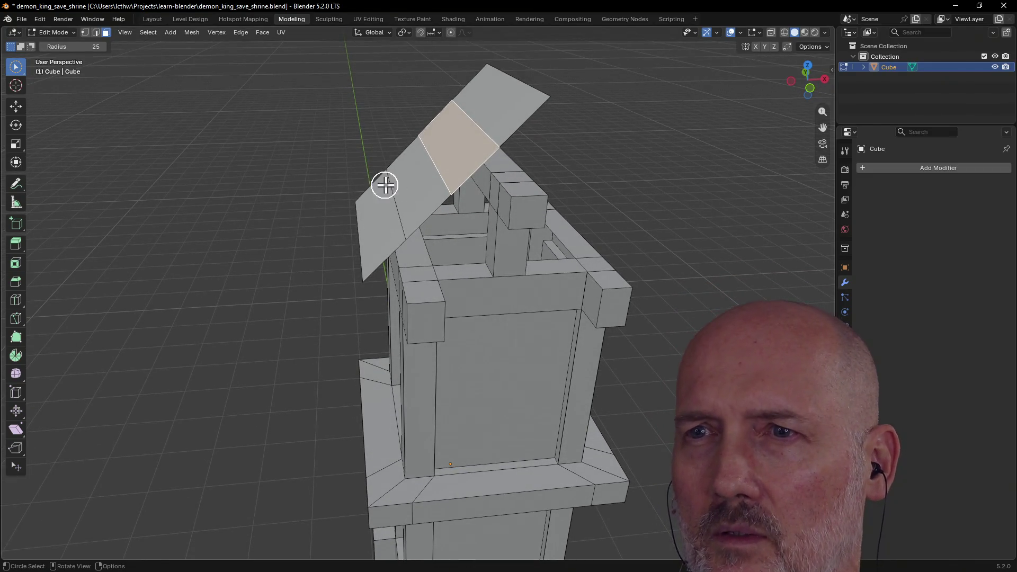
Step: Select one roof strip and rotate it around the Y axis to a sharper angle
left_click_drag(382, 186, 404, 186)
scroll(397, 178, "down", 4)
mouse_move(396, 178)
middle_mouse_down()
mouse_move(483, 175)
mouse_move(350, 154)
mouse_move(399, 168)
mouse_move(380, 158)
middle_mouse_up()
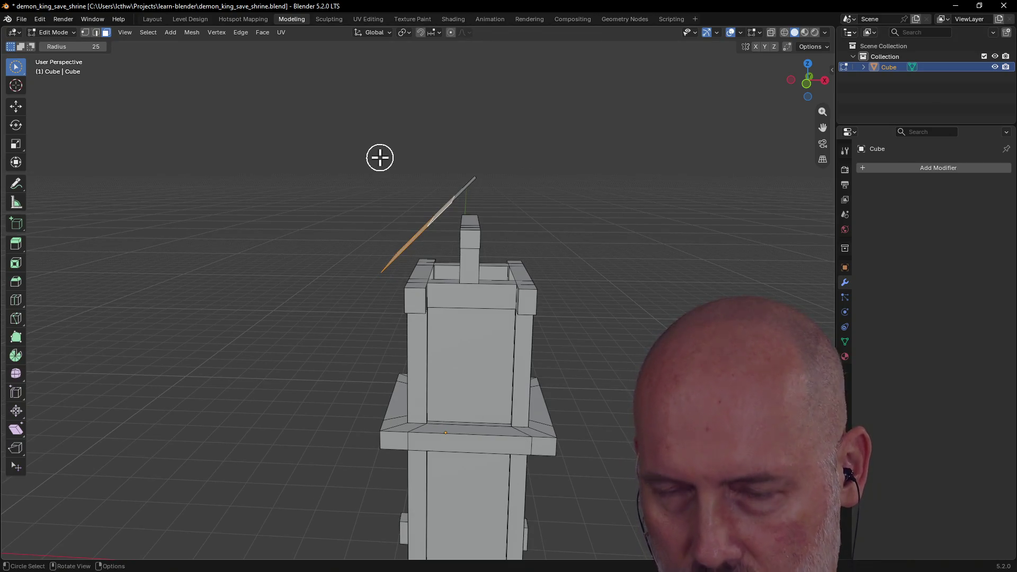
key("r")
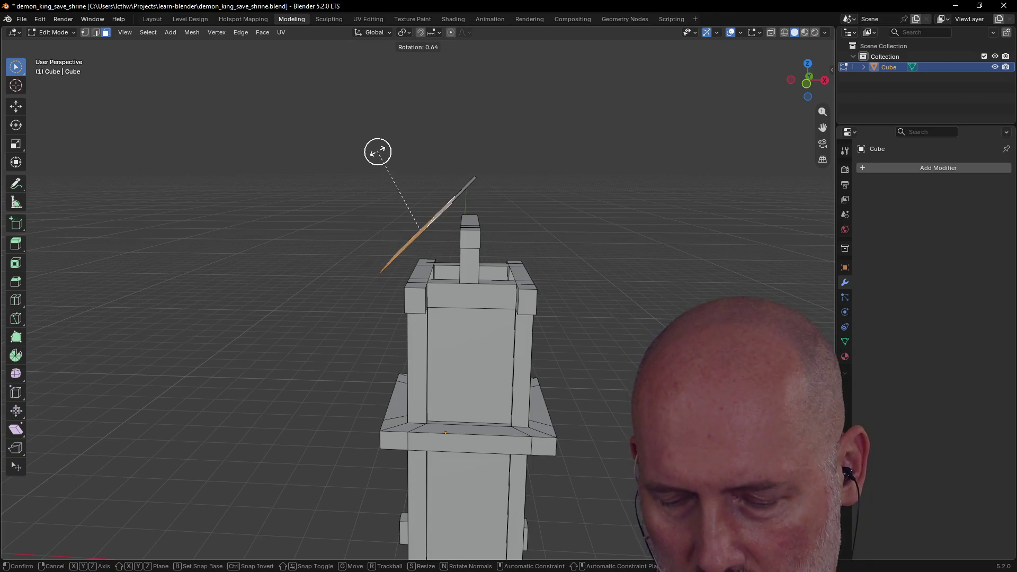
key("y")
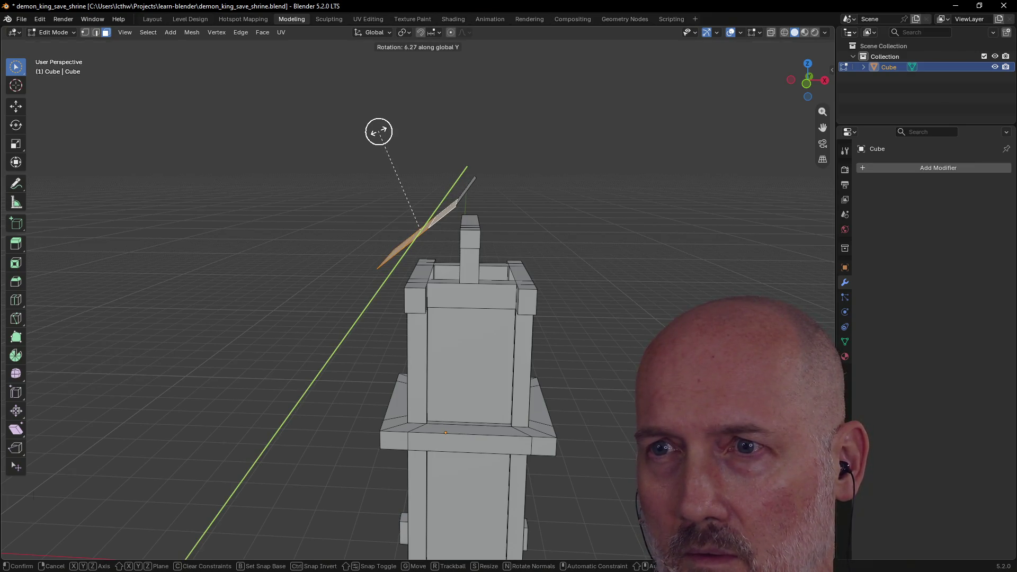
left_click(378, 131)
Step: Circle-select more roof strips and rotate them around Y to bend the panel further
mouse_move(391, 175)
middle_mouse_down()
mouse_move(438, 216)
mouse_move(422, 184)
middle_mouse_up()
key("c")
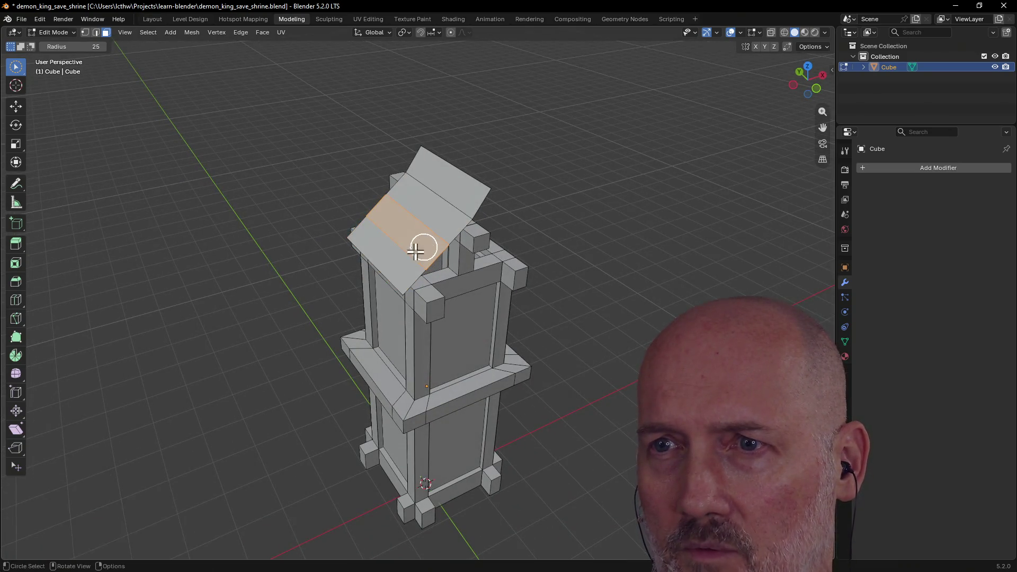
left_click_drag(422, 247, 391, 271, "shift")
key("ctrl+z")
mouse_move(425, 234)
middle_mouse_down()
mouse_move(358, 220)
mouse_move(341, 198)
mouse_move(327, 199)
mouse_move(334, 205)
middle_mouse_up()
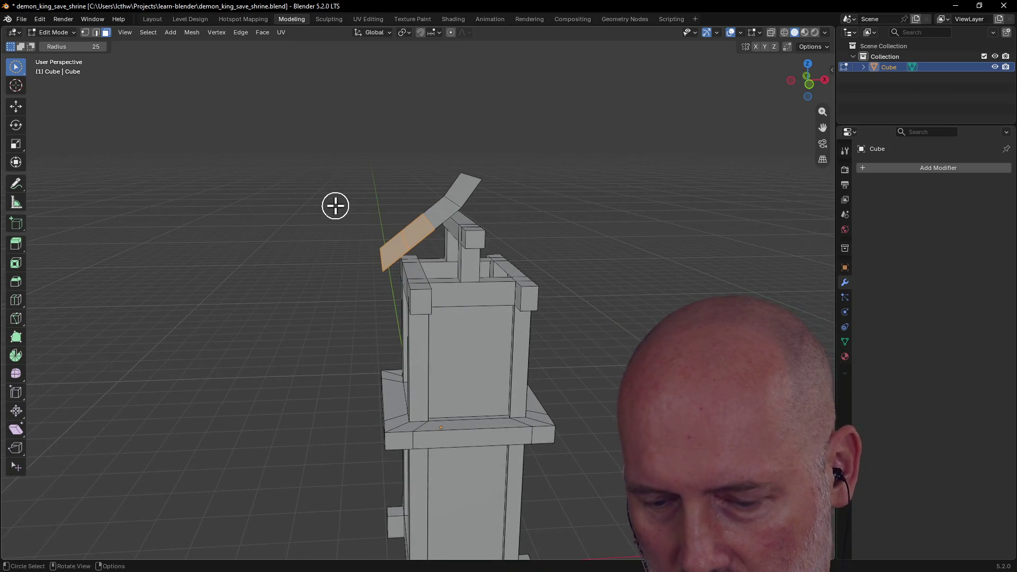
key("r")
key("y")
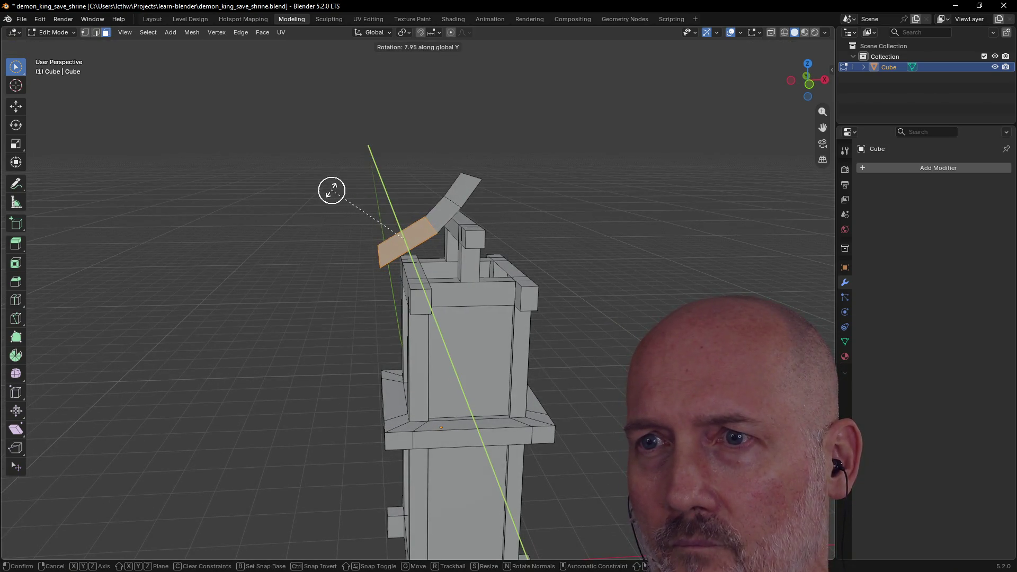
left_click(330, 192)
left_click(387, 245)
Step: Rotate the remaining roof strip around Y, then check the curved profile edge-on
mouse_move(391, 257)
middle_mouse_down()
mouse_move(442, 281)
mouse_move(397, 255)
mouse_move(442, 279)
mouse_move(294, 233)
middle_mouse_up()
left_click(427, 282, "alt+shift")
key("ctrl+z")
key("r")
key("r")
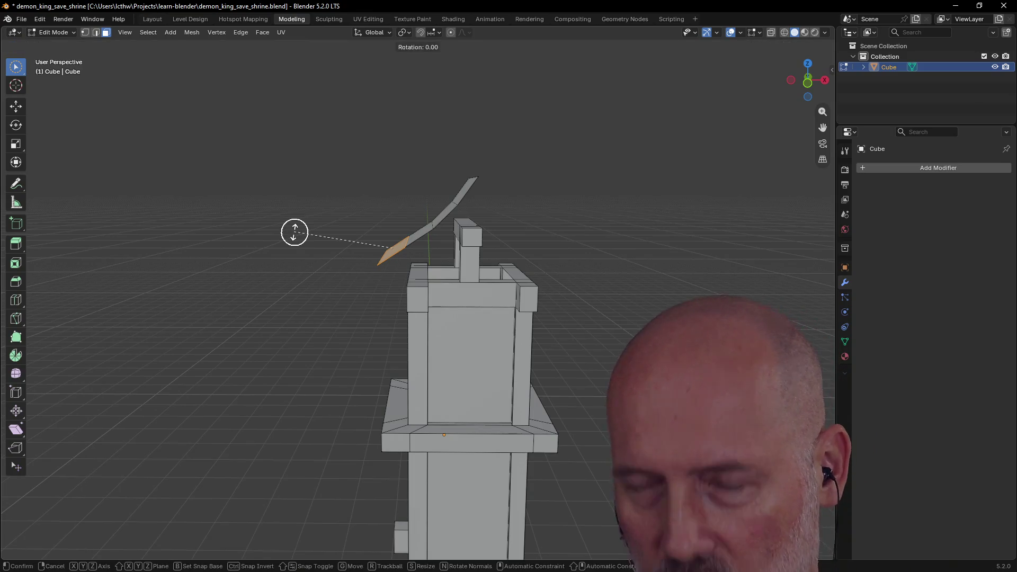
key("y")
left_click(295, 221)
key("c")
mouse_move(329, 202)
middle_mouse_down()
mouse_move(529, 222)
mouse_move(590, 209)
mouse_move(354, 223)
mouse_move(301, 195)
mouse_move(333, 212)
mouse_move(338, 230)
middle_mouse_up()
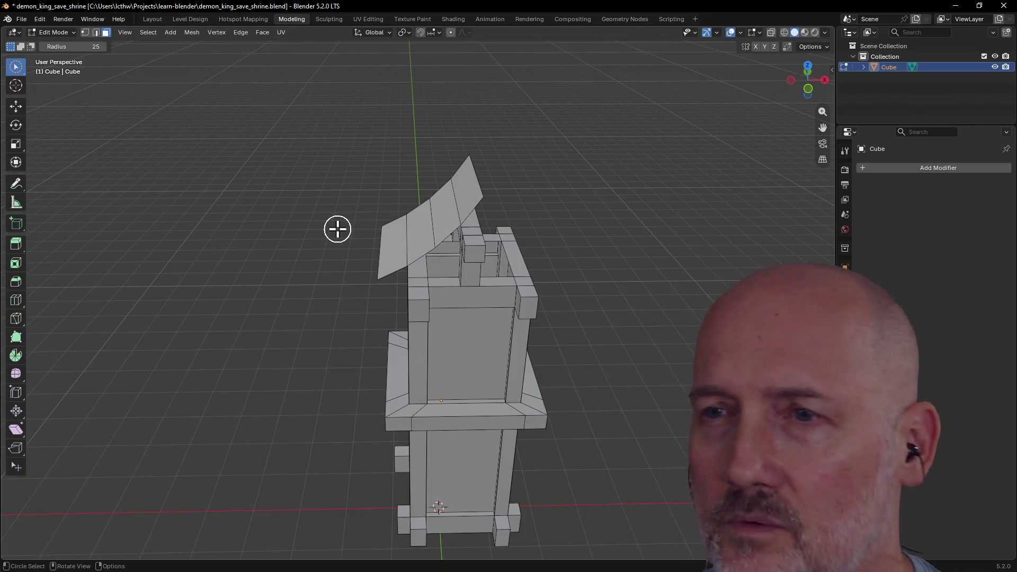
mouse_move(457, 227)
middle_mouse_down()
mouse_move(479, 155)
mouse_move(445, 175)
mouse_move(470, 168)
mouse_move(481, 191)
mouse_move(473, 178)
mouse_move(509, 191)
mouse_move(488, 173)
mouse_move(459, 202)
mouse_move(455, 177)
mouse_move(520, 218)
mouse_move(538, 166)
mouse_move(439, 163)
mouse_move(519, 212)
mouse_move(455, 132)
mouse_move(431, 118)
mouse_move(480, 145)
middle_mouse_up()
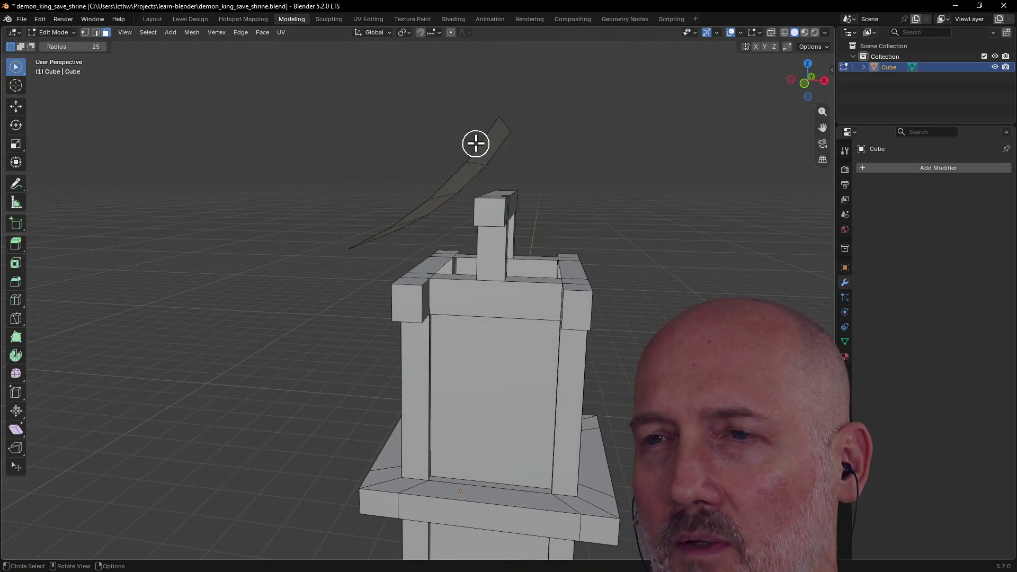
left_click(482, 143, "alt")
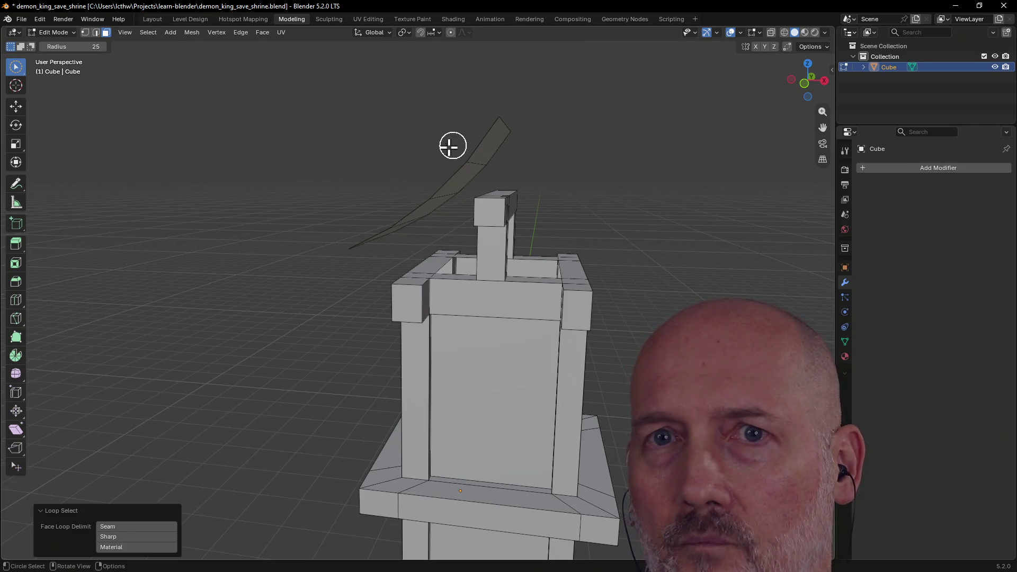
Step: Select the top roof face, switch to edges and loop-select along the curved roof
middle_click_drag(411, 154, 466, 214)
left_click(499, 147)
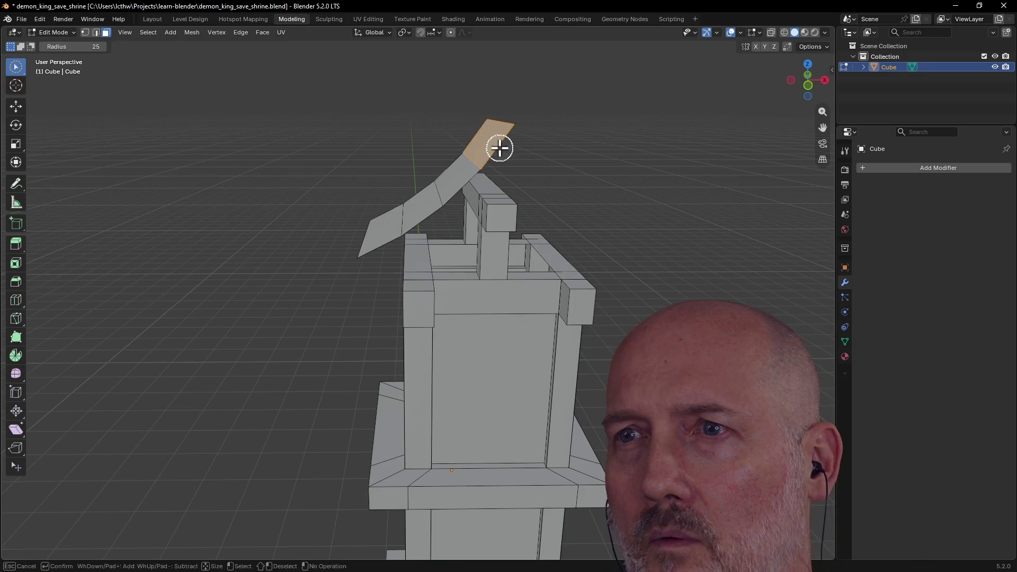
left_click(95, 32)
mouse_move(221, 87)
middle_mouse_down()
mouse_move(469, 162)
mouse_move(478, 150)
middle_mouse_up()
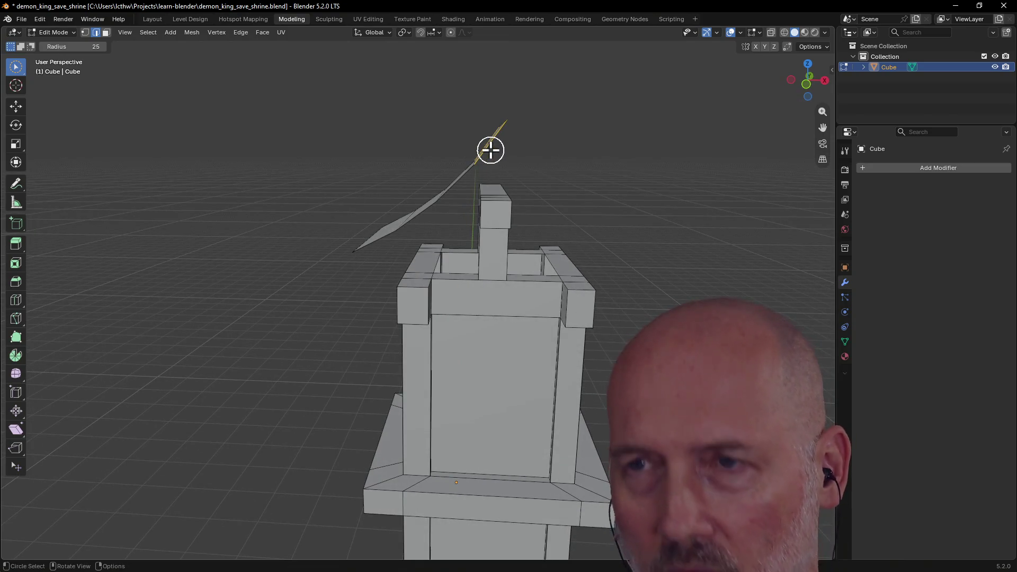
left_click(486, 147, "alt")
mouse_move(486, 148)
middle_mouse_down()
mouse_move(463, 175)
mouse_move(502, 192)
mouse_move(533, 159)
mouse_move(520, 152)
mouse_move(483, 177)
mouse_move(455, 182)
middle_mouse_up()
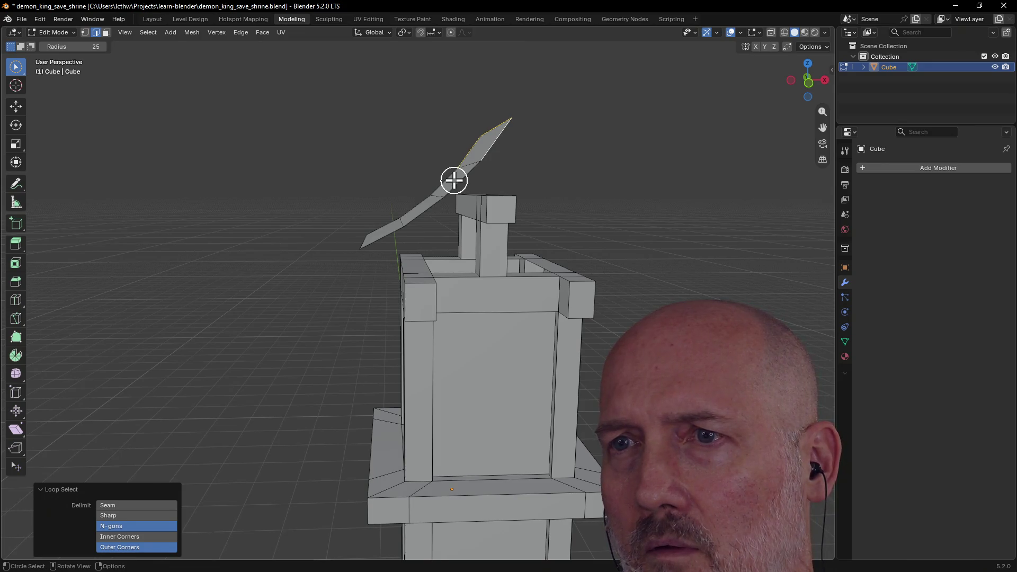
Step: Shift-add the panel's top edge to the selection, orbiting to check the whole strip
key("shift")
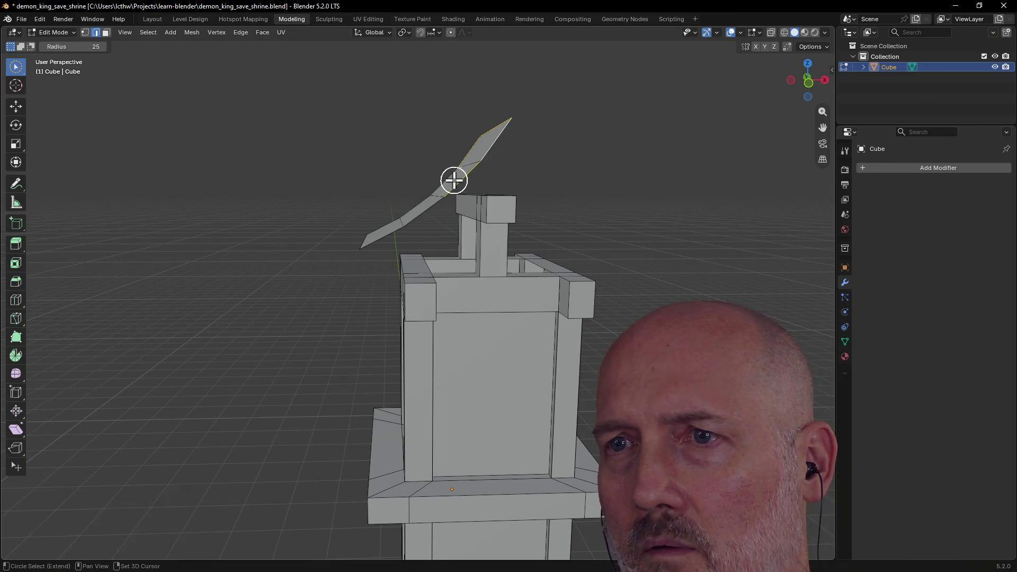
mouse_move(429, 209)
middle_mouse_down()
mouse_move(393, 234)
mouse_move(471, 250)
mouse_move(629, 238)
mouse_move(617, 256)
middle_mouse_up()
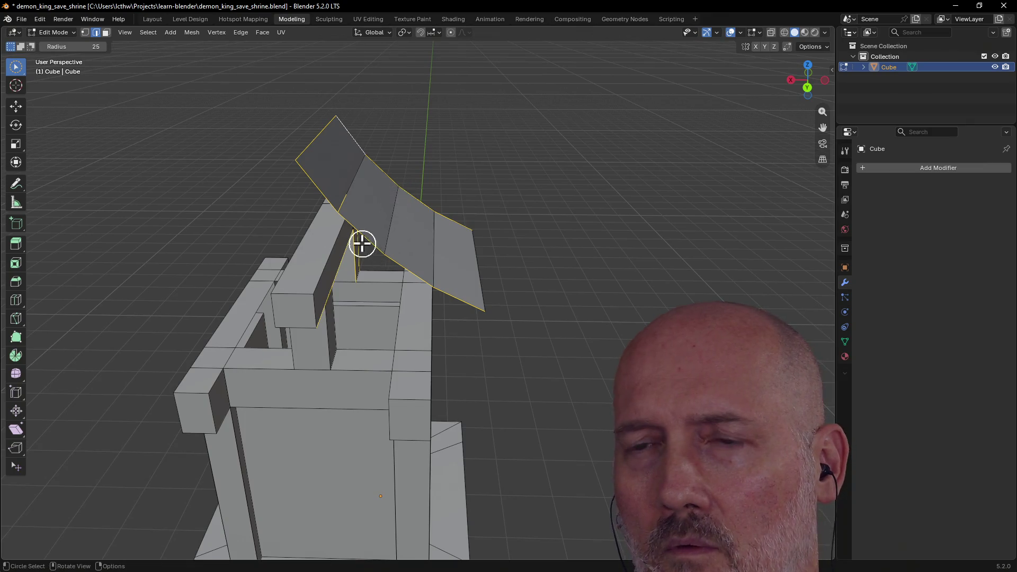
mouse_move(382, 228)
middle_mouse_down()
mouse_move(342, 196)
mouse_move(305, 194)
middle_mouse_up()
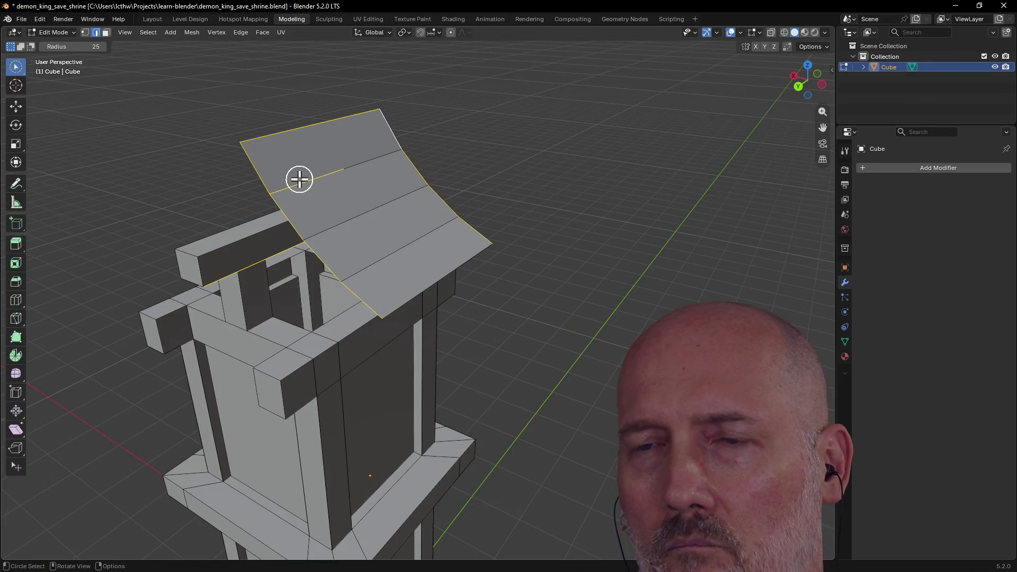
mouse_move(263, 257)
middle_mouse_down()
mouse_move(306, 219)
mouse_move(240, 254)
mouse_move(161, 230)
mouse_move(445, 265)
mouse_move(363, 266)
mouse_move(453, 276)
mouse_move(526, 243)
mouse_move(555, 207)
mouse_move(437, 219)
middle_mouse_up()
left_click(388, 218)
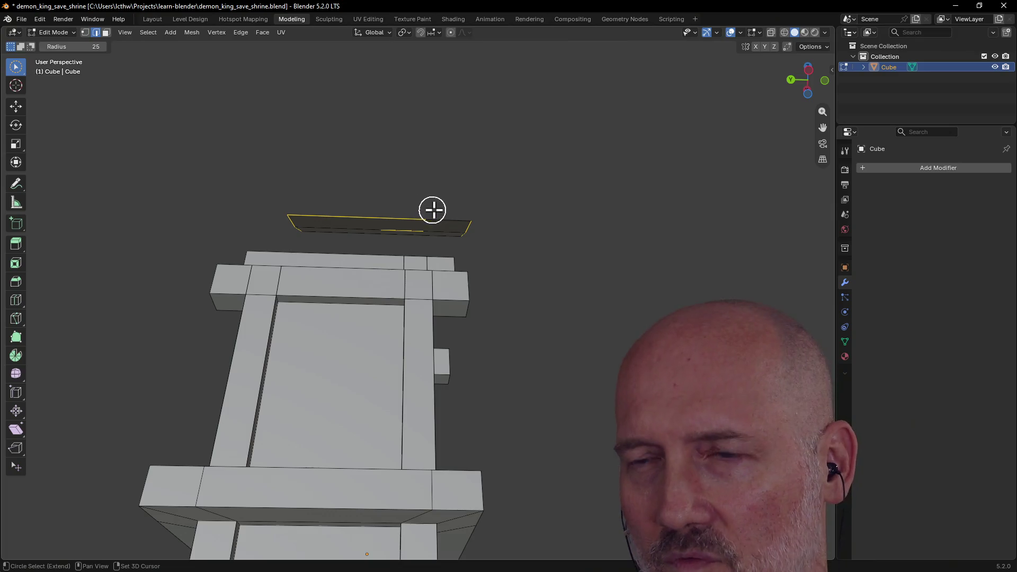
mouse_move(436, 208)
middle_mouse_down()
mouse_move(415, 299)
mouse_move(409, 256)
middle_mouse_up()
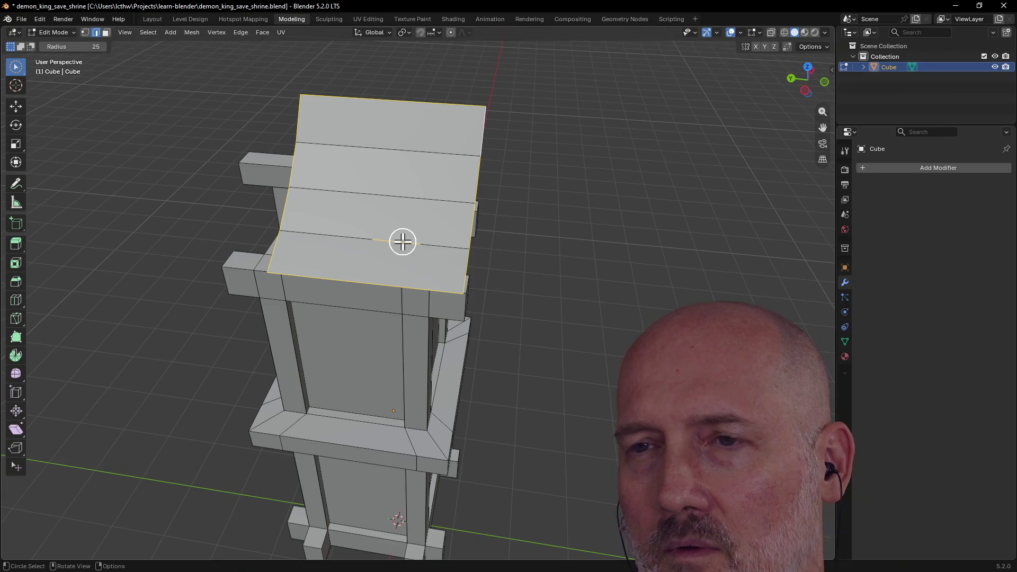
mouse_move(403, 241)
middle_mouse_down()
mouse_move(288, 182)
mouse_move(263, 202)
mouse_move(425, 243)
mouse_move(341, 199)
mouse_move(266, 186)
middle_mouse_up()
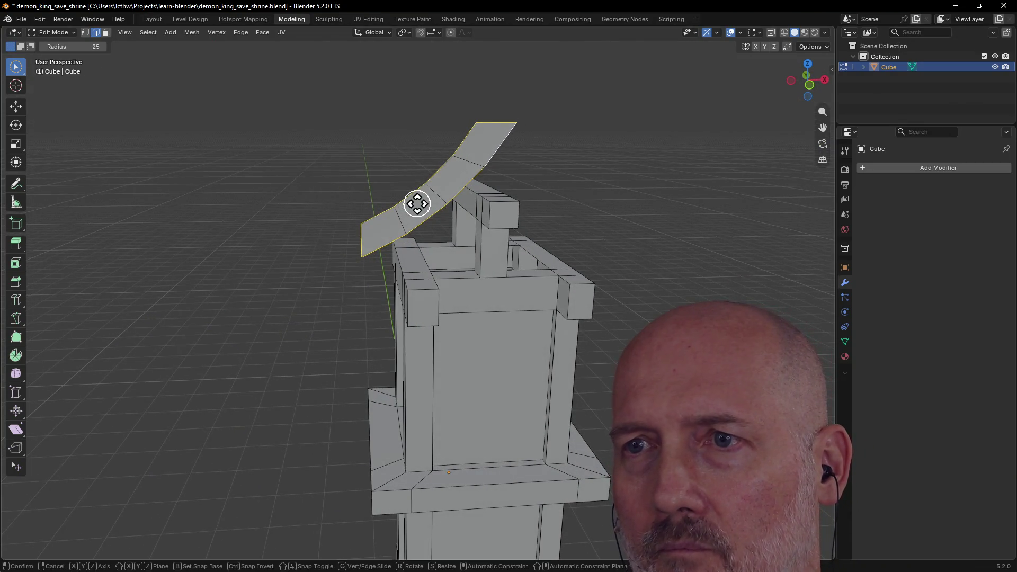
Step: Extrude the curved roof strip into a thin solid slab and inspect it edge-on
key("e")
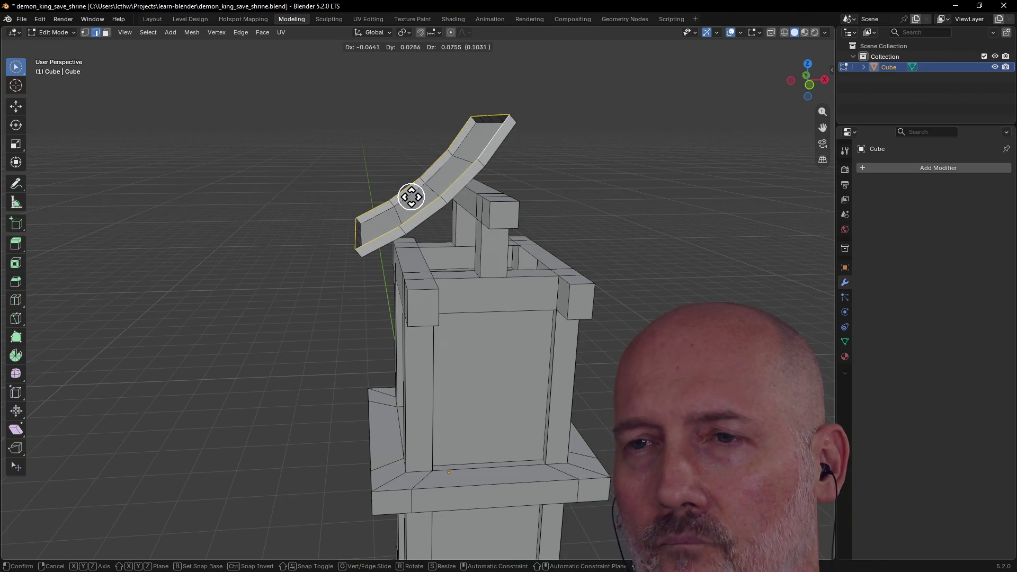
left_click(412, 196)
mouse_move(402, 177)
middle_mouse_down()
mouse_move(533, 198)
mouse_move(617, 184)
mouse_move(531, 199)
mouse_move(451, 197)
mouse_move(337, 251)
mouse_move(300, 254)
mouse_move(404, 229)
middle_mouse_up()
left_click(454, 196)
mouse_move(424, 149)
middle_mouse_down()
mouse_move(520, 152)
mouse_move(521, 173)
middle_mouse_up()
mouse_move(658, 166)
middle_mouse_down()
mouse_move(595, 143)
mouse_move(638, 150)
mouse_move(579, 161)
mouse_move(631, 152)
mouse_move(531, 155)
mouse_move(517, 188)
middle_mouse_up()
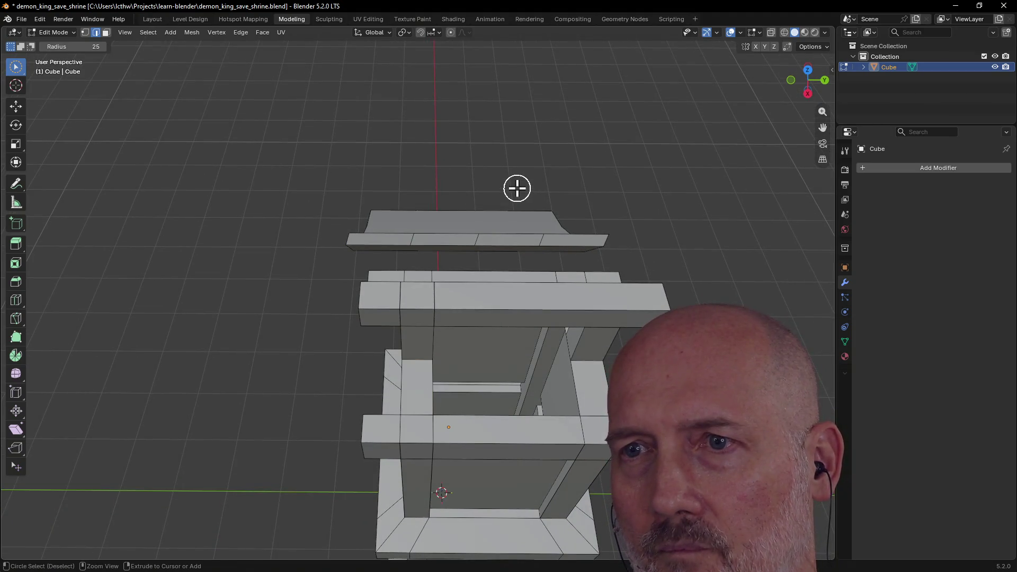
Step: Select the roof slab's top face and apply an edge crease with Shift+E
left_click(516, 188)
key("ctrl+z")
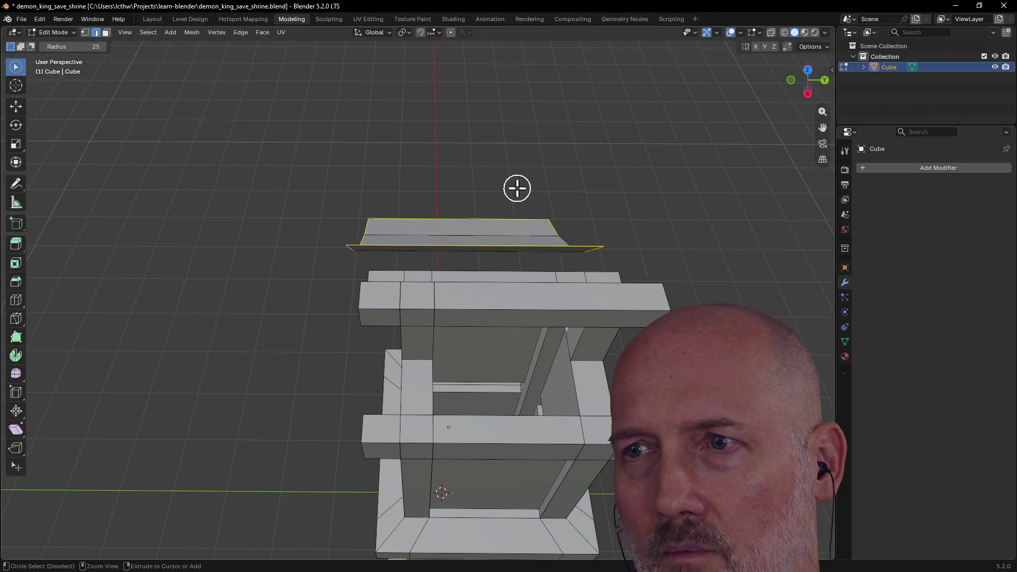
mouse_move(477, 235)
middle_mouse_down()
mouse_move(516, 215)
mouse_move(489, 231)
middle_mouse_up()
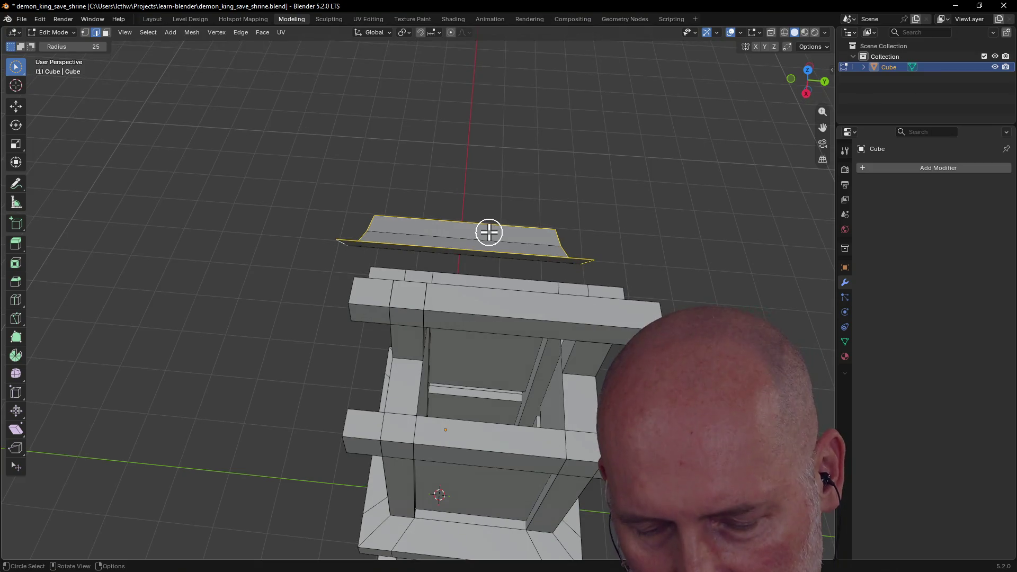
key("shift+e")
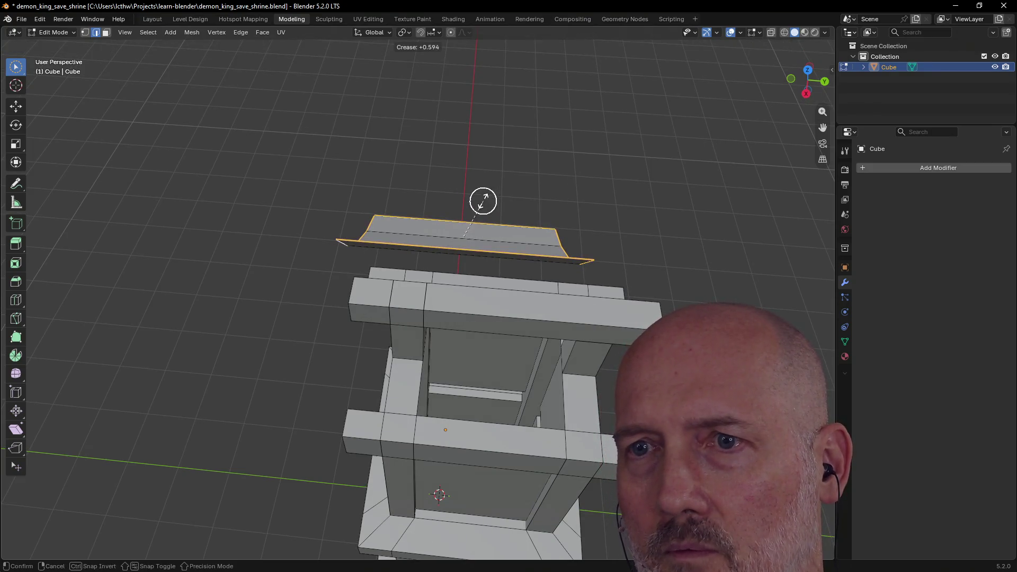
left_click(481, 215)
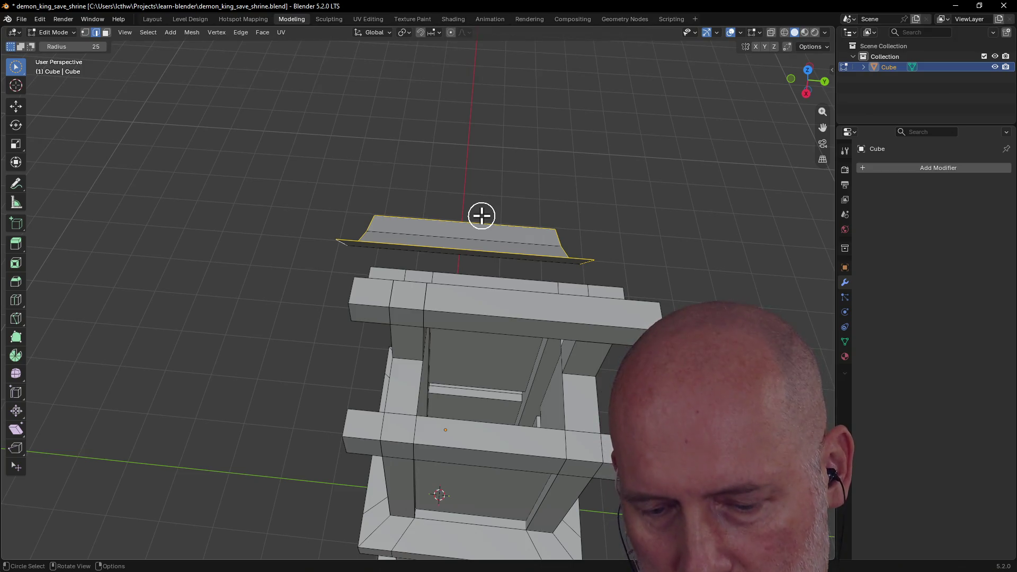
Step: Extrude the roof edges outward via Ctrl+E and fill the opening with a new face
key("ctrl+e")
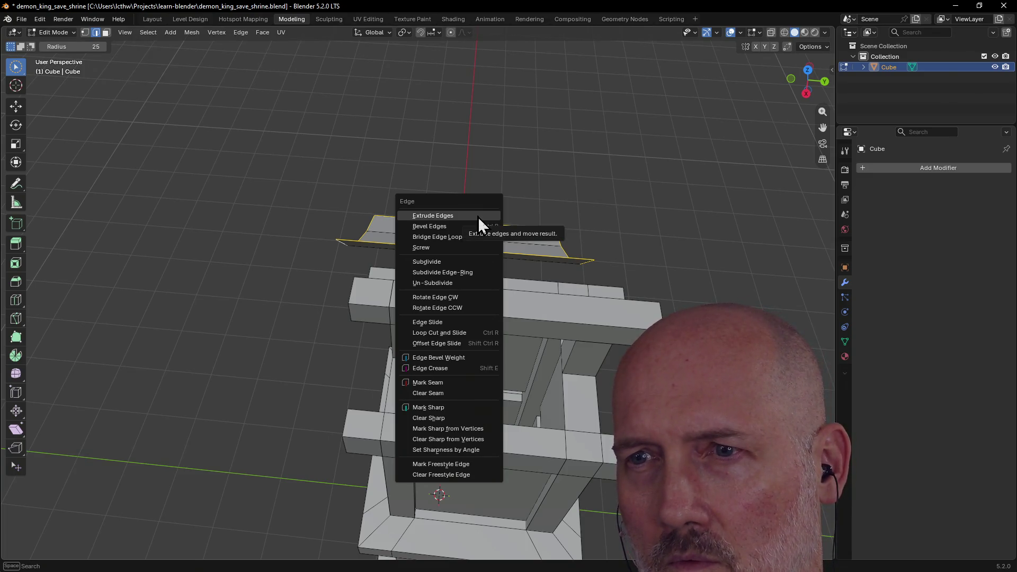
left_click(477, 217)
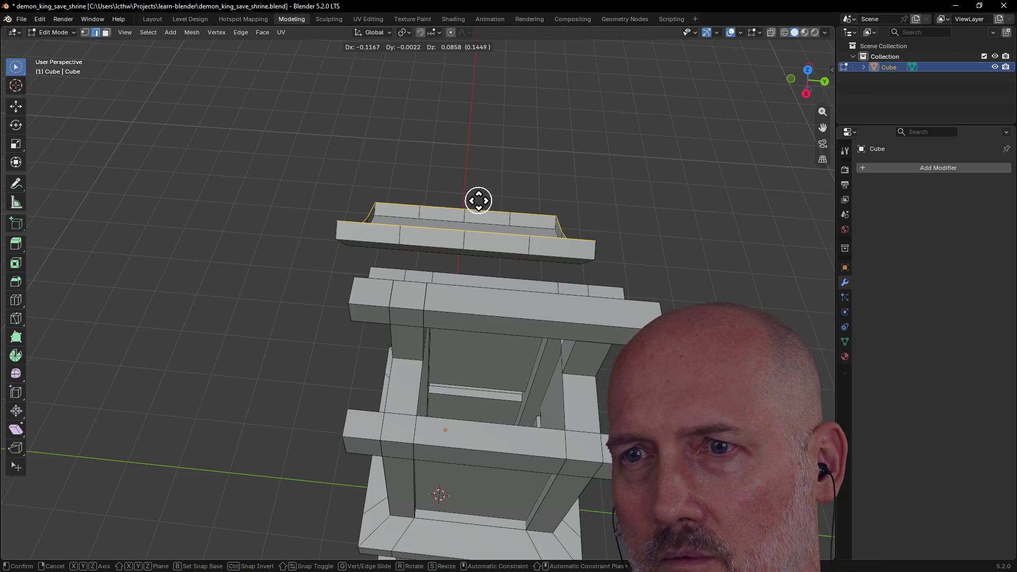
left_click(478, 202)
key("f")
mouse_move(463, 212)
middle_mouse_down()
mouse_move(571, 154)
mouse_move(533, 182)
middle_mouse_up()
mouse_move(451, 204)
middle_mouse_down()
mouse_move(384, 220)
mouse_move(555, 199)
mouse_move(710, 160)
mouse_move(729, 196)
mouse_move(810, 202)
mouse_move(43, 210)
mouse_move(822, 210)
mouse_move(688, 199)
mouse_move(811, 177)
mouse_move(18, 182)
mouse_move(3, 191)
middle_mouse_up()
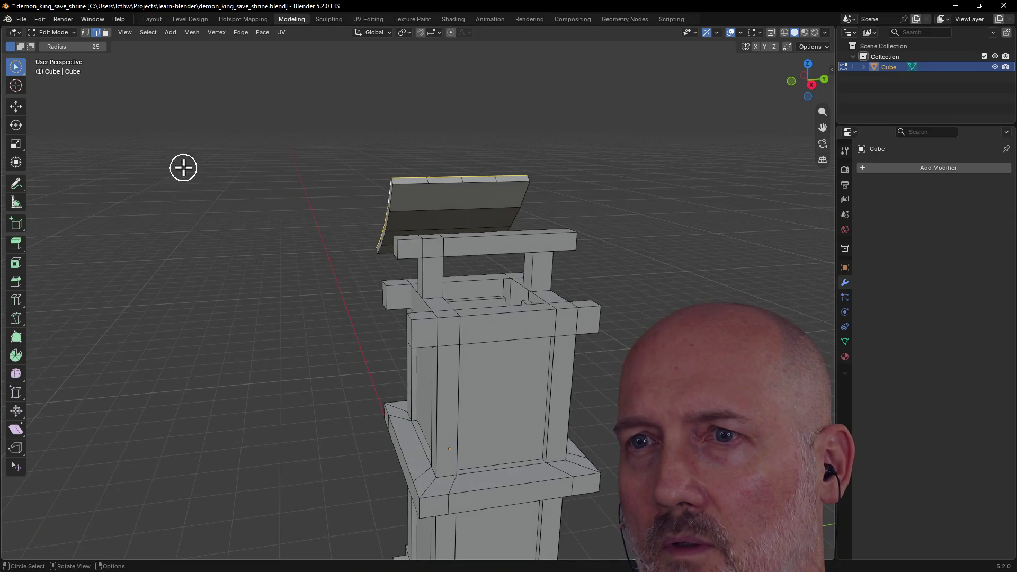
mouse_move(446, 193)
middle_mouse_down()
mouse_move(445, 218)
mouse_move(796, 109)
middle_mouse_up()
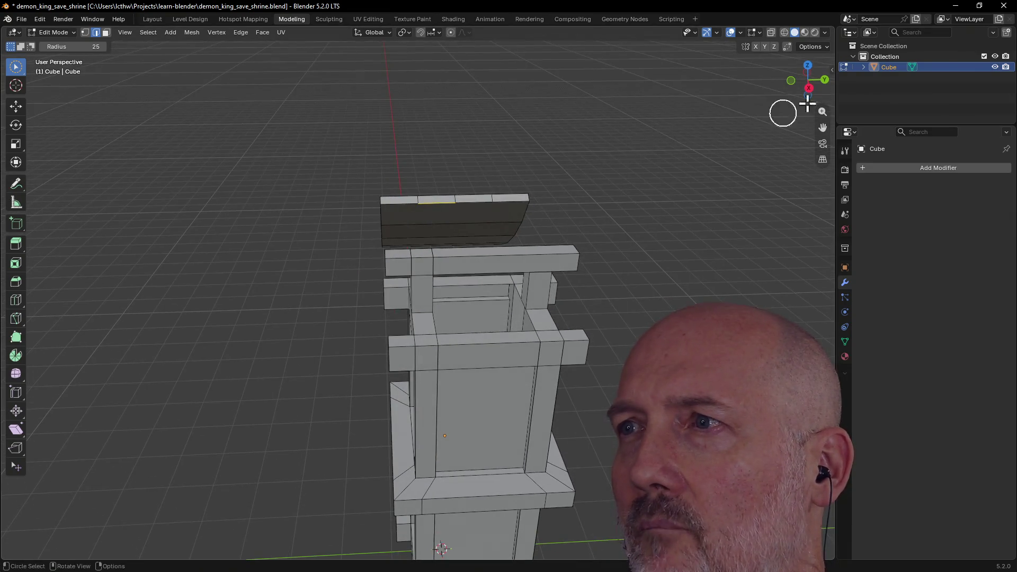
left_click(864, 67)
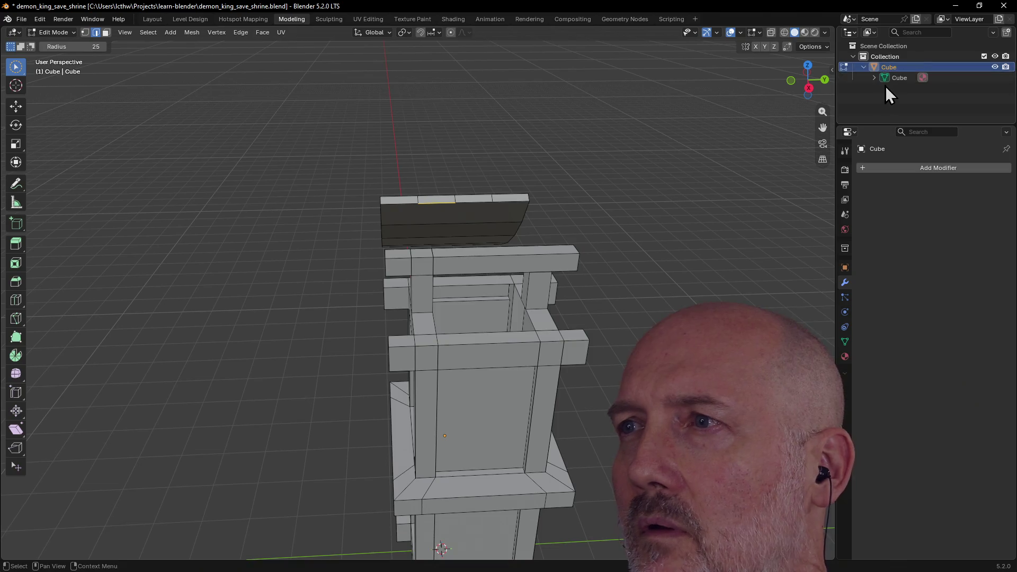
left_click(863, 67)
mouse_move(476, 211)
middle_mouse_down()
mouse_move(607, 211)
mouse_move(592, 176)
mouse_move(565, 193)
middle_mouse_up()
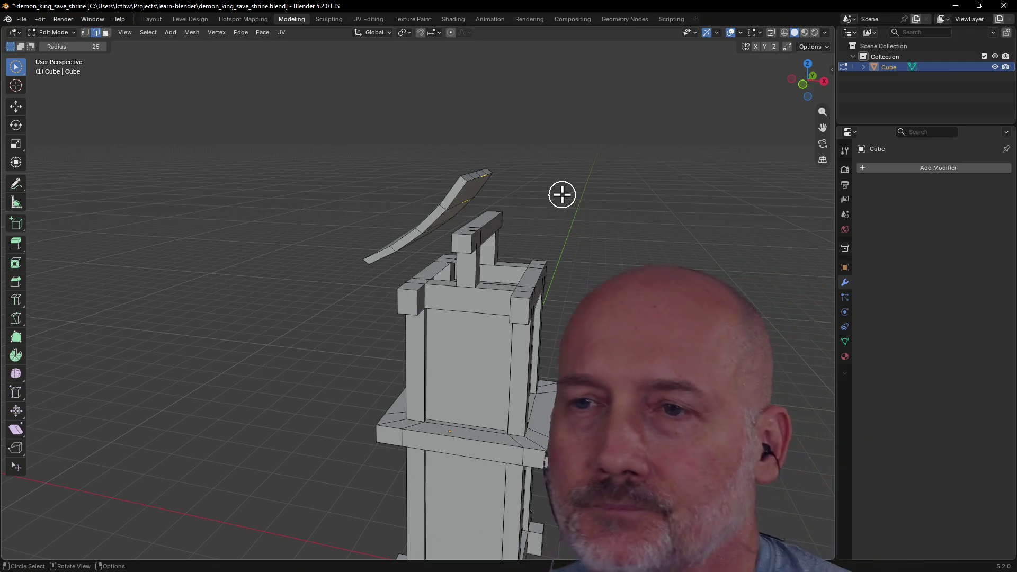
scroll(562, 194, "down", 4)
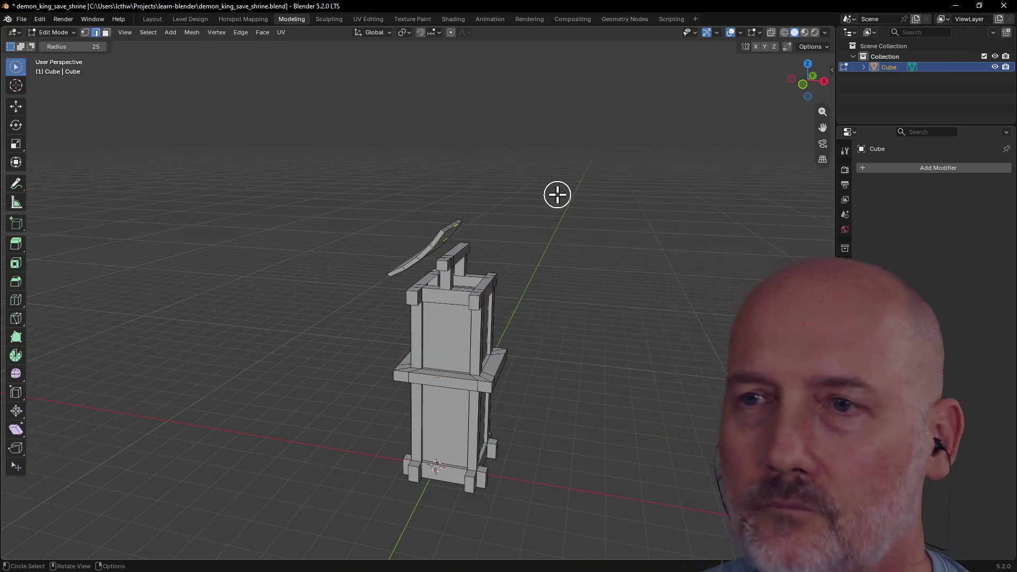
left_click(106, 32)
scroll(243, 95, "up", 3)
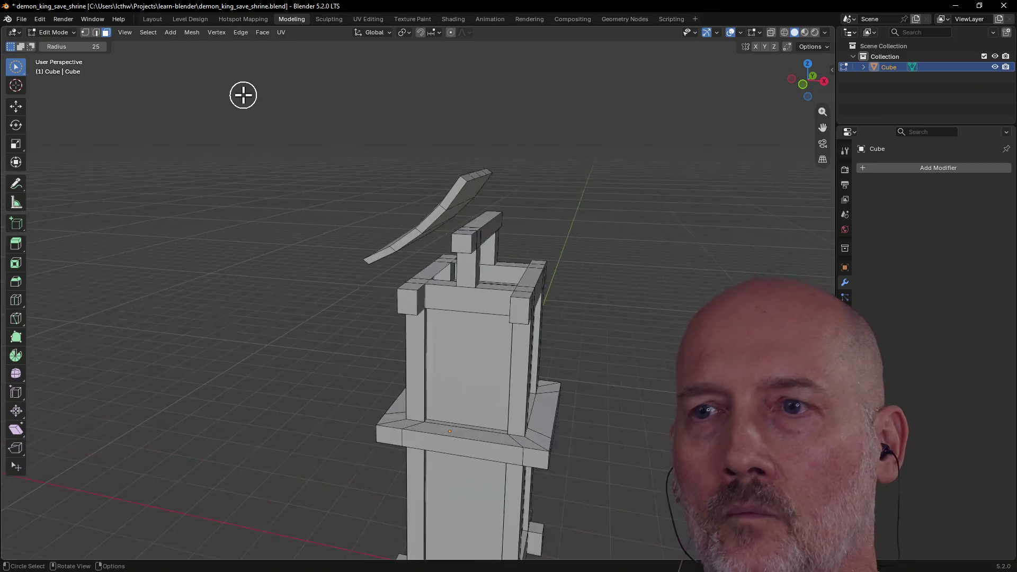
middle_click_drag(243, 95, 374, 177)
left_click(397, 235)
mouse_move(397, 236)
middle_mouse_down()
mouse_move(210, 178)
mouse_move(338, 209)
middle_mouse_up()
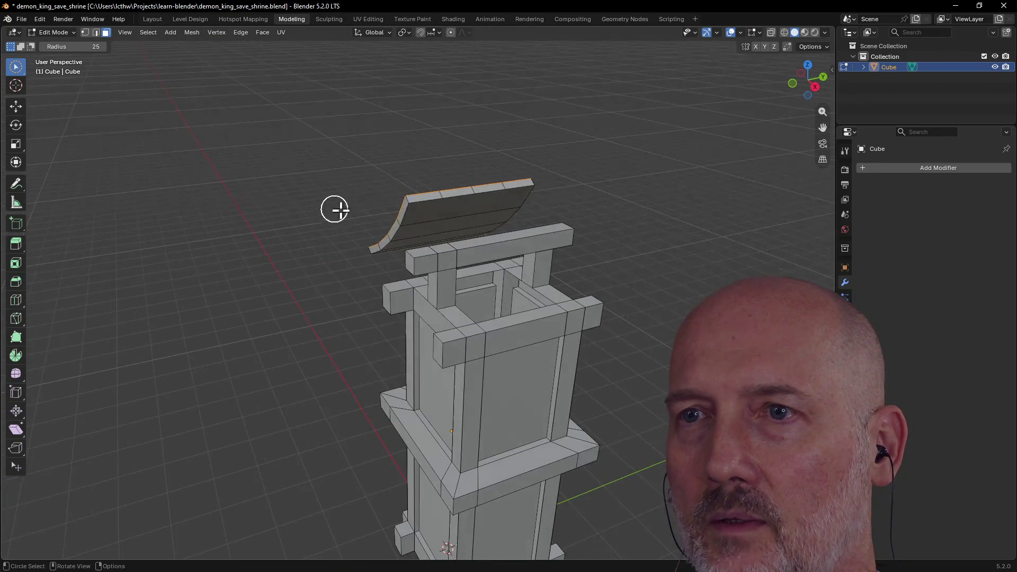
left_click_drag(417, 203, 426, 205)
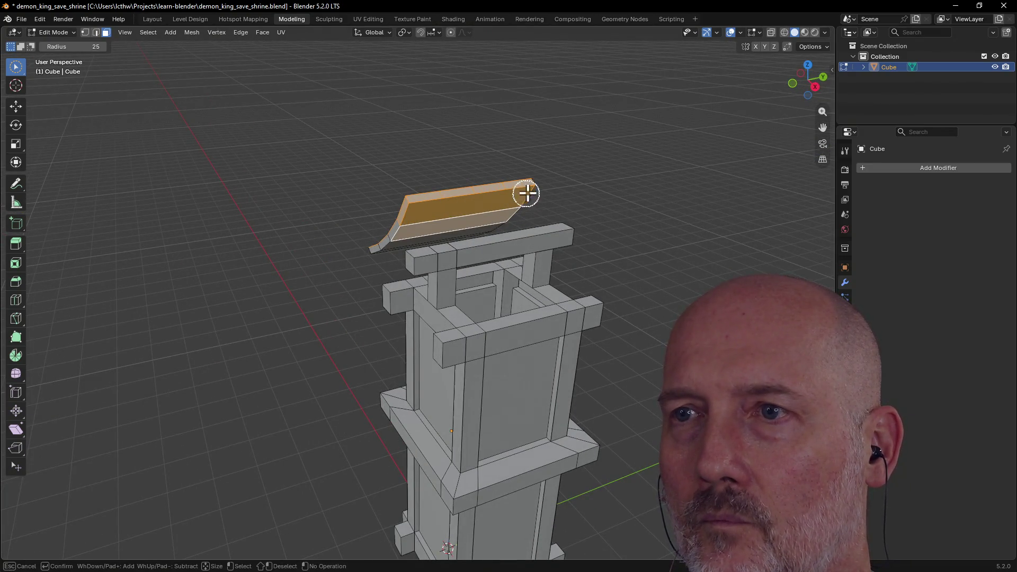
middle_click_drag(426, 201, 498, 192)
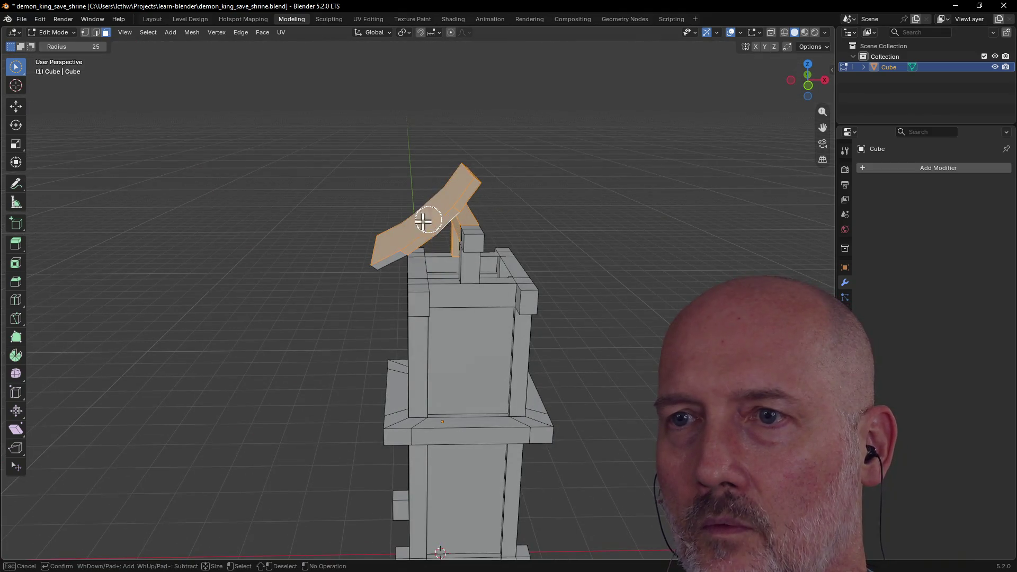
middle_click_drag(377, 258, 570, 214)
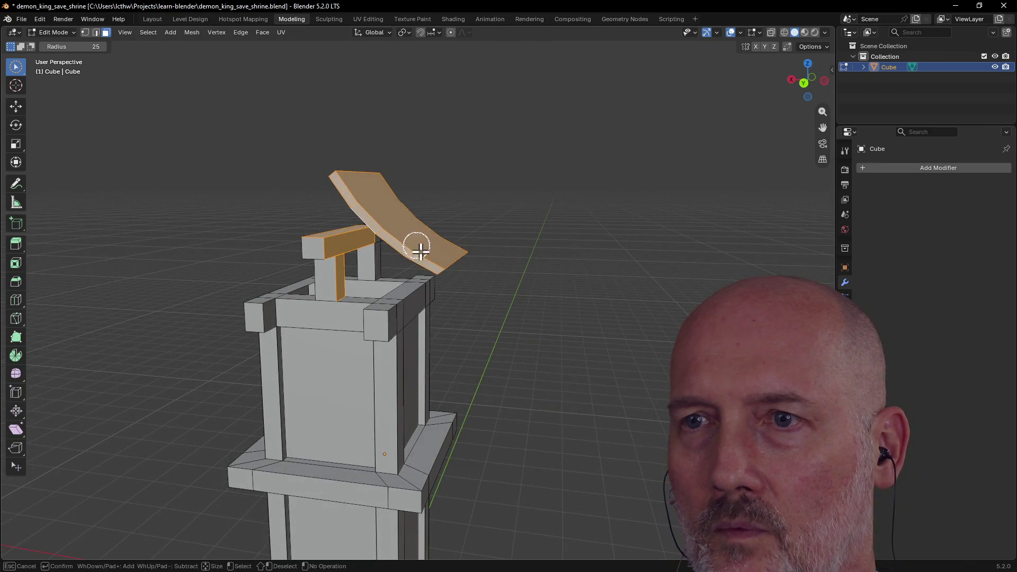
middle_click_drag(477, 265, 375, 210)
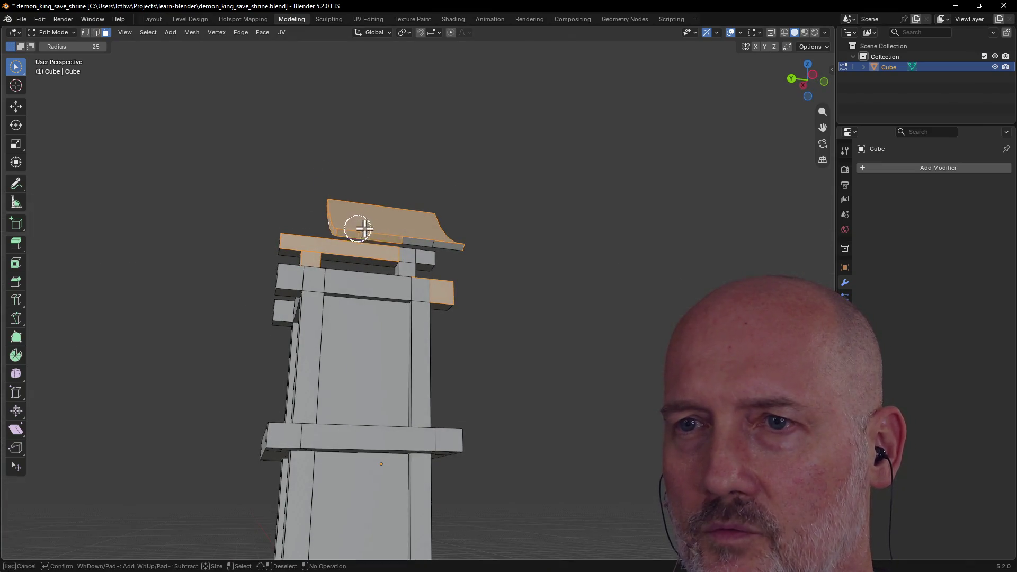
mouse_move(458, 233)
middle_mouse_down()
mouse_move(554, 271)
mouse_move(434, 228)
middle_mouse_up()
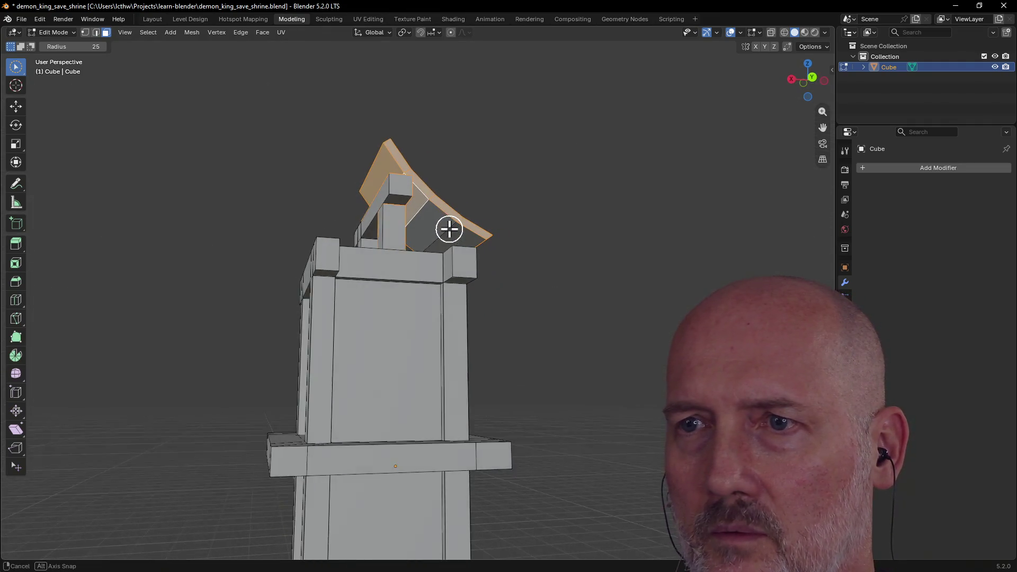
middle_click_drag(440, 229, 208, 264)
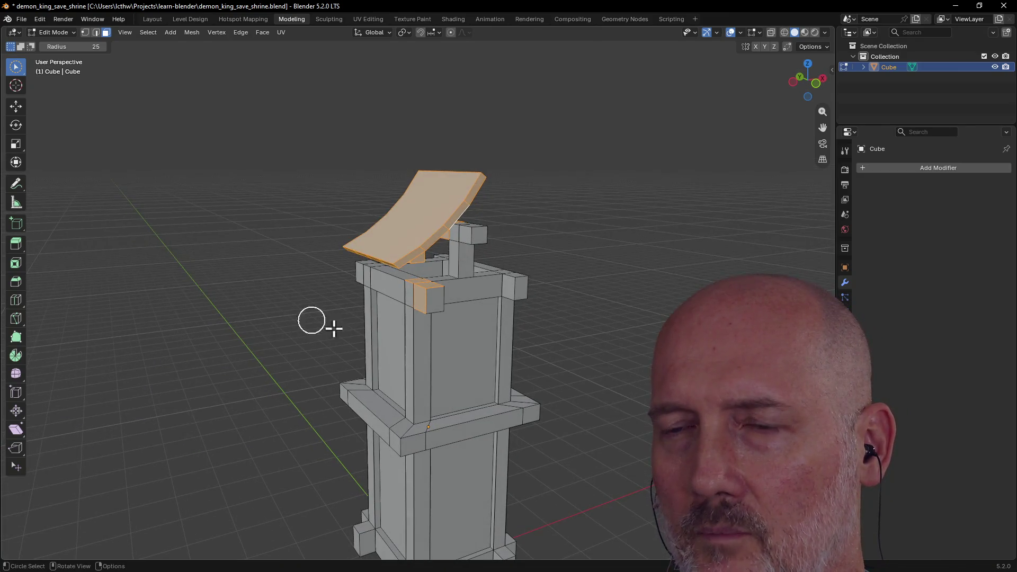
middle_click_drag(421, 300, 589, 275)
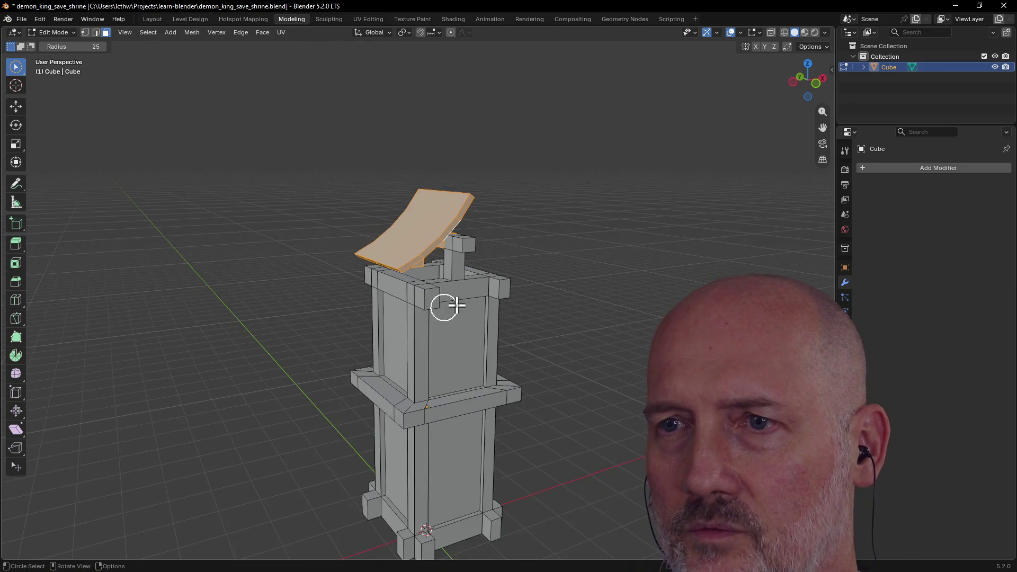
mouse_move(401, 286)
middle_mouse_down()
mouse_move(343, 276)
mouse_move(395, 287)
mouse_move(545, 278)
mouse_move(381, 316)
mouse_move(357, 294)
middle_mouse_up()
middle_click_drag(513, 358, 485, 339)
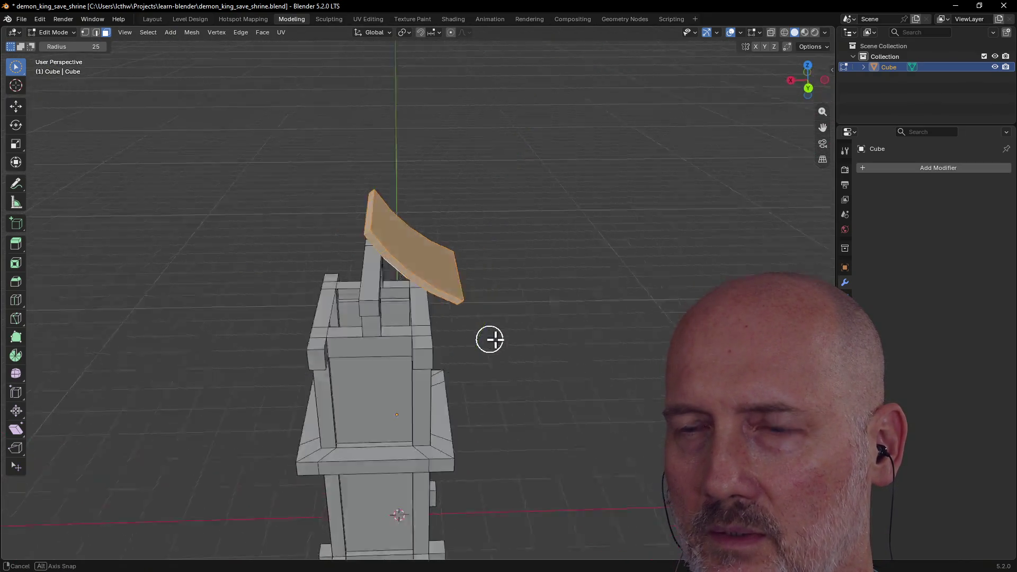
mouse_move(485, 339)
middle_mouse_down()
mouse_move(593, 351)
mouse_move(474, 329)
mouse_move(483, 304)
mouse_move(468, 310)
mouse_move(496, 316)
middle_mouse_up()
key("g")
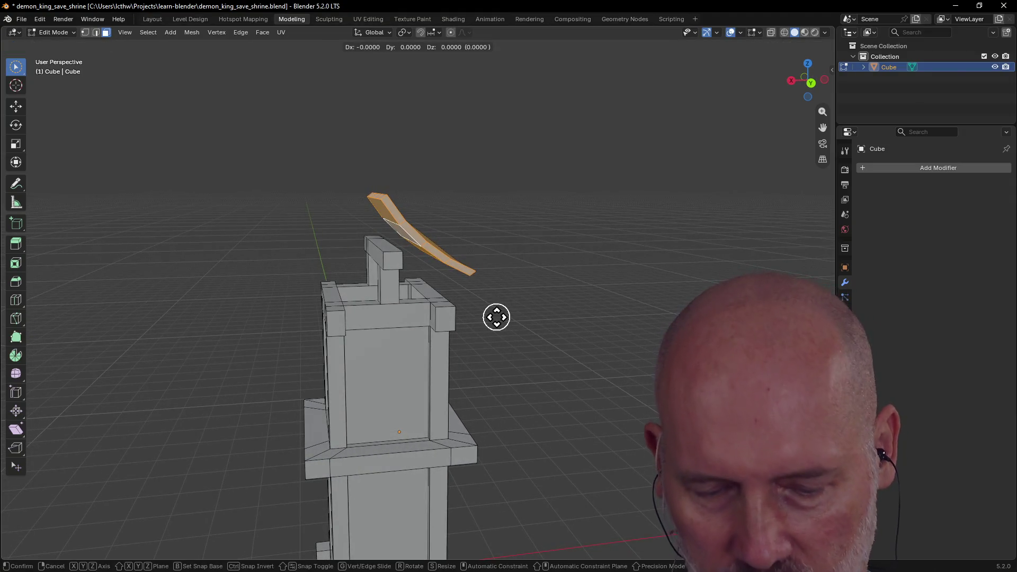
Step: Lower the curved roof panel along Z onto the tower top and shift it front to back
key("z")
left_click(494, 336)
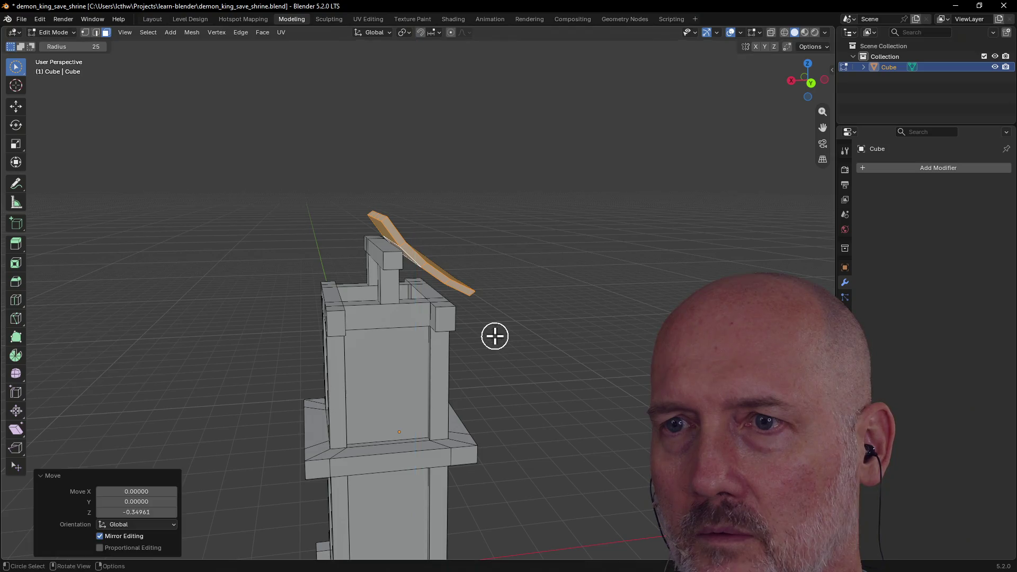
middle_click_drag(469, 291, 457, 298)
key("g")
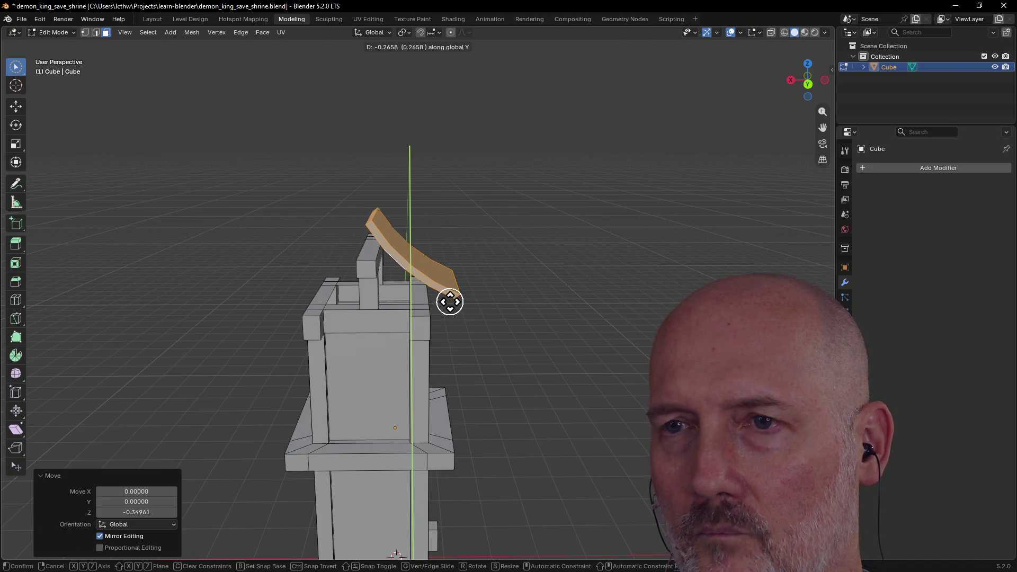
left_click(450, 301)
middle_click_drag(450, 302, 417, 375)
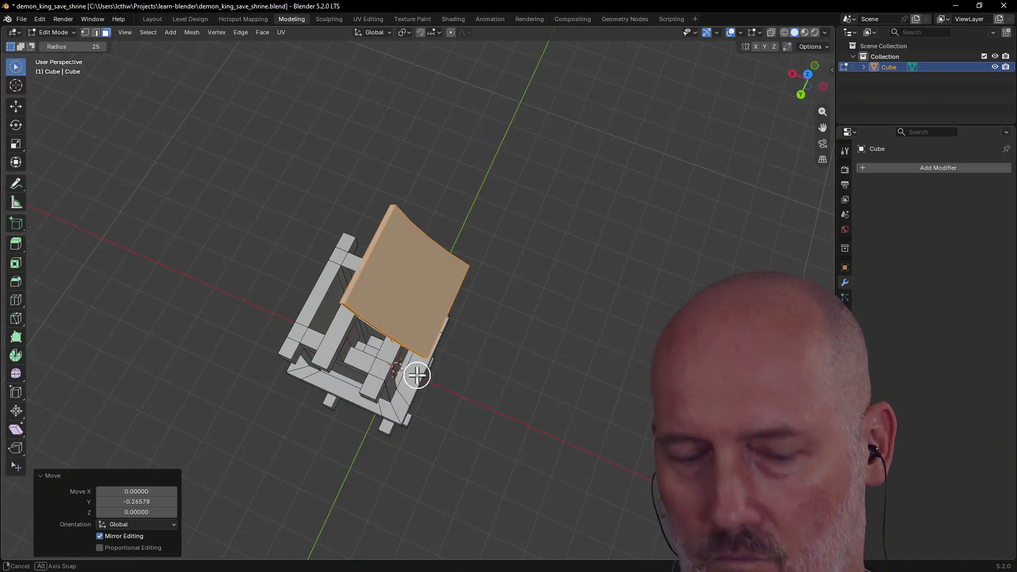
Step: From Top view fine-tune the panel's Y position, then start a duplicate of it
key("grave")
left_click(426, 319)
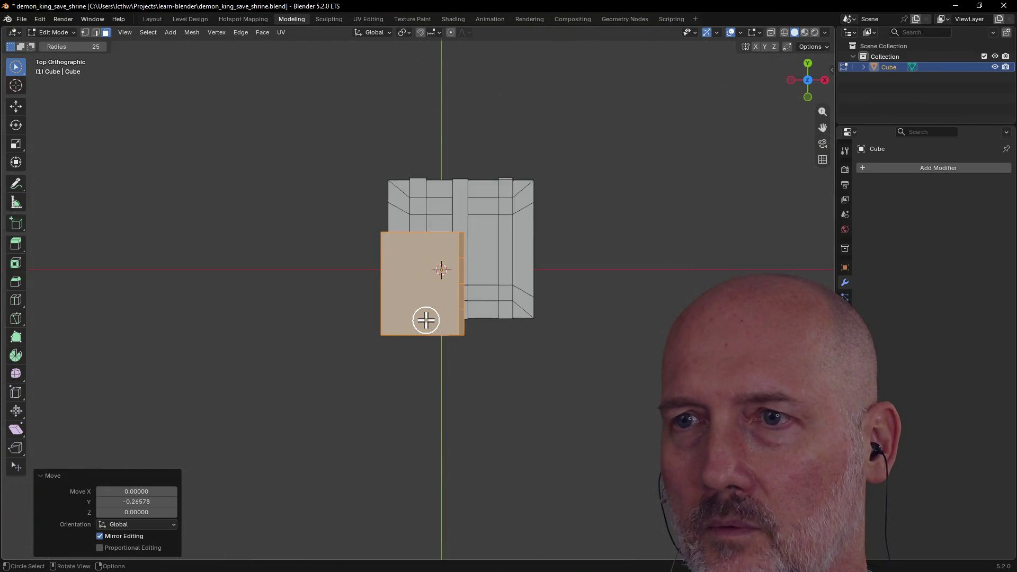
key("g")
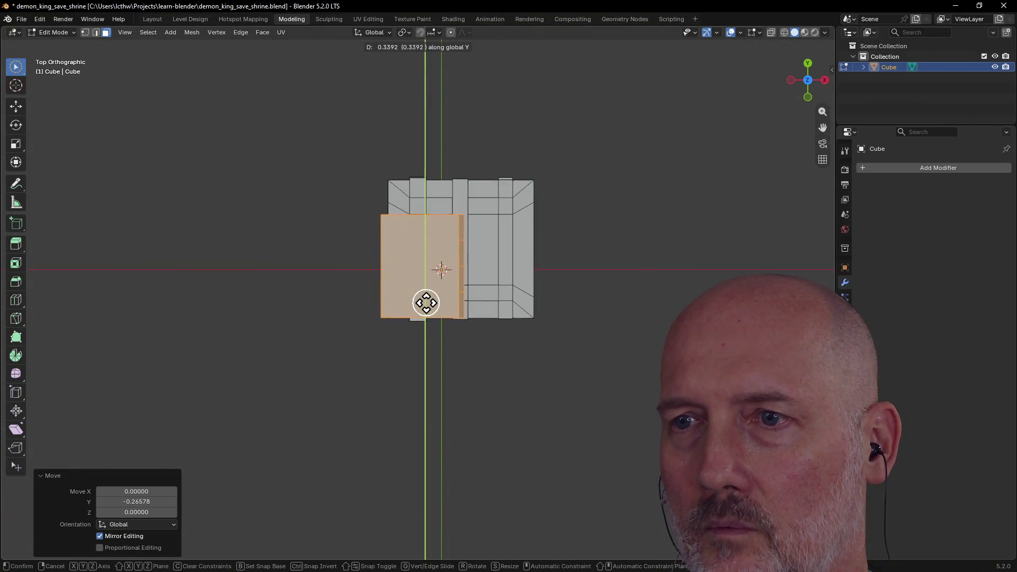
left_click(424, 312)
middle_click_drag(433, 248, 520, 234)
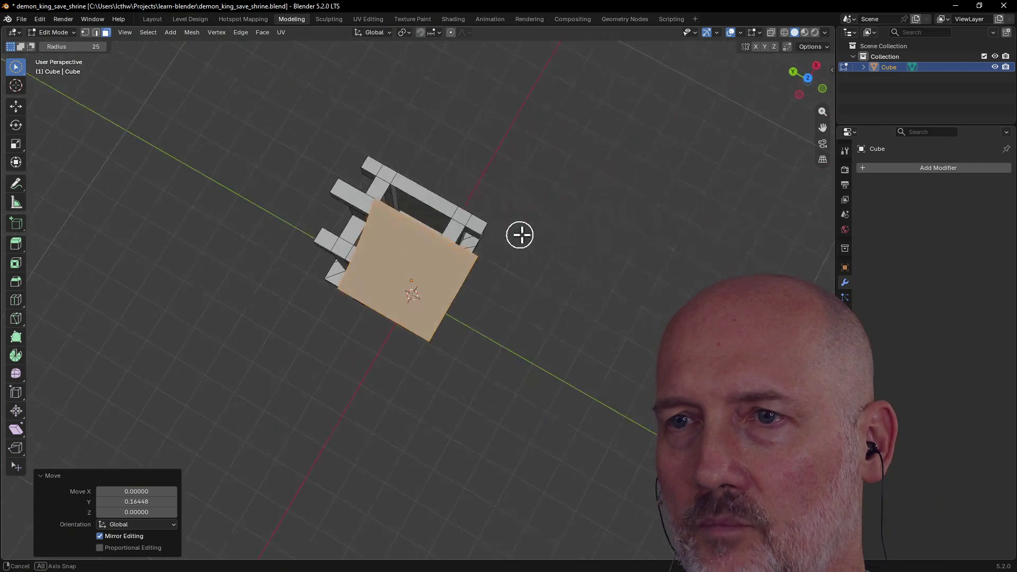
mouse_move(434, 245)
middle_mouse_down()
mouse_move(571, 199)
mouse_move(525, 212)
mouse_move(522, 260)
mouse_move(549, 259)
mouse_move(504, 252)
middle_mouse_up()
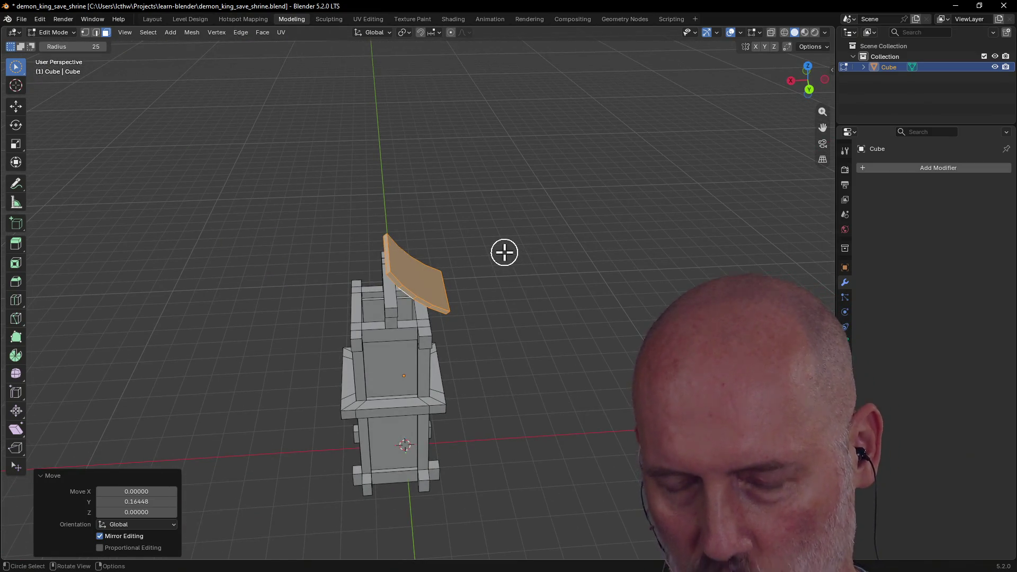
key("shift+d")
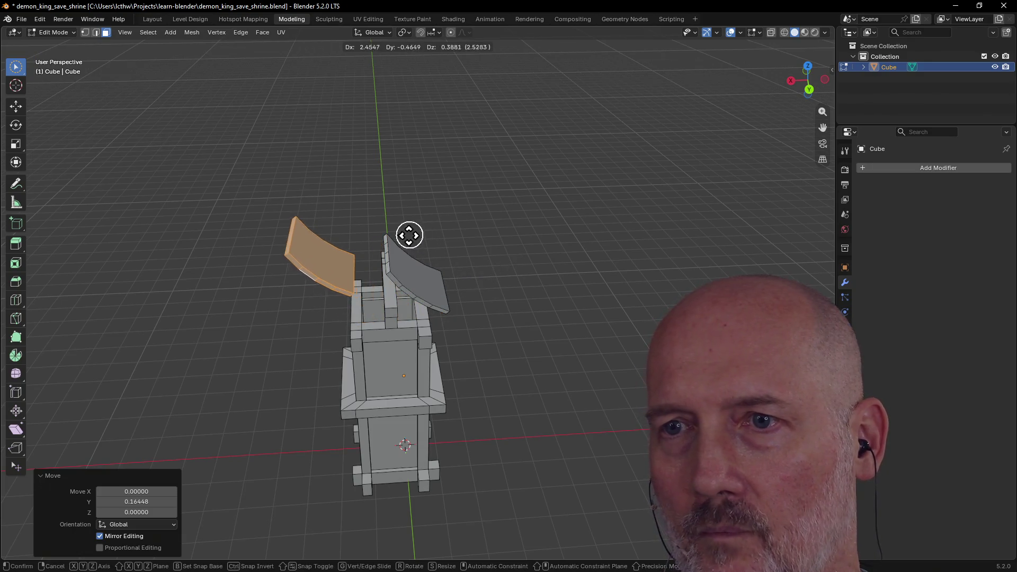
Step: Place the duplicate panel to the left and rotate it -180° around Z
left_click(403, 247)
mouse_move(404, 243)
middle_mouse_down()
mouse_move(511, 252)
mouse_move(558, 268)
mouse_move(368, 236)
mouse_move(470, 223)
mouse_move(380, 230)
middle_mouse_up()
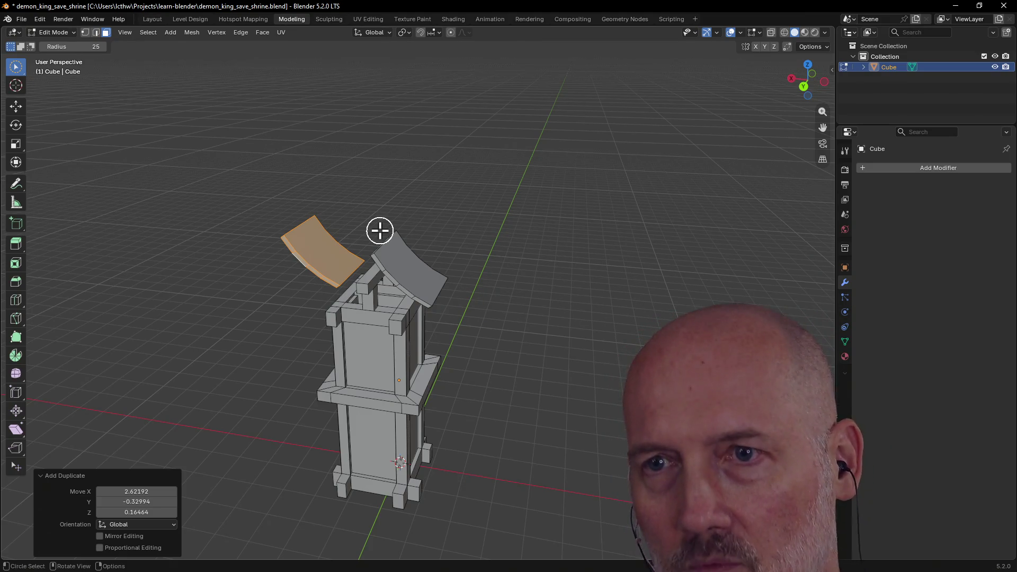
key("r")
key("z")
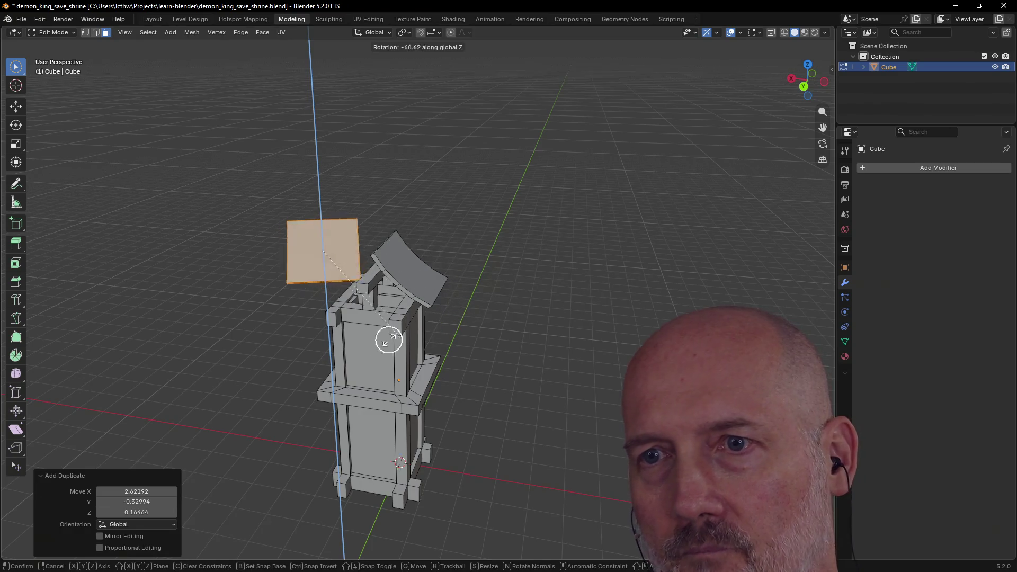
left_click(238, 281)
middle_click_drag(246, 295, 267, 331)
Step: From Top view slide the copy along X to sit beside the original panel
key("grave")
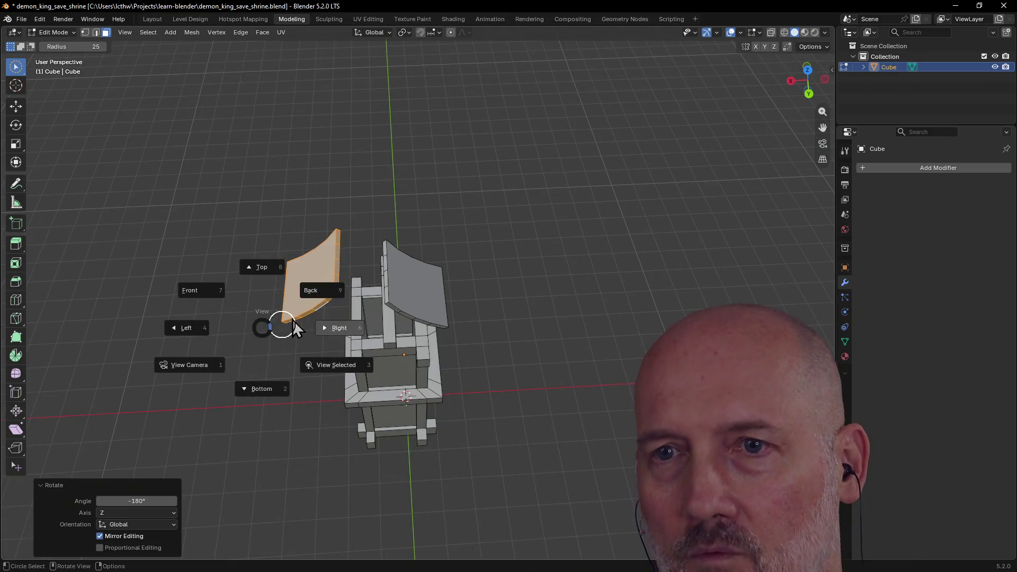
left_click(262, 274)
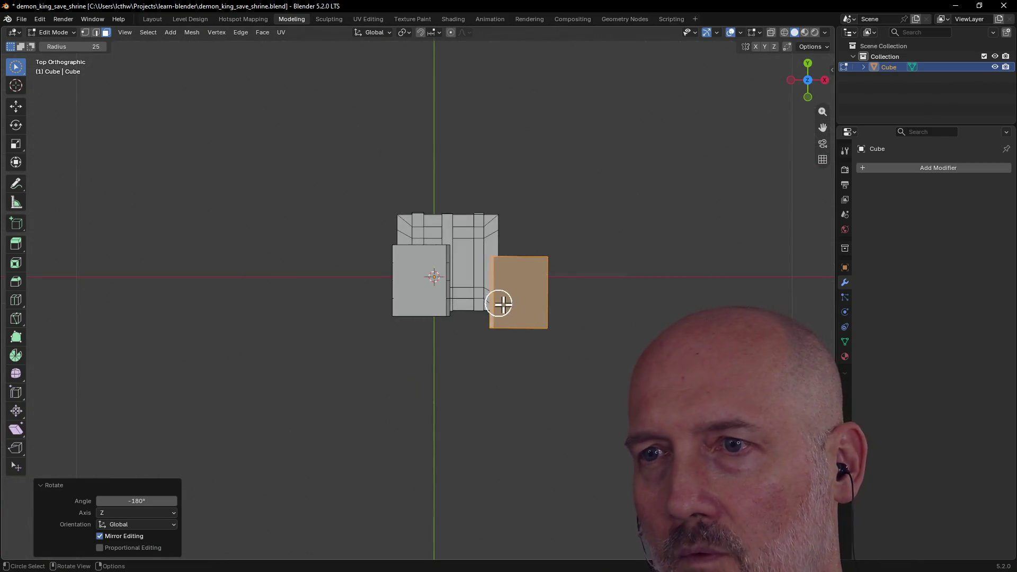
key("g")
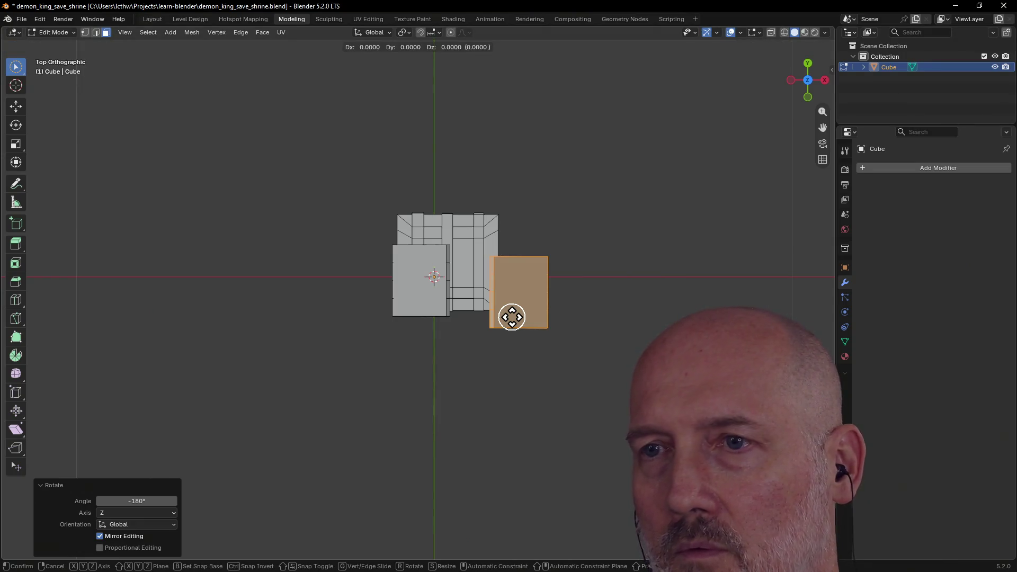
key("x")
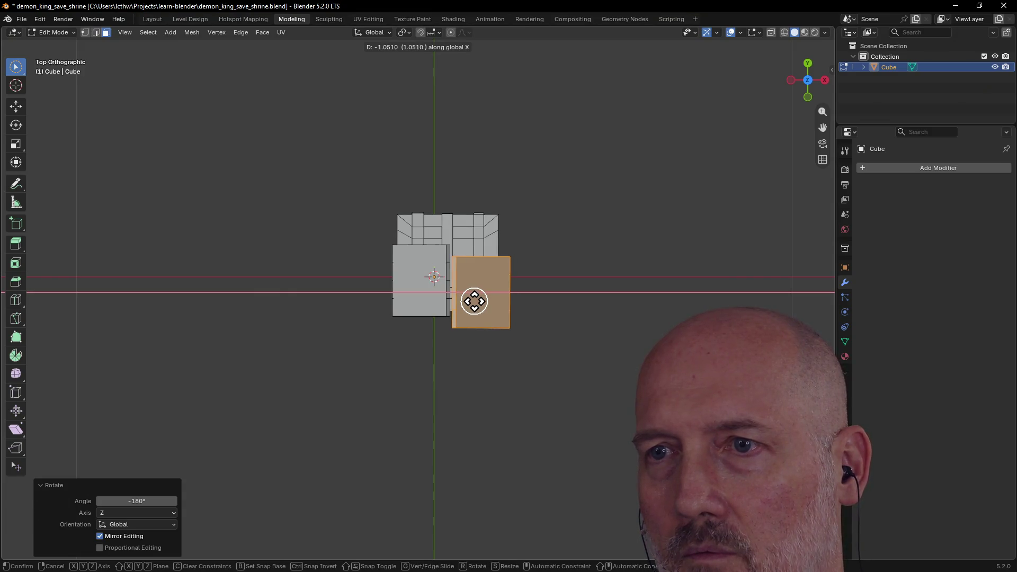
left_click(473, 301)
Step: Align the copied panel front to back along Y with the original
key("g")
key("z")
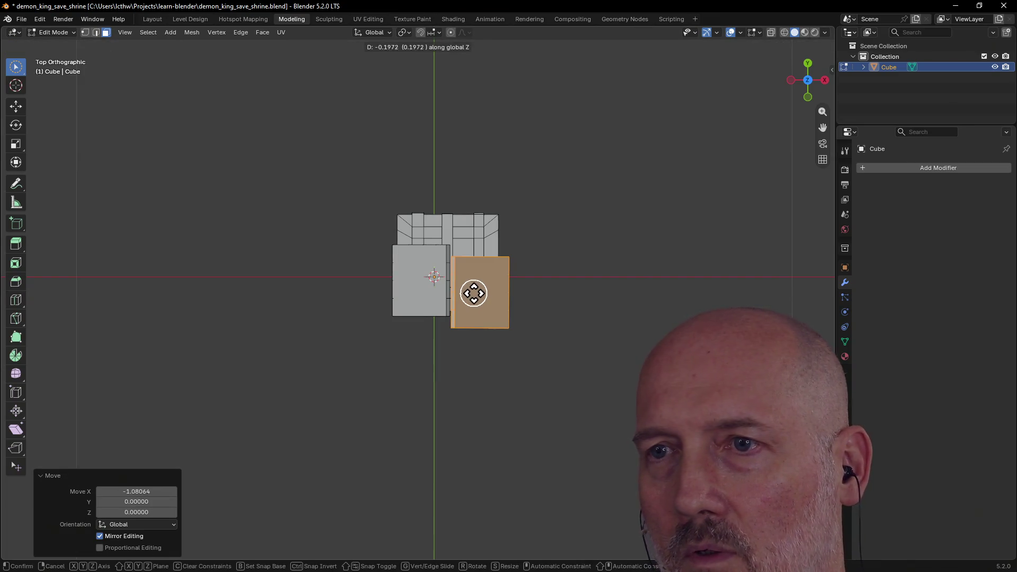
key("Escape")
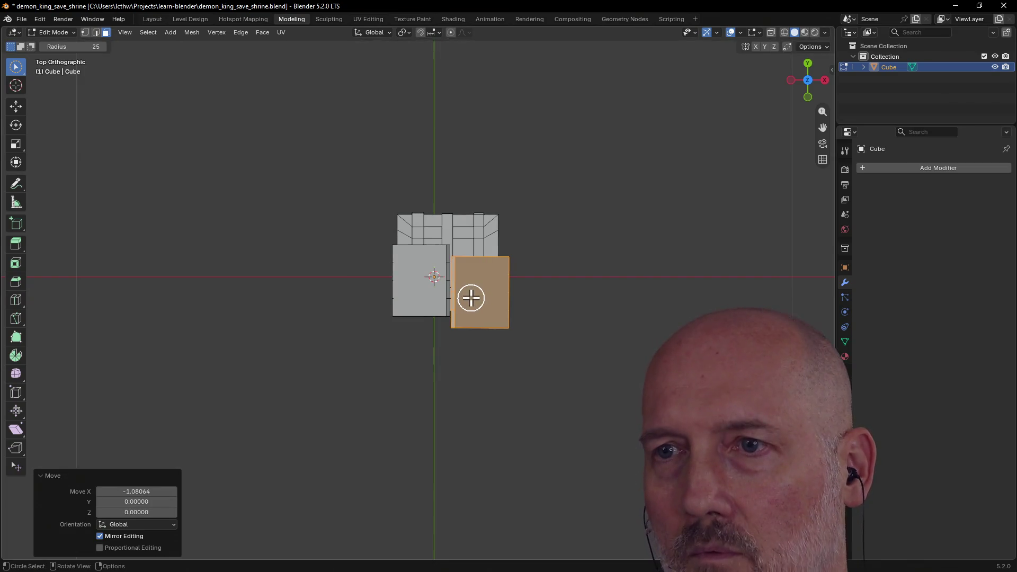
key("g")
key("y")
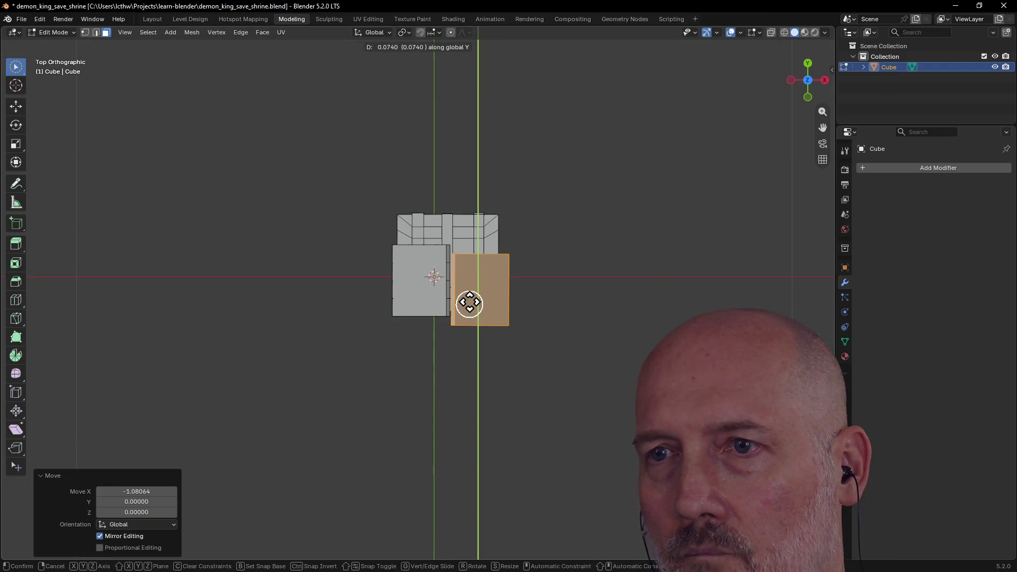
left_click(470, 295)
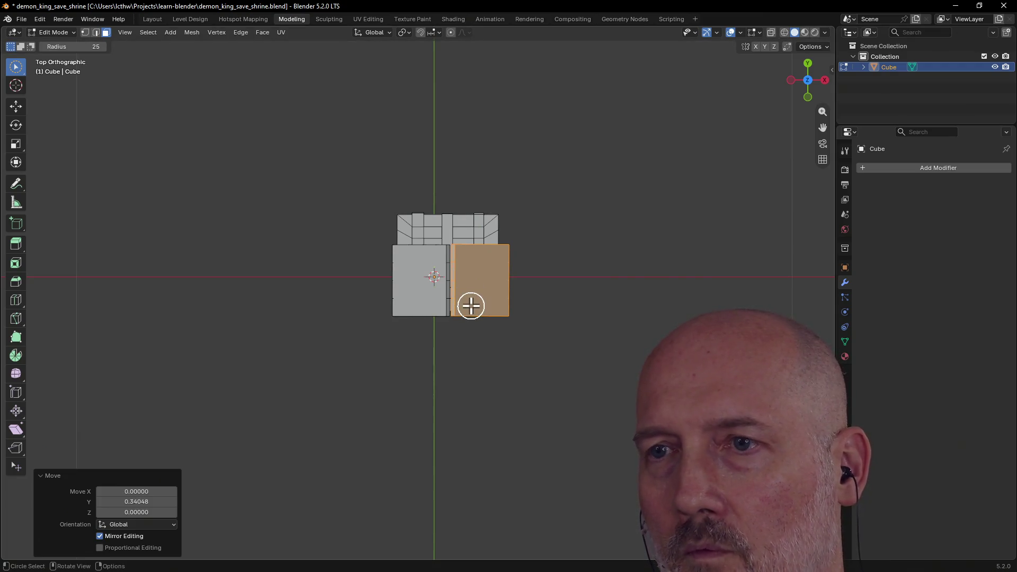
key("grave")
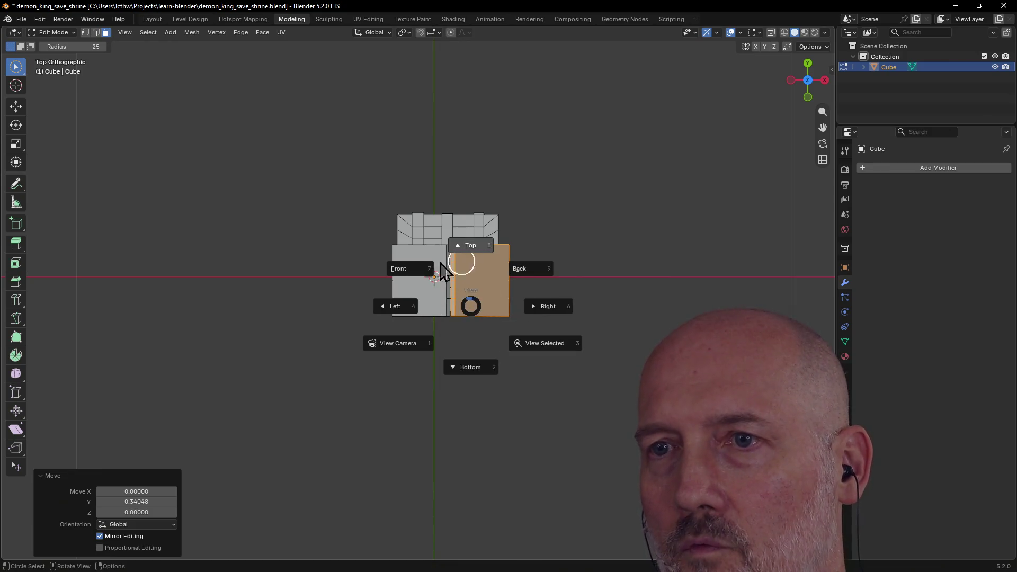
Step: From Front view lower the copied panel along Z to match the first
left_click(453, 270)
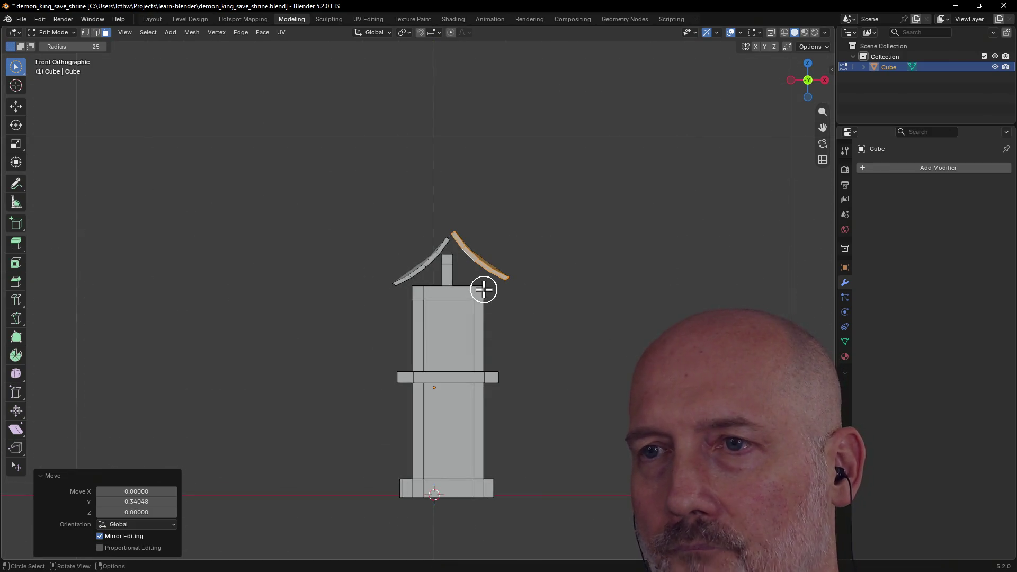
key("g")
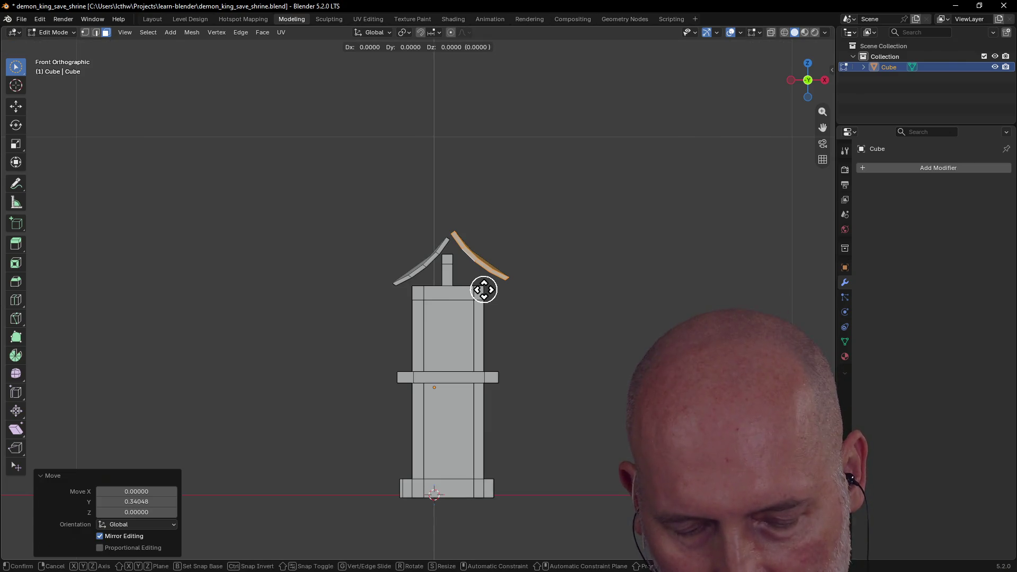
key("z")
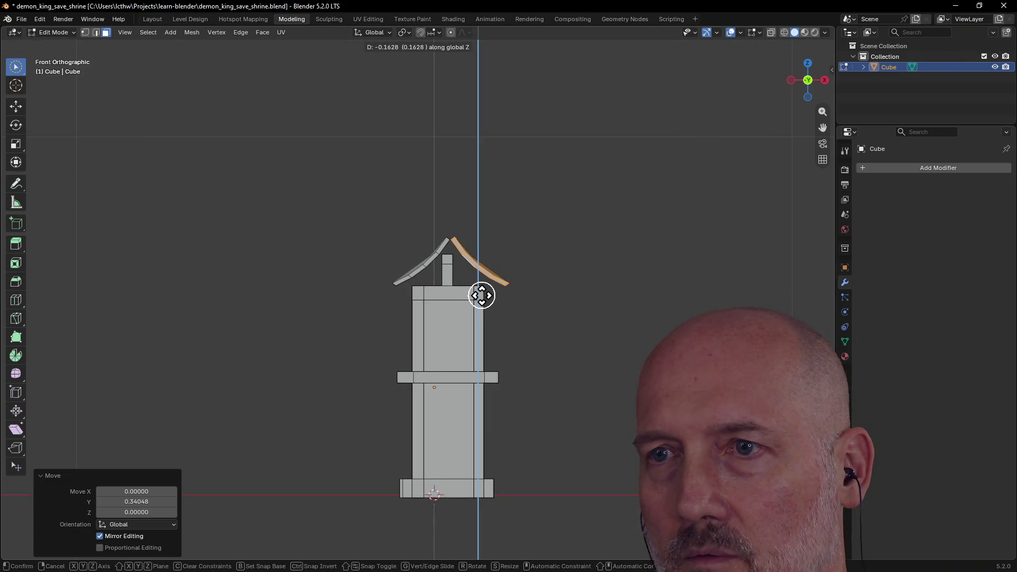
left_click(482, 295)
mouse_move(527, 260)
middle_mouse_down()
mouse_move(457, 352)
mouse_move(618, 338)
mouse_move(476, 302)
mouse_move(644, 279)
mouse_move(606, 234)
mouse_move(479, 266)
mouse_move(510, 266)
mouse_move(491, 265)
mouse_move(494, 289)
middle_mouse_up()
scroll(491, 265, "up", 3)
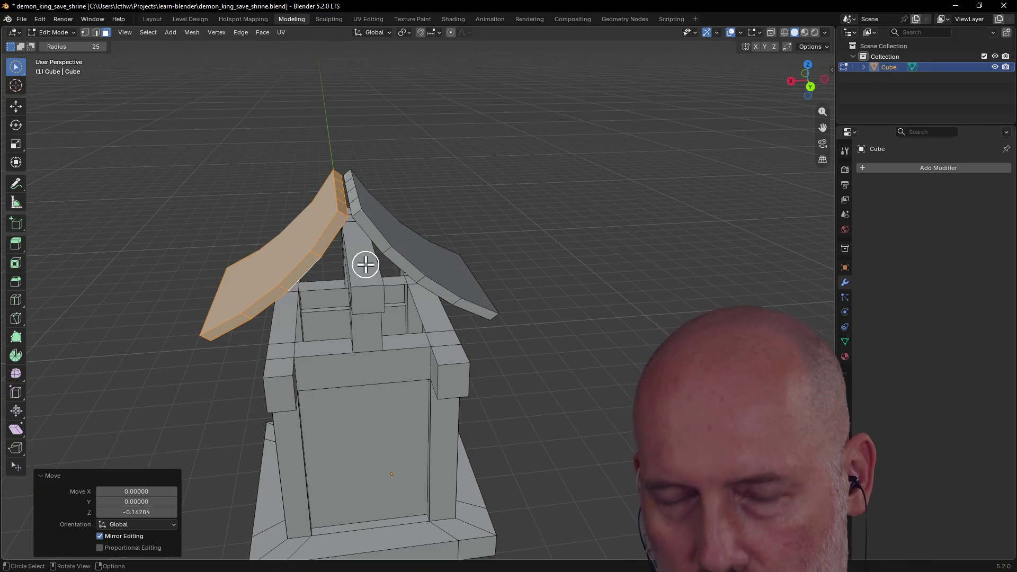
Step: Rotate the left roof panel about 0.45° around Z and nudge it sideways along X
key("r")
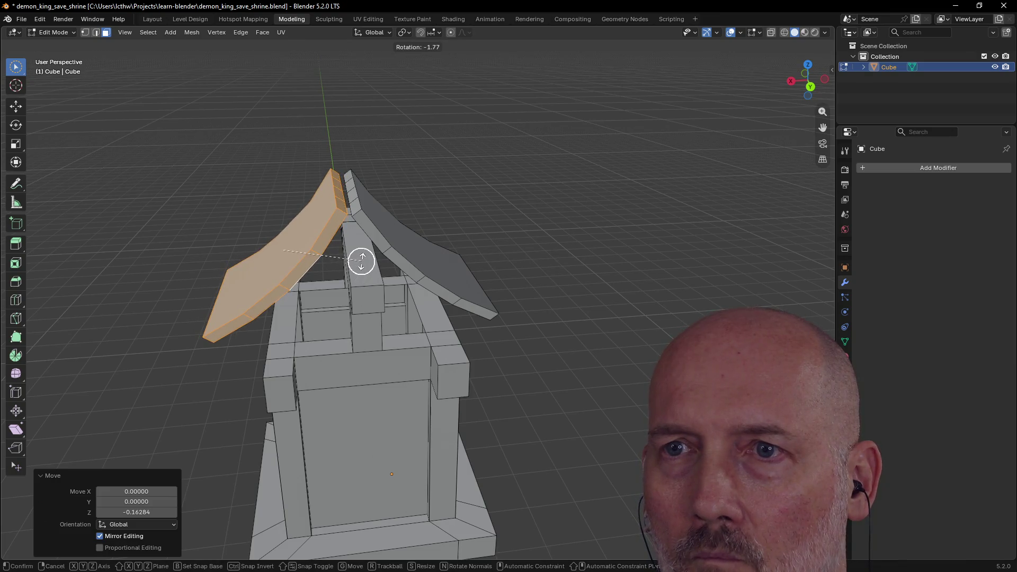
key("z")
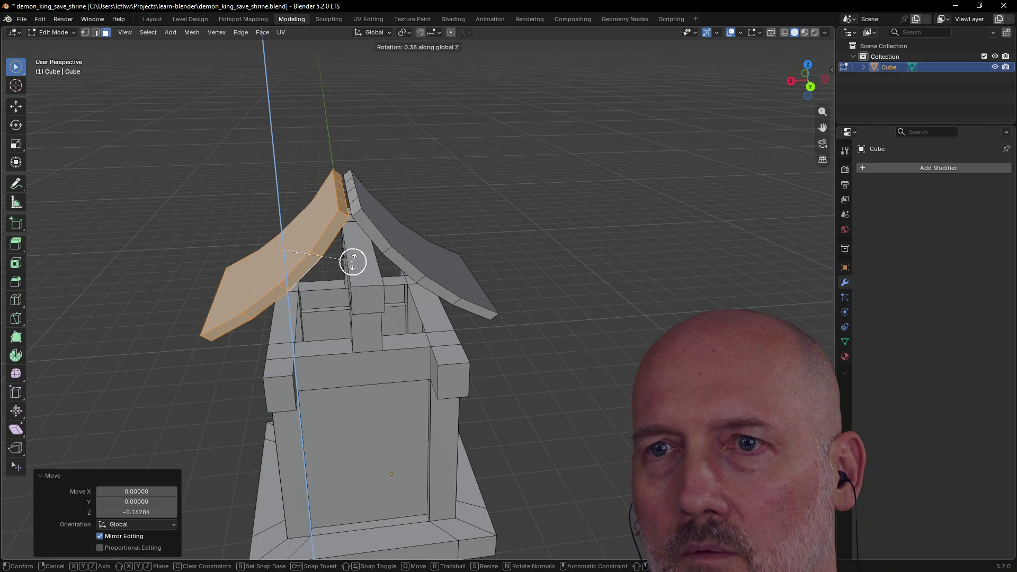
left_click(353, 262)
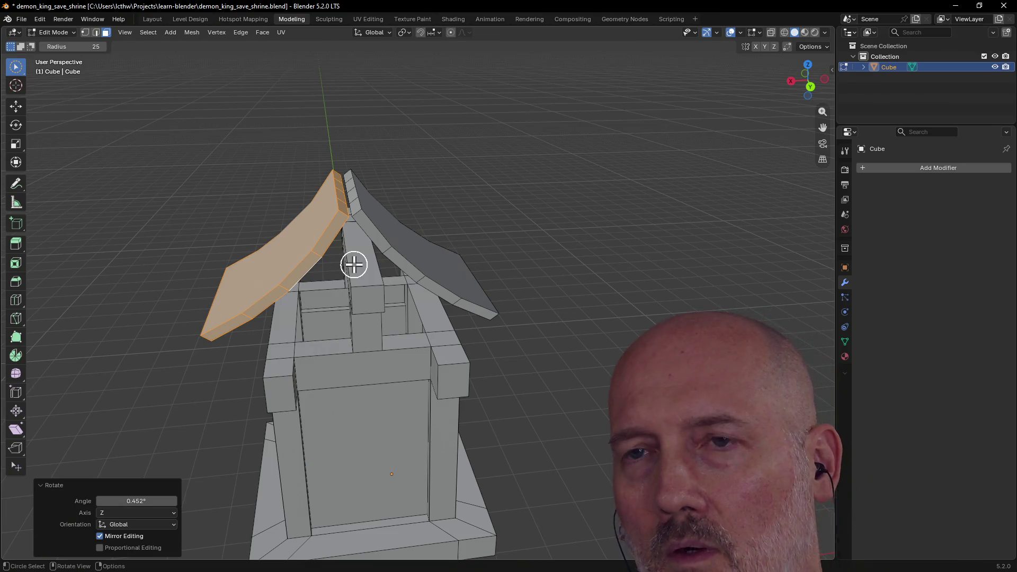
key("g")
key("x")
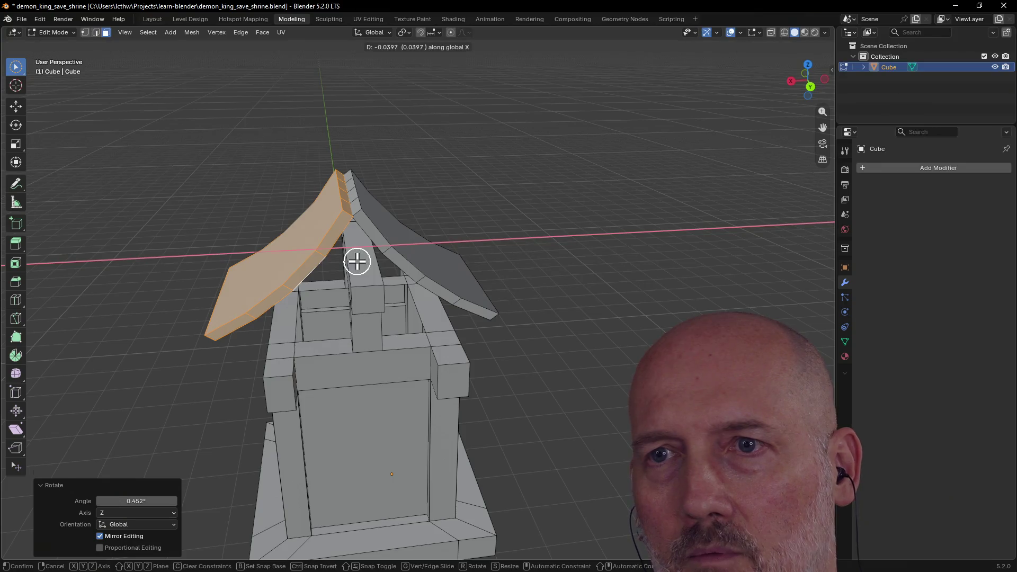
left_click(357, 261)
Step: Circle-select both roof panels and the beam tops, checking the gable from several angles
key("l")
mouse_move(363, 270)
middle_mouse_down()
mouse_move(413, 236)
mouse_move(699, 156)
mouse_move(690, 154)
mouse_move(667, 206)
mouse_move(701, 143)
mouse_move(562, 211)
mouse_move(485, 174)
middle_mouse_up()
key("c")
key("alt+a")
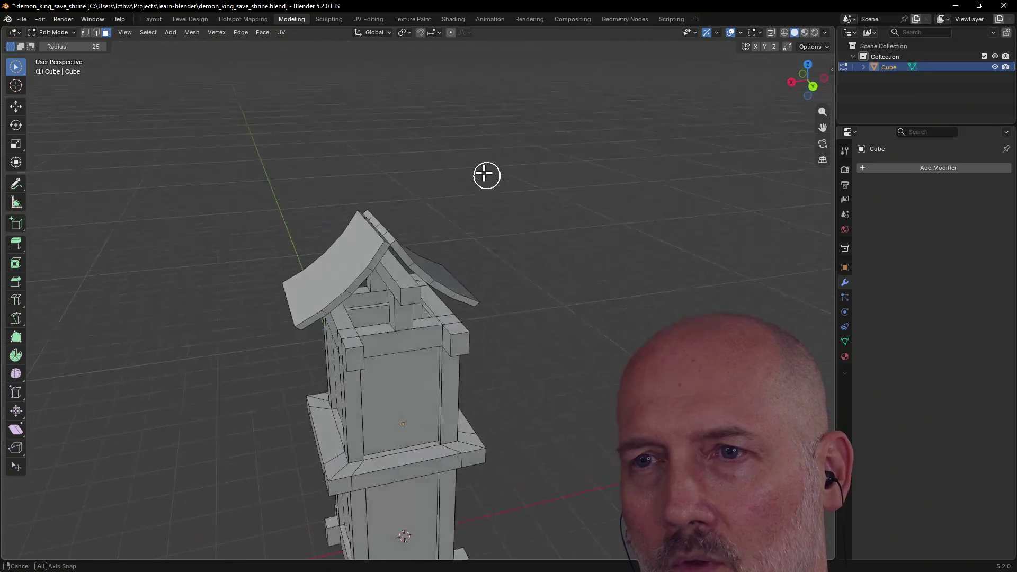
scroll(482, 172, "up", 3)
left_click_drag(381, 223, 406, 240)
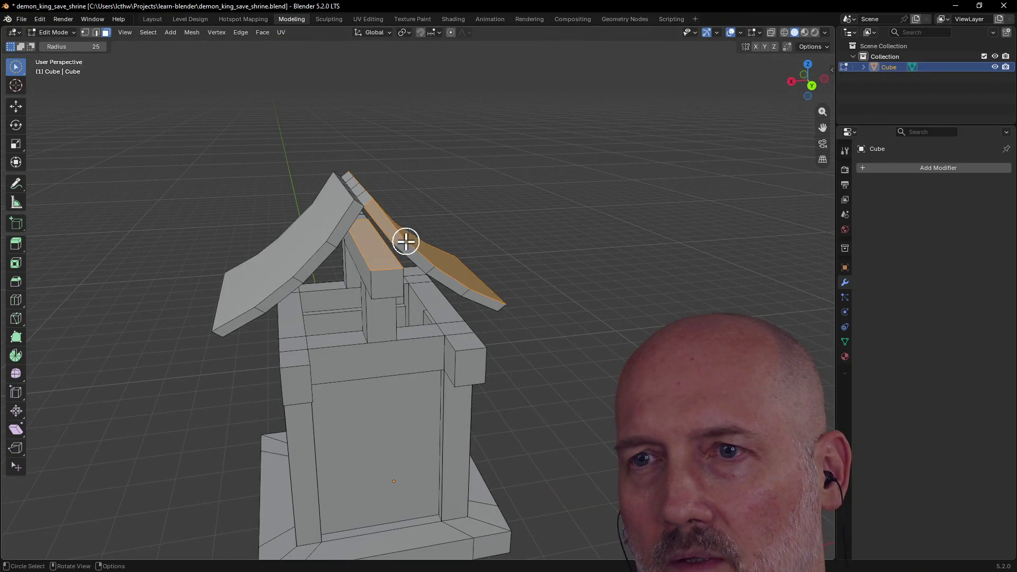
mouse_move(408, 252)
middle_mouse_down()
mouse_move(411, 233)
mouse_move(369, 177)
middle_mouse_up()
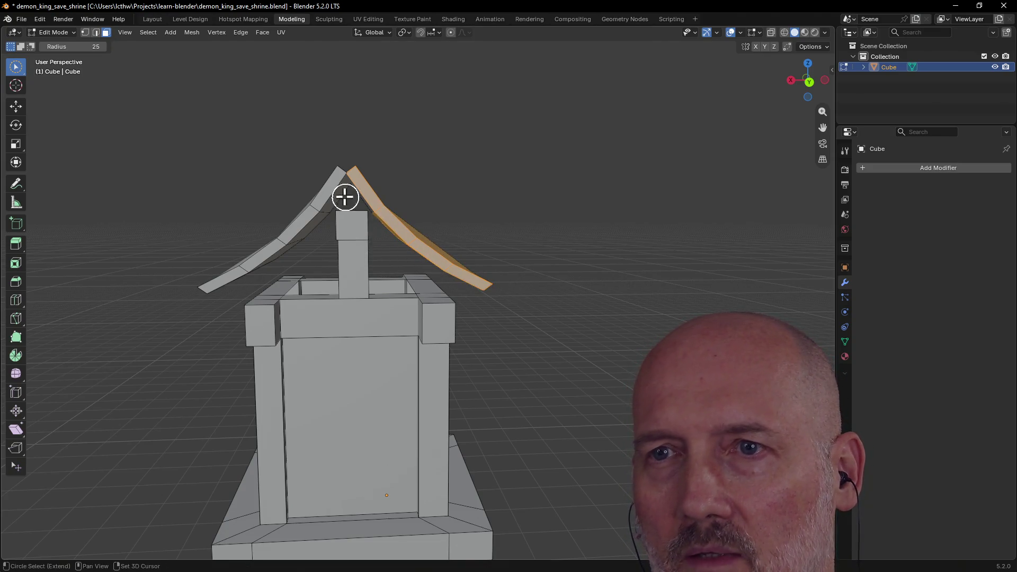
left_click_drag(328, 176, 274, 256)
mouse_move(235, 197)
middle_mouse_down()
mouse_move(304, 227)
mouse_move(222, 236)
mouse_move(296, 247)
mouse_move(340, 227)
mouse_move(371, 306)
middle_mouse_up()
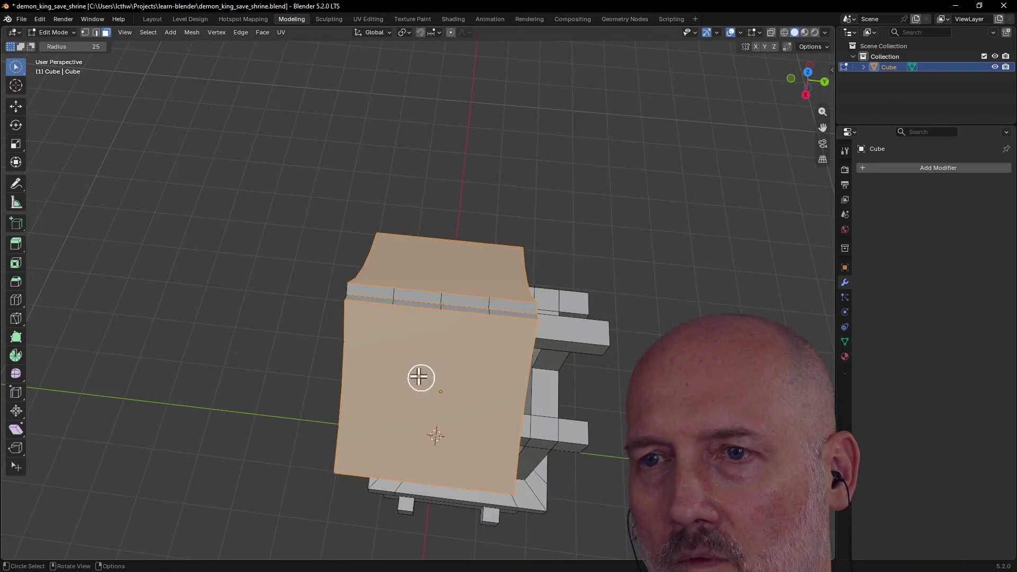
mouse_move(413, 279)
middle_mouse_down()
mouse_move(504, 238)
mouse_move(522, 209)
mouse_move(517, 186)
mouse_move(427, 240)
middle_mouse_up()
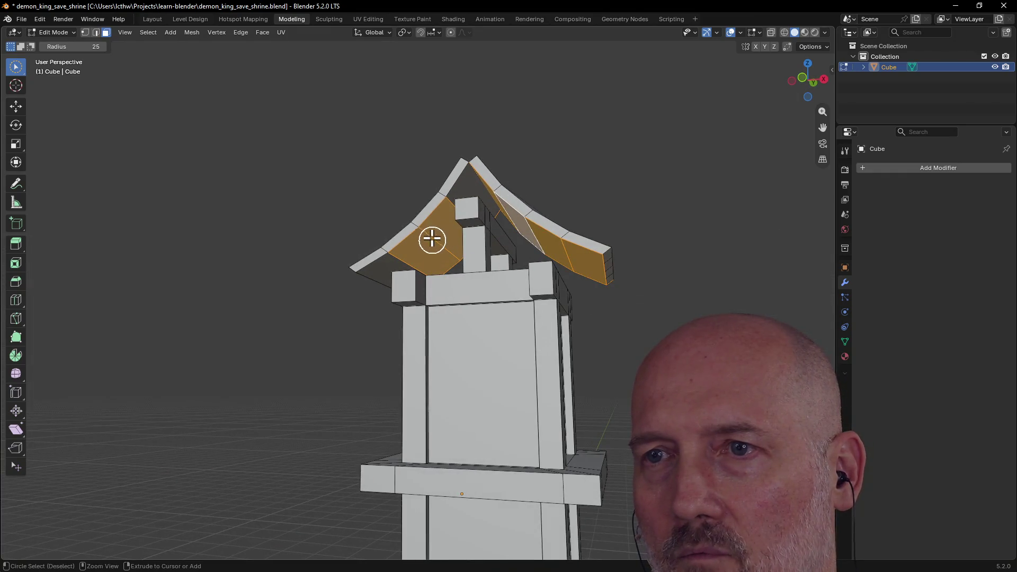
mouse_move(561, 256)
middle_mouse_down()
mouse_move(569, 250)
mouse_move(531, 231)
mouse_move(443, 228)
mouse_move(363, 244)
mouse_move(361, 277)
mouse_move(422, 265)
mouse_move(557, 331)
mouse_move(357, 250)
mouse_move(536, 305)
mouse_move(587, 294)
mouse_move(588, 281)
middle_mouse_up()
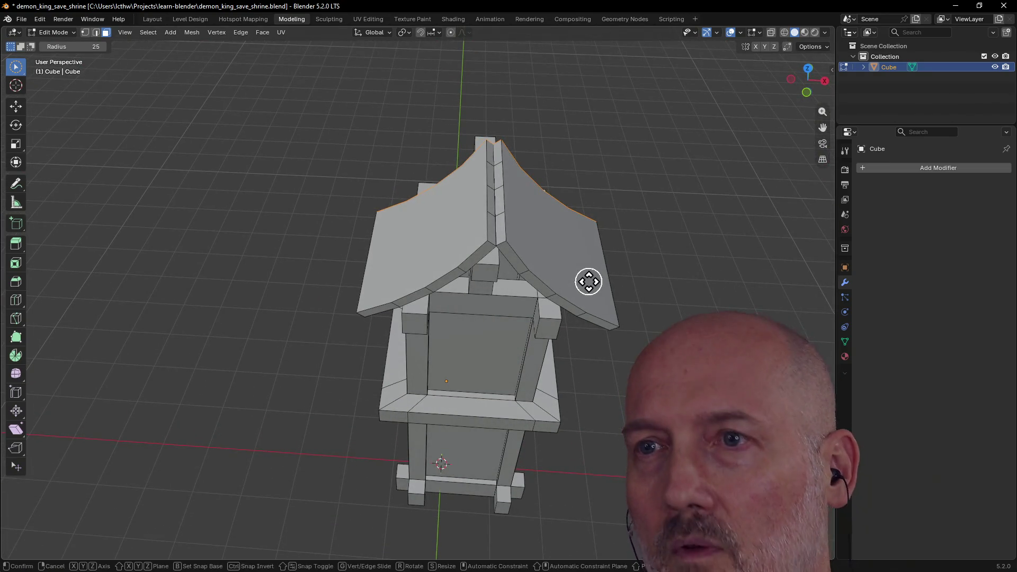
Step: From Top view stretch the selected roof edge about 0.885 along Y to cover the shrine's depth
key("g")
key("y")
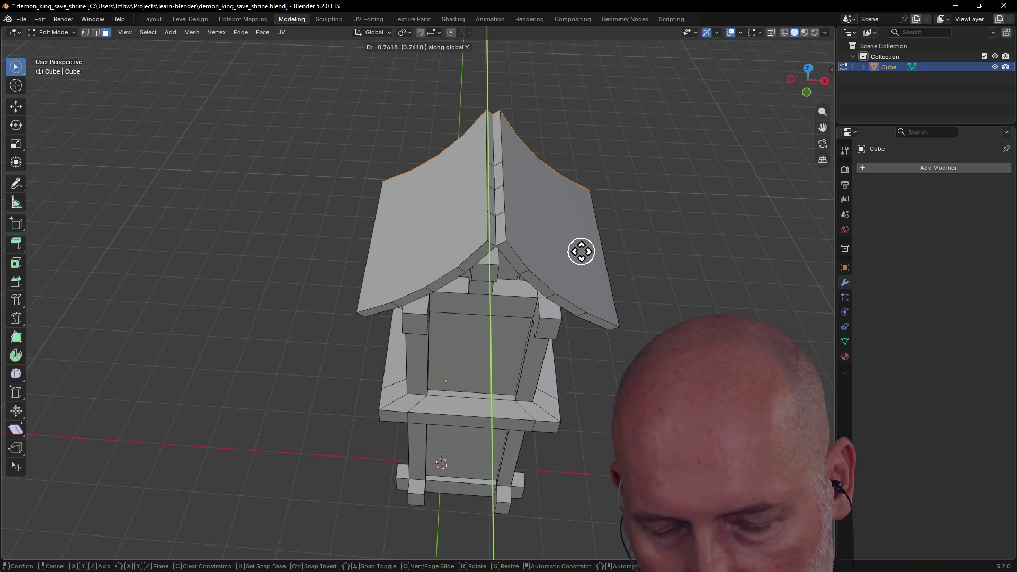
key("Escape")
key("grave")
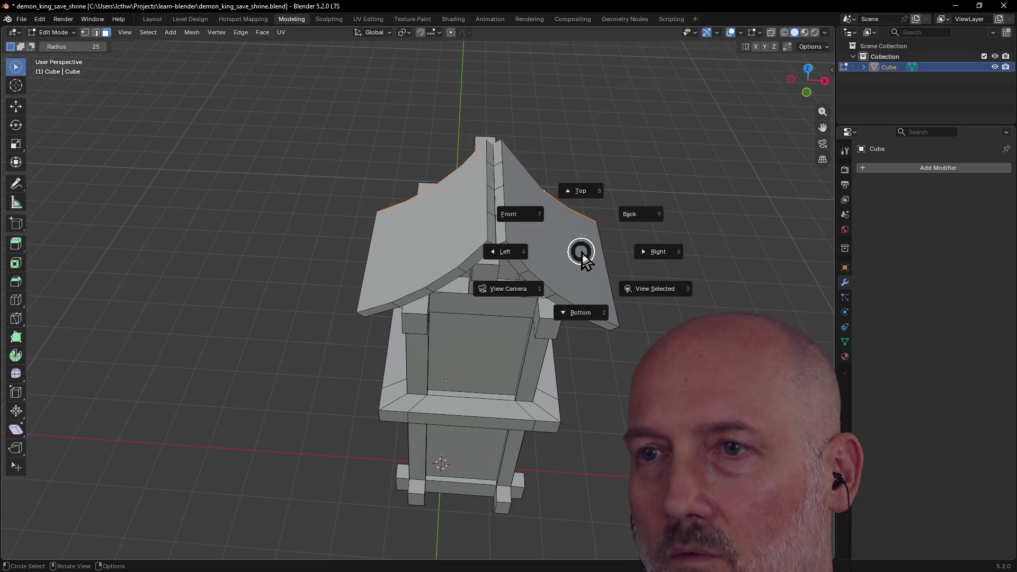
left_click(592, 194)
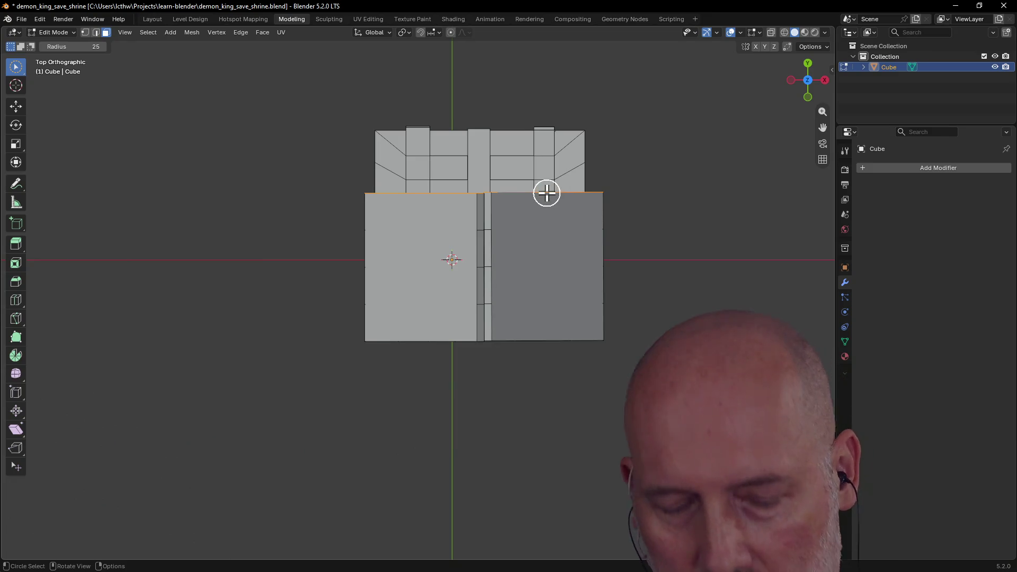
key("g")
key("y")
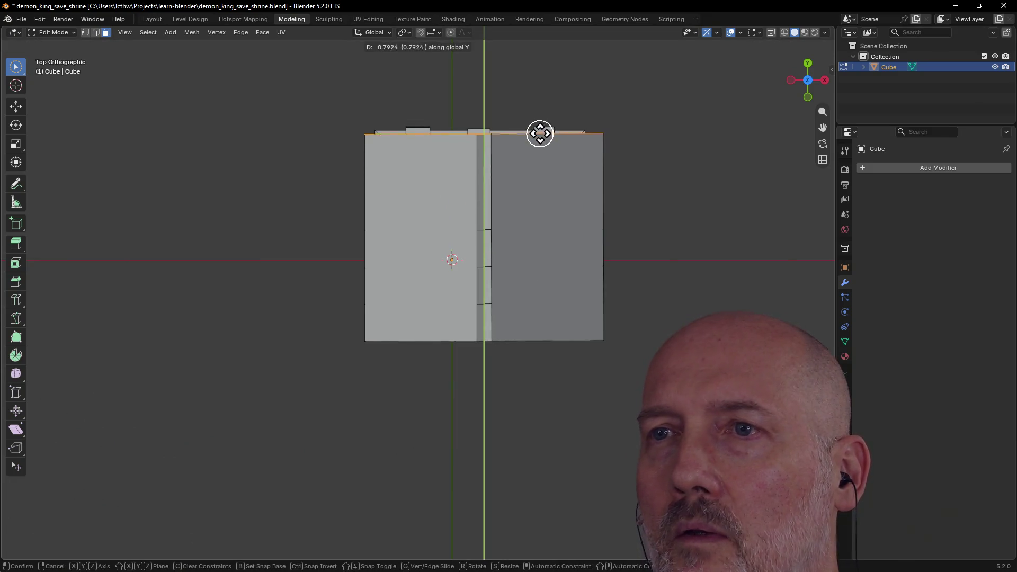
left_click(540, 128)
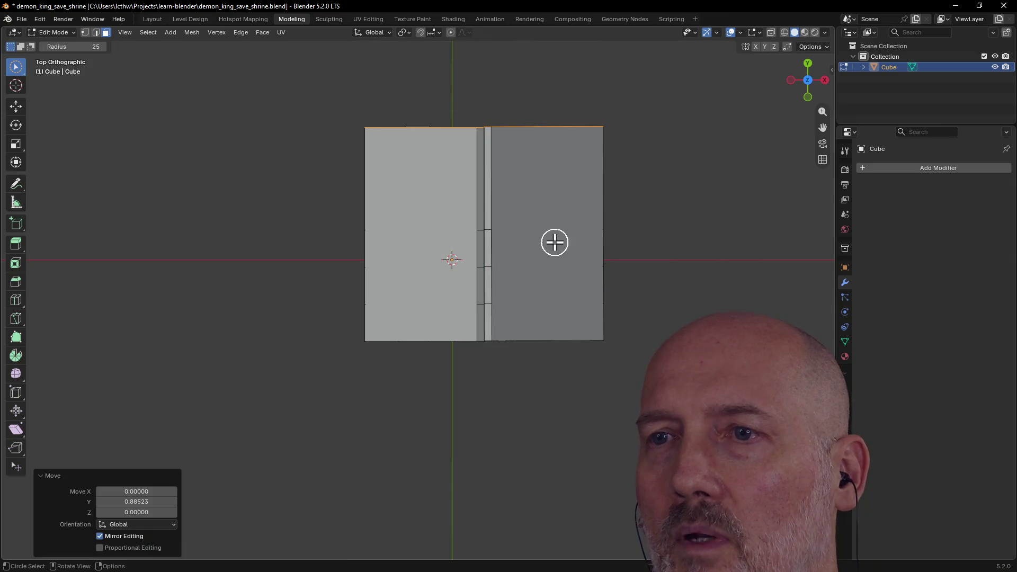
mouse_move(504, 384)
middle_mouse_down()
mouse_move(509, 277)
mouse_move(474, 249)
mouse_move(531, 257)
mouse_move(481, 302)
mouse_move(545, 322)
mouse_move(500, 315)
mouse_move(403, 335)
mouse_move(479, 307)
mouse_move(539, 253)
mouse_move(466, 279)
mouse_move(522, 279)
mouse_move(482, 283)
mouse_move(504, 277)
mouse_move(492, 278)
middle_mouse_up()
scroll(493, 274, "up", 2)
mouse_move(516, 242)
middle_mouse_down()
mouse_move(454, 234)
mouse_move(480, 220)
mouse_move(506, 238)
mouse_move(532, 231)
mouse_move(551, 241)
mouse_move(432, 290)
mouse_move(377, 279)
mouse_move(352, 296)
middle_mouse_up()
scroll(551, 241, "up", 5)
scroll(432, 289, "down", 4)
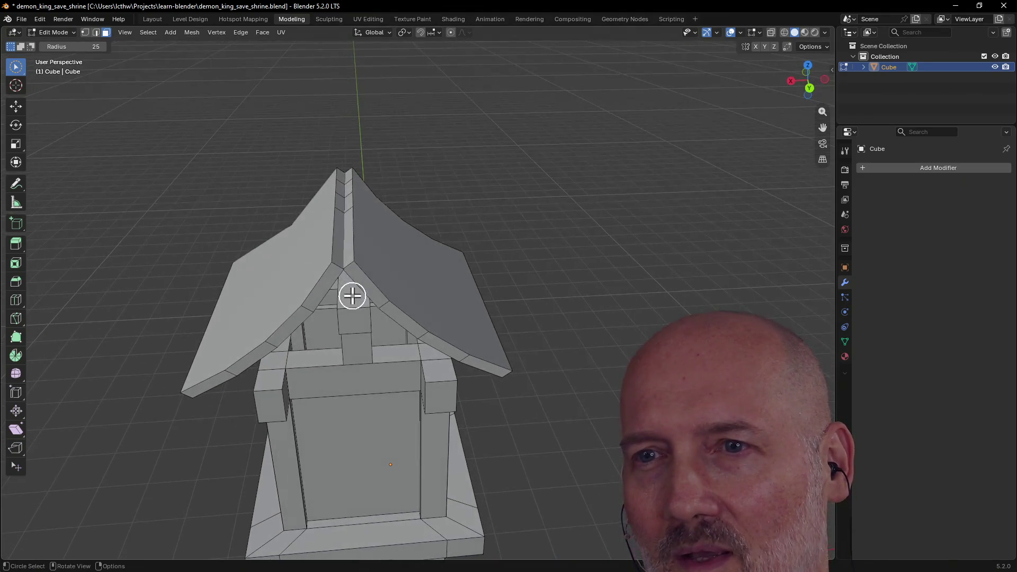
Step: Select both roof panels and the front edge faces, deselecting the pillar edges beneath
left_click(293, 296, "shift")
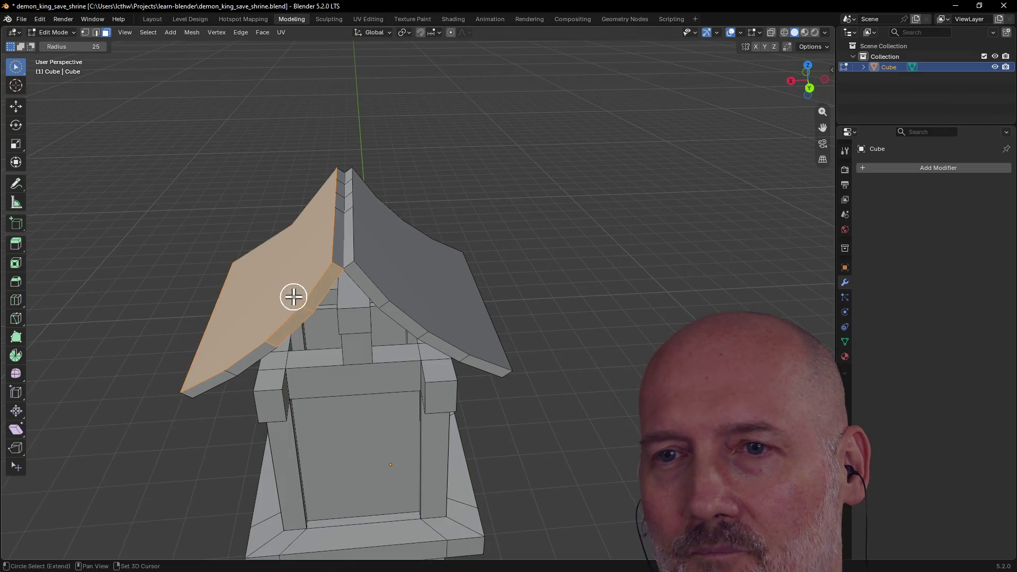
left_click(373, 248, "shift")
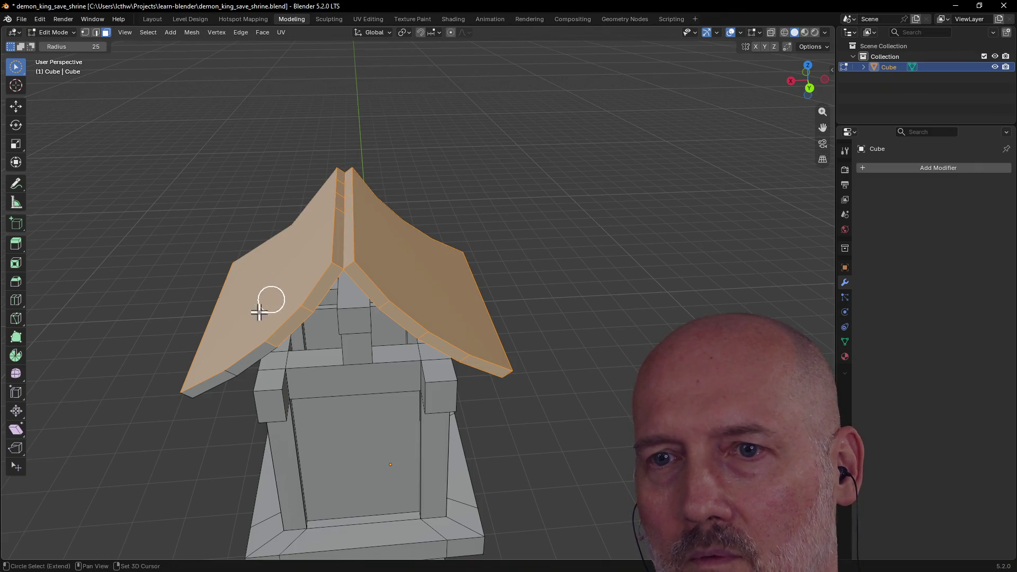
mouse_move(172, 342)
middle_mouse_down()
mouse_move(316, 289)
mouse_move(288, 282)
middle_mouse_up()
left_click_drag(400, 181, 545, 192, "shift")
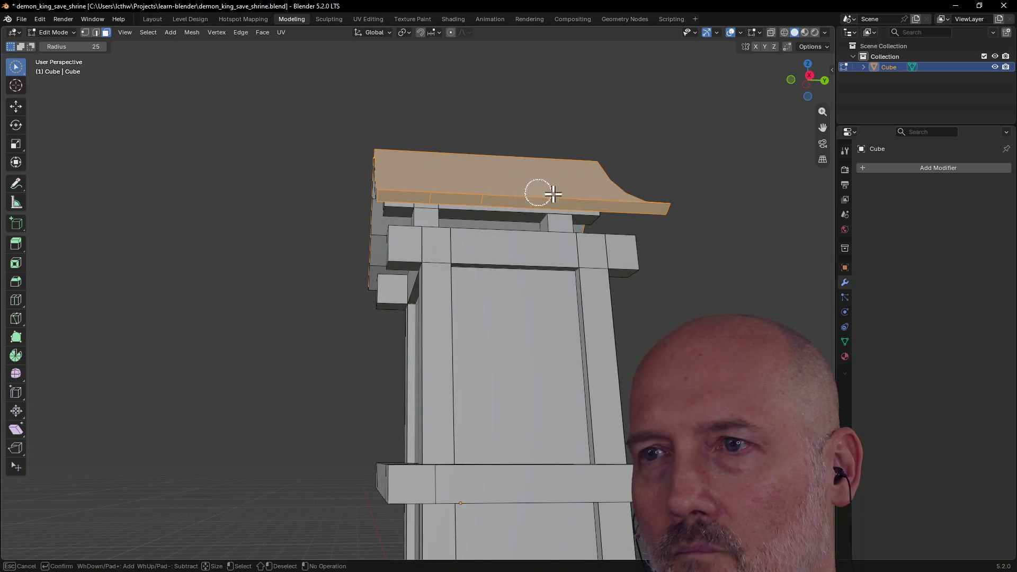
mouse_move(604, 186)
middle_mouse_down()
mouse_move(542, 209)
mouse_move(572, 225)
middle_mouse_up()
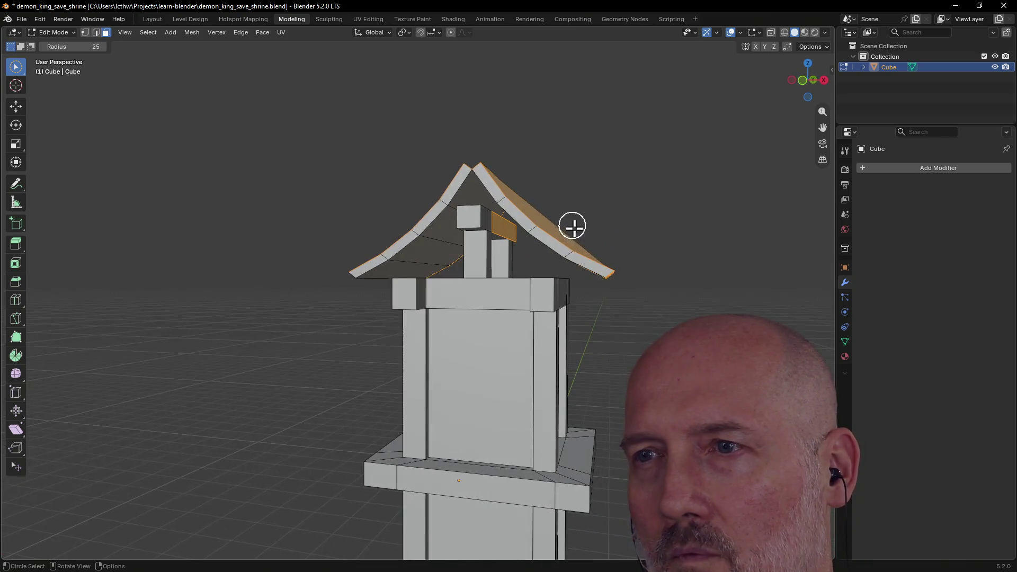
mouse_move(494, 179)
middle_mouse_down()
mouse_move(540, 183)
mouse_move(488, 191)
middle_mouse_up()
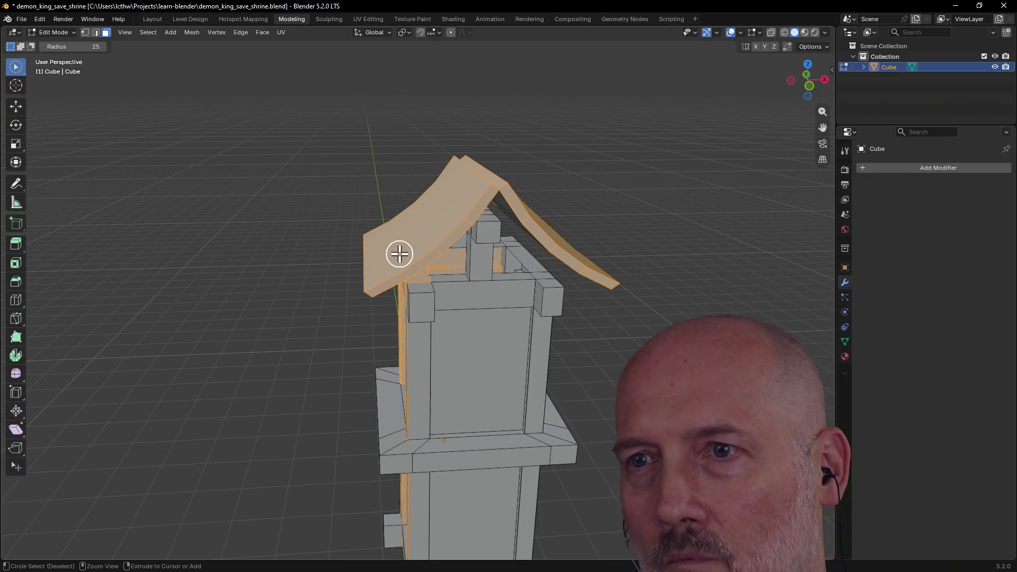
left_click(399, 255, "ctrl")
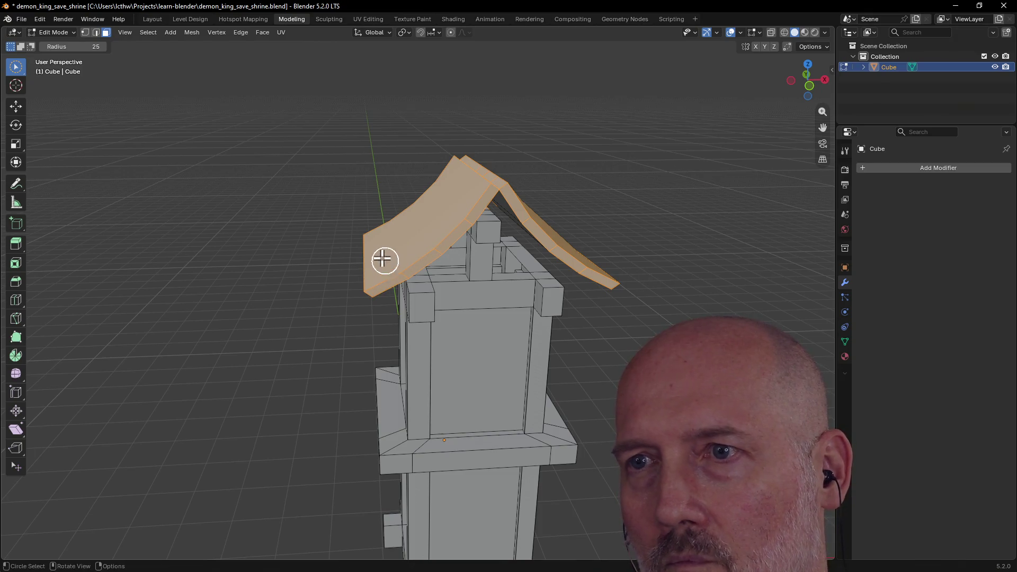
Step: Add the roof underside and remaining left panel faces to the selection from low angles
middle_click_drag(385, 263, 322, 222)
scroll(503, 218, "up", 2)
scroll(539, 205, "up", 2)
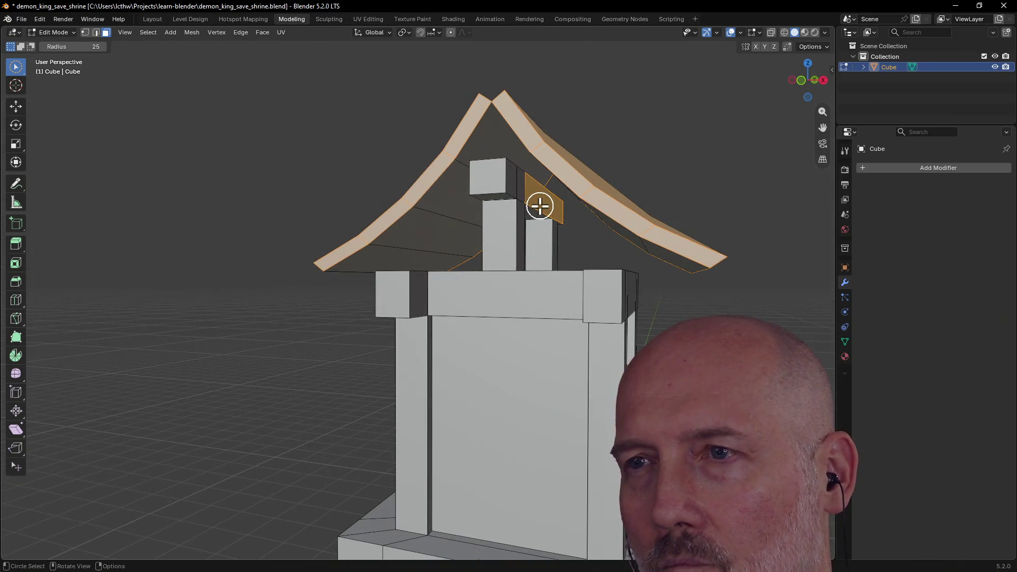
middle_click_drag(542, 211, 554, 181)
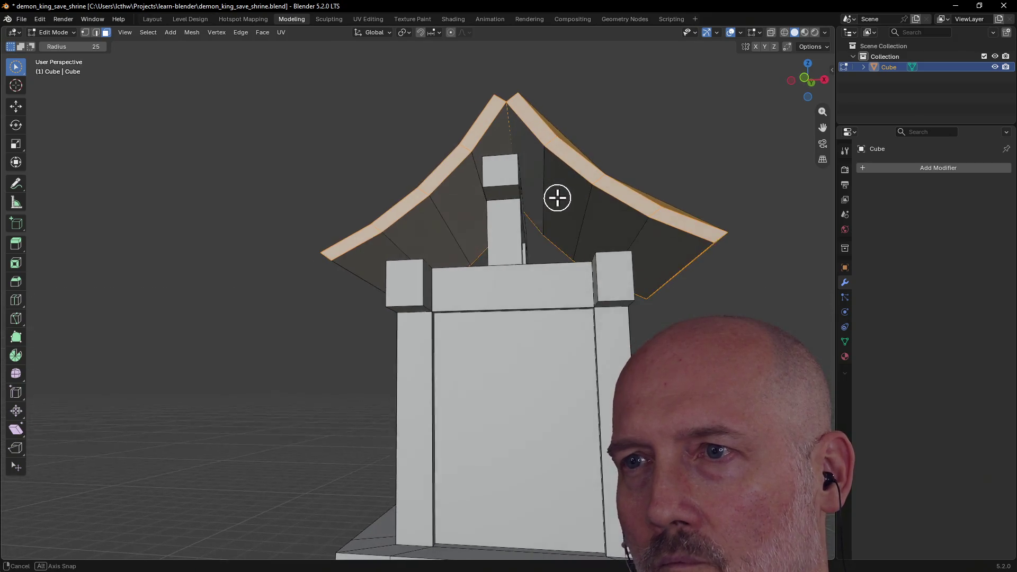
mouse_move(544, 177)
left_mouse_down()
mouse_move(582, 211)
mouse_move(679, 231)
left_mouse_up()
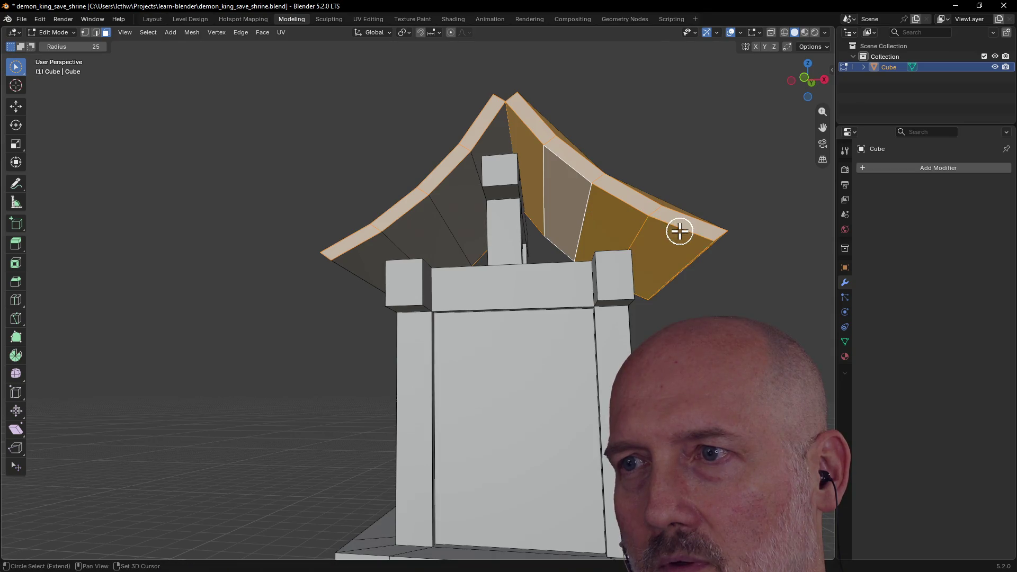
left_click_drag(481, 127, 387, 231)
middle_click_drag(366, 246, 476, 228)
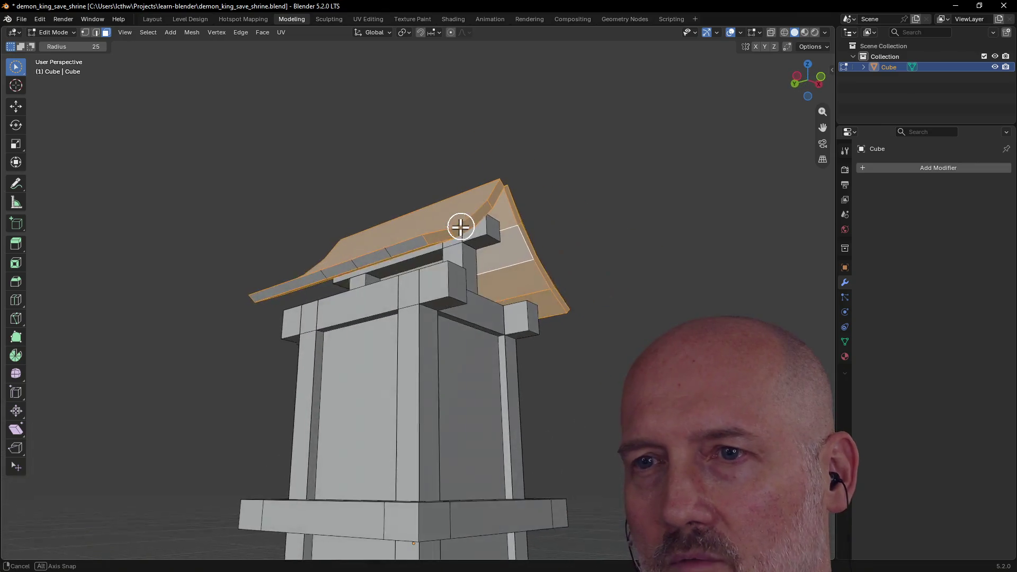
middle_click_drag(412, 228, 448, 200)
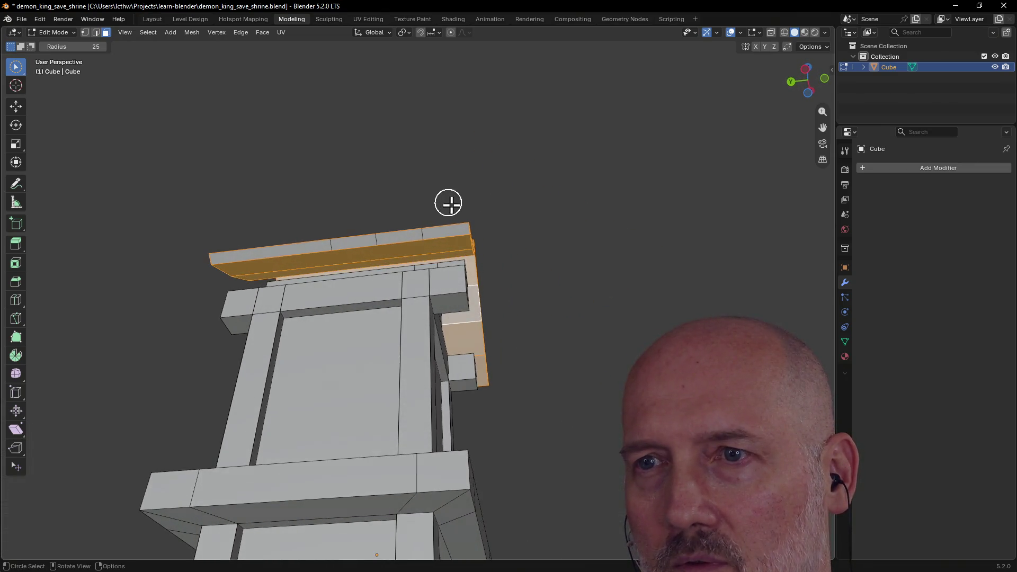
mouse_move(259, 233)
middle_mouse_down()
mouse_move(393, 274)
mouse_move(318, 257)
mouse_move(455, 266)
mouse_move(405, 254)
mouse_move(534, 244)
mouse_move(408, 313)
mouse_move(472, 313)
mouse_move(380, 317)
mouse_move(370, 273)
mouse_move(378, 189)
mouse_move(449, 233)
mouse_move(416, 249)
mouse_move(409, 217)
mouse_move(415, 223)
mouse_move(406, 225)
middle_mouse_up()
scroll(366, 267, "up", 3)
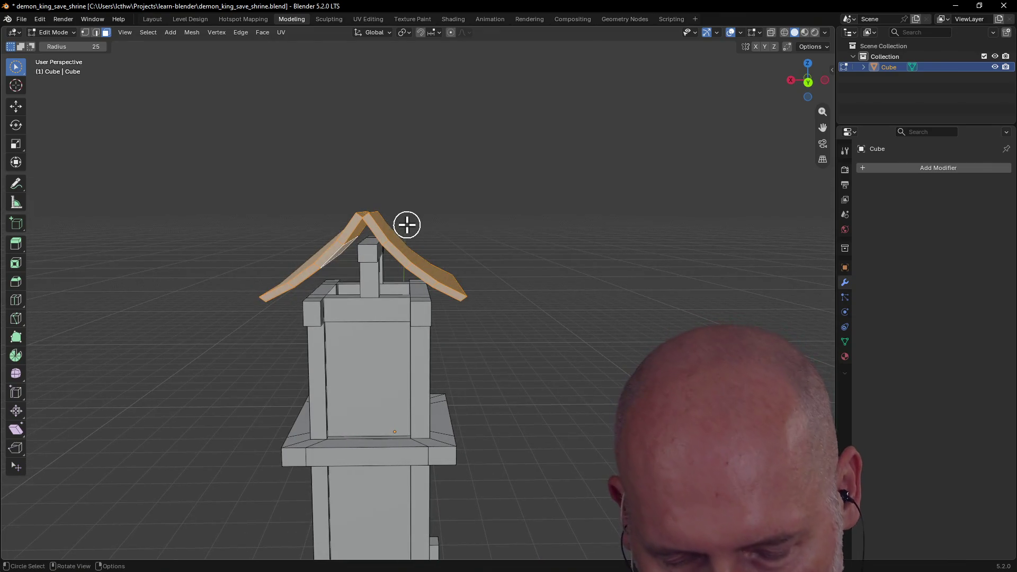
Step: From Front Orthographic view lower both roof panels about 0.185 along Z
key("g")
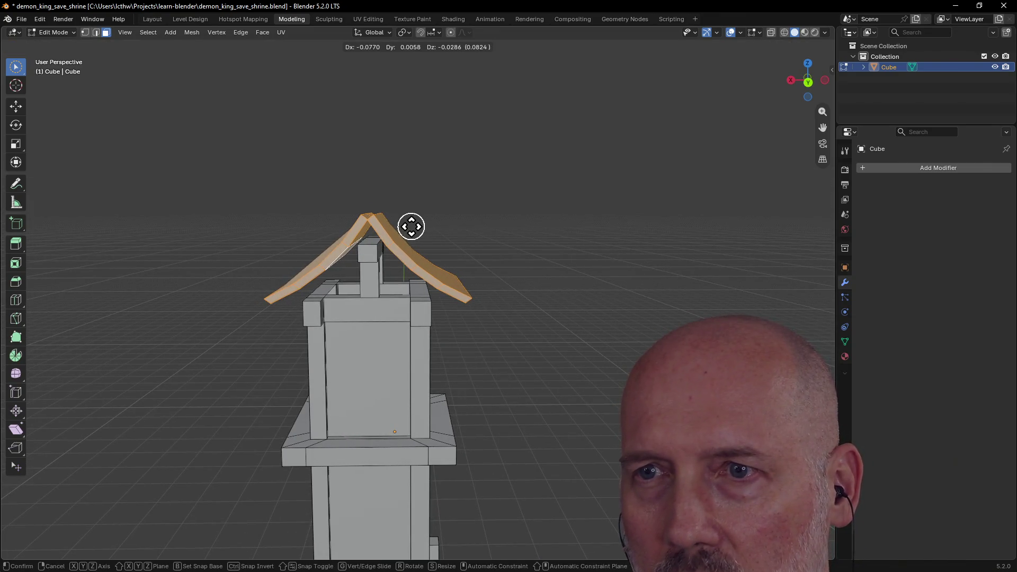
left_click(411, 227)
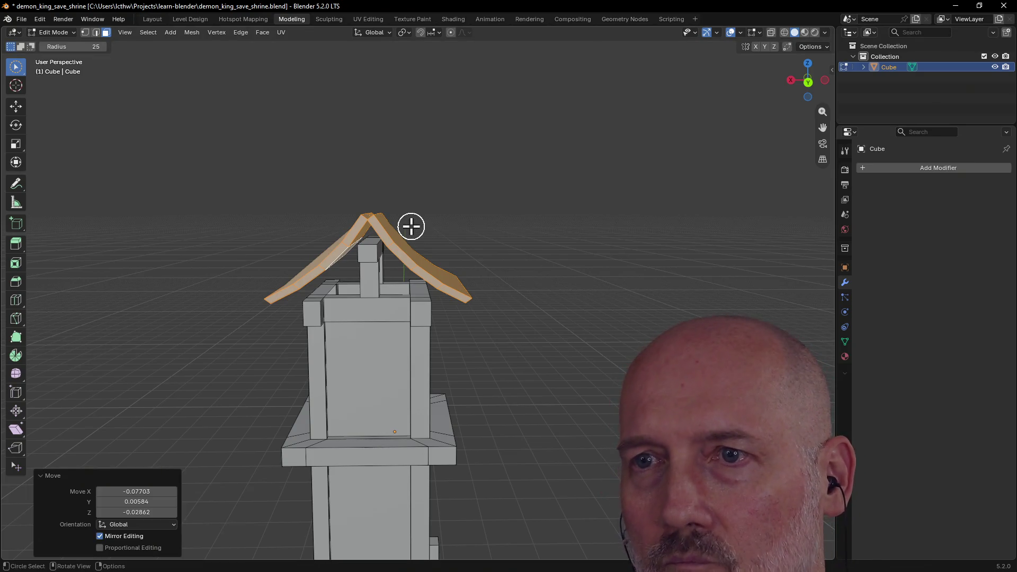
middle_click_drag(410, 226, 411, 227, "shift")
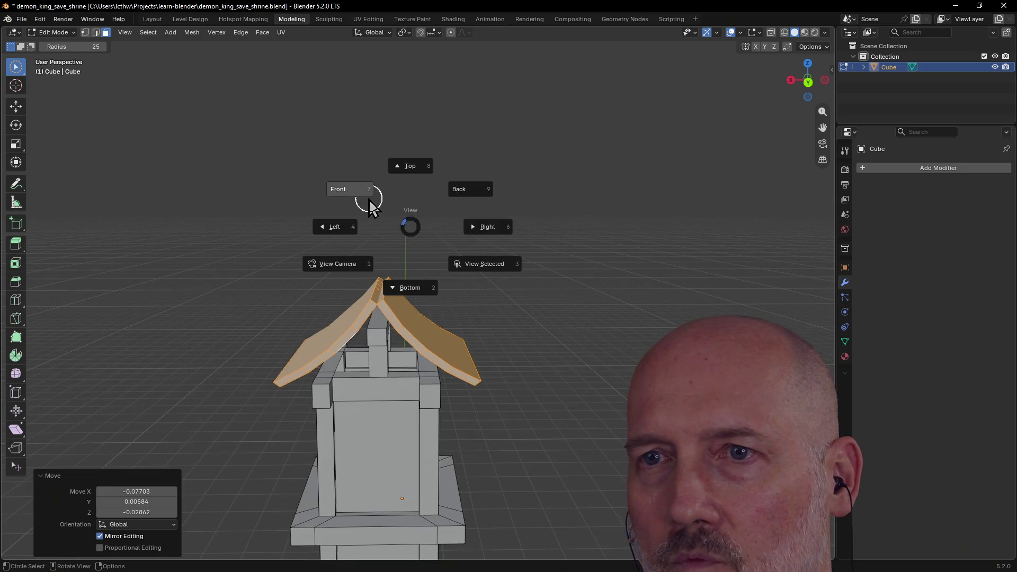
left_click(356, 197)
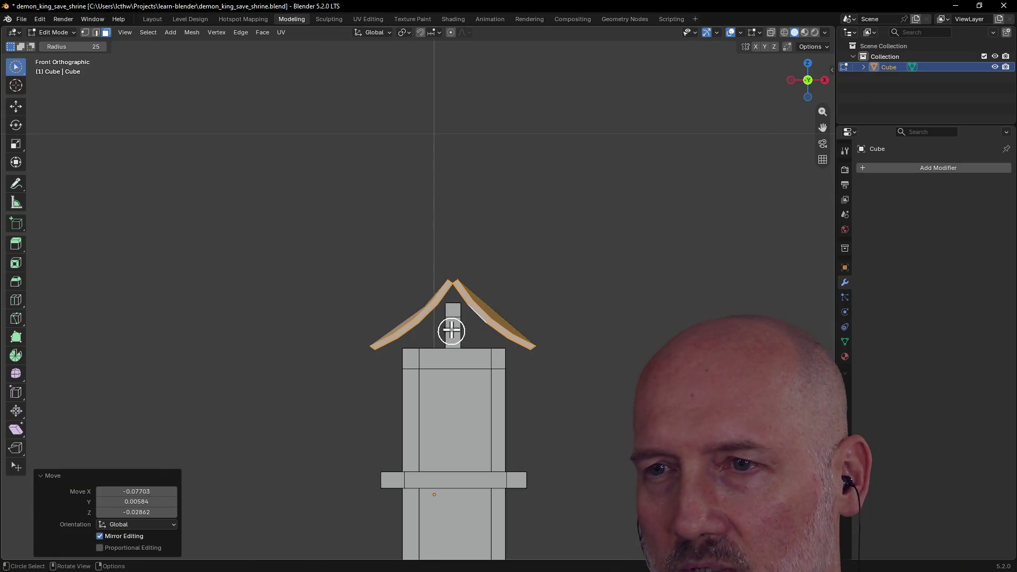
key("g")
key("z")
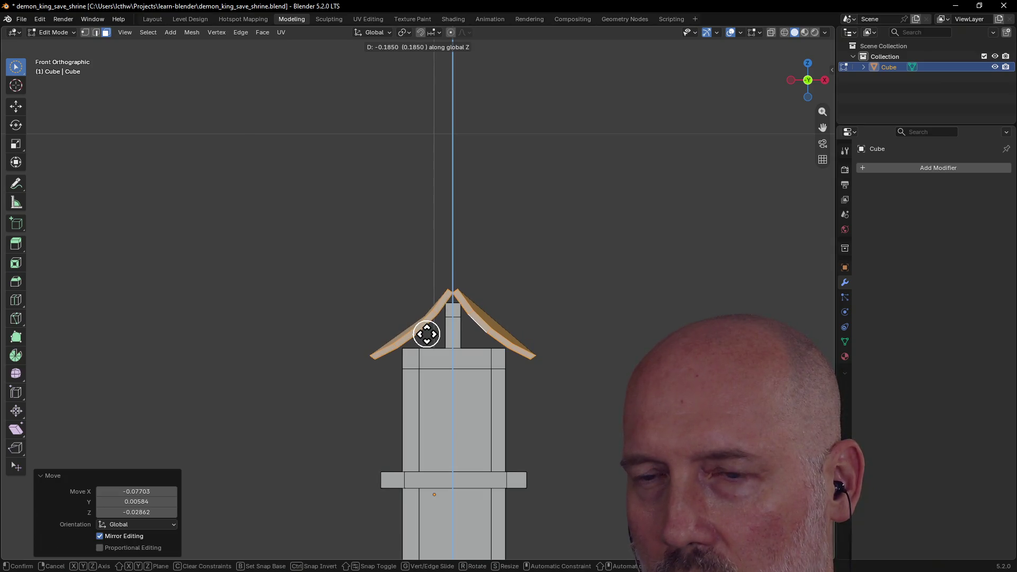
key("Return")
Step: Clear the selection and orbit close around the gable to inspect the lowered roof
mouse_move(468, 366)
middle_mouse_down()
mouse_move(437, 350)
mouse_move(460, 321)
middle_mouse_up()
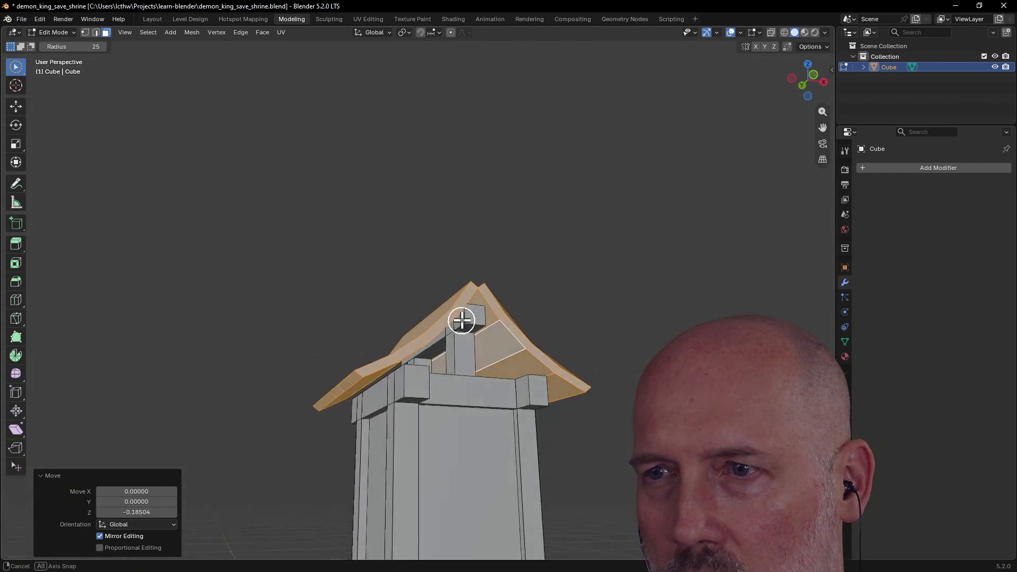
middle_click_drag(461, 322, 504, 335)
scroll(504, 336, "up", 2)
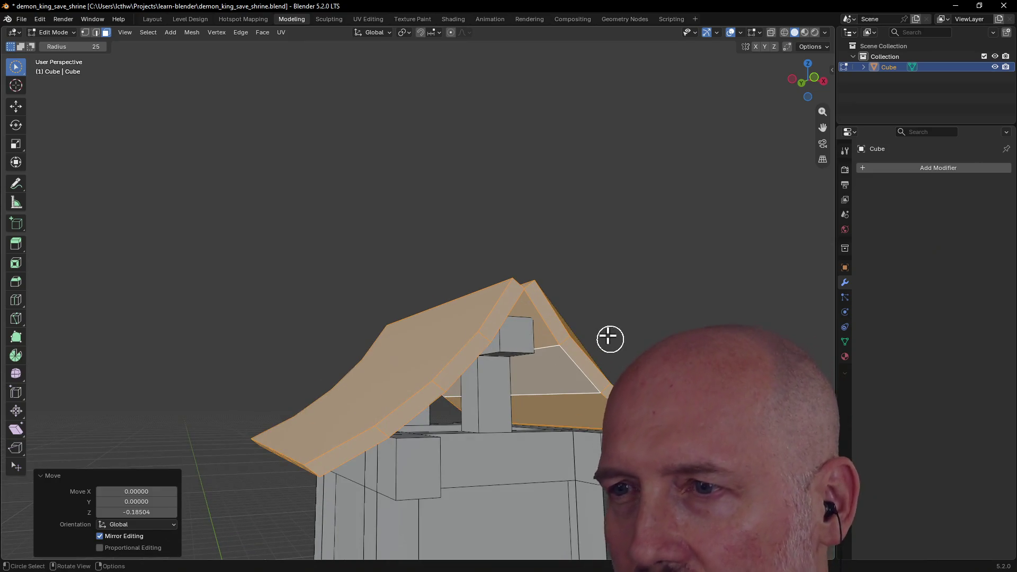
left_click(585, 324)
mouse_move(586, 324)
middle_mouse_down()
mouse_move(536, 343)
mouse_move(552, 320)
mouse_move(482, 352)
mouse_move(473, 340)
mouse_move(520, 368)
middle_mouse_up()
scroll(569, 345, "up", 3)
middle_click_drag(570, 345, 583, 341)
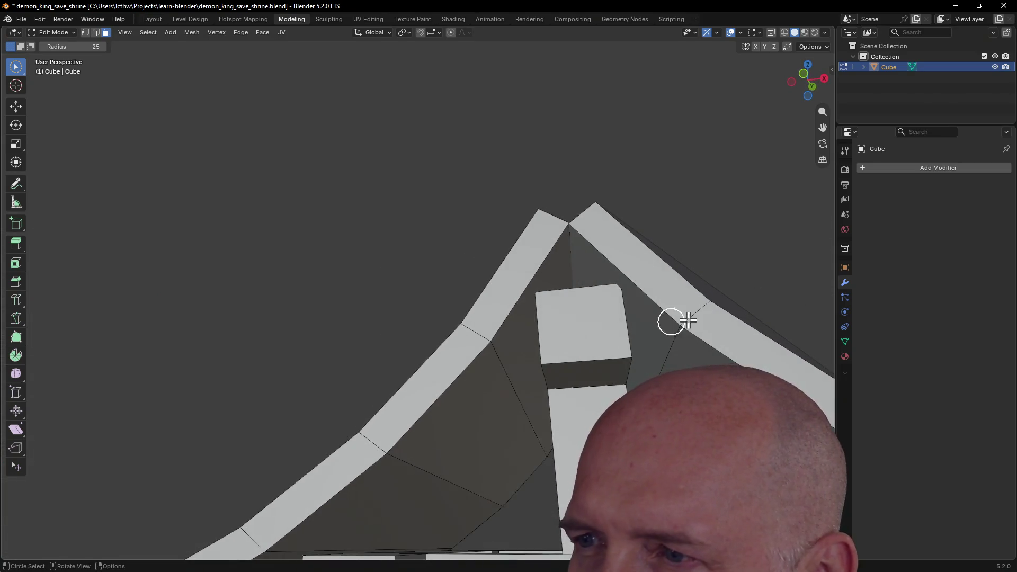
left_click_drag(682, 321, 724, 284)
mouse_move(724, 284)
middle_mouse_down()
mouse_move(752, 238)
mouse_move(702, 299)
mouse_move(708, 289)
mouse_move(638, 311)
mouse_move(509, 303)
mouse_move(700, 310)
mouse_move(606, 289)
mouse_move(644, 259)
mouse_move(611, 298)
mouse_move(551, 278)
mouse_move(593, 293)
mouse_move(561, 357)
mouse_move(625, 329)
mouse_move(459, 324)
middle_mouse_up()
scroll(638, 311, "down", 5)
scroll(606, 289, "up", 2)
scroll(561, 356, "down", 3)
mouse_move(562, 295)
middle_mouse_down()
mouse_move(567, 263)
mouse_move(536, 254)
mouse_move(545, 275)
mouse_move(610, 317)
middle_mouse_up()
scroll(563, 279, "down", 4)
scroll(610, 316, "up", 1)
scroll(610, 316, "up", 2)
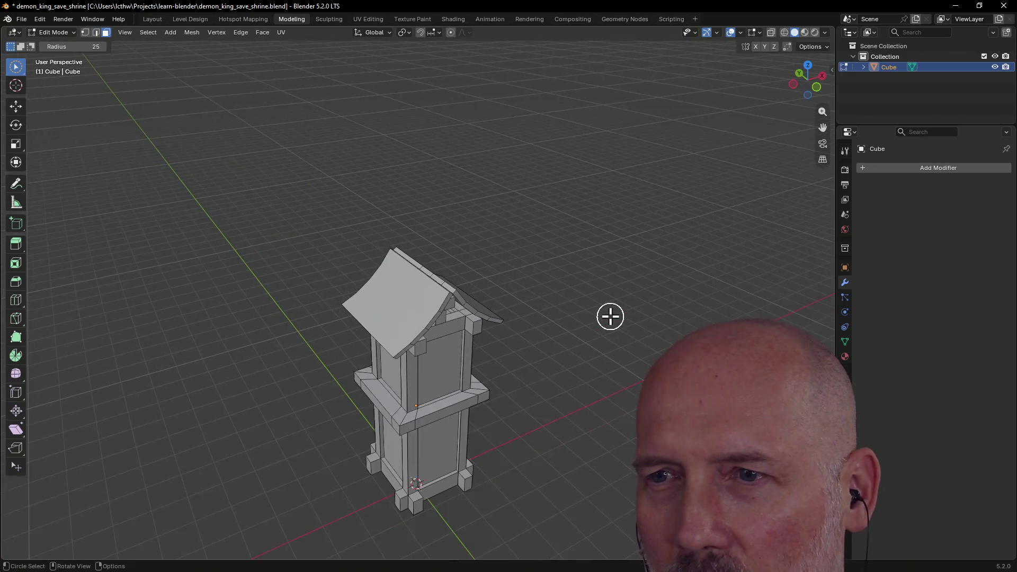
scroll(610, 316, "up", 1)
scroll(610, 317, "down", 2)
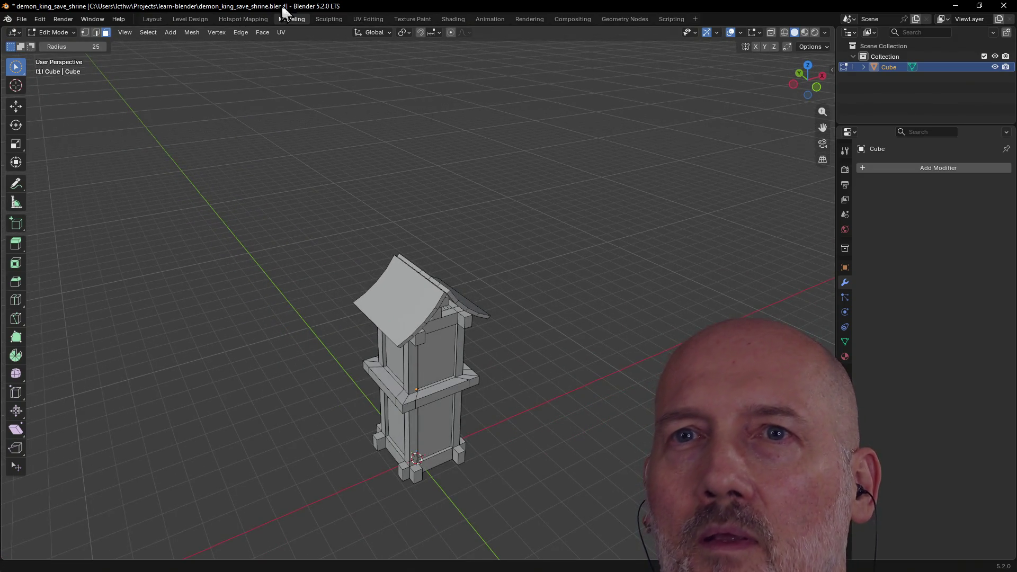
left_click(156, 19)
mouse_move(363, 109)
middle_mouse_down()
mouse_move(357, 209)
mouse_move(463, 197)
mouse_move(471, 146)
middle_mouse_up()
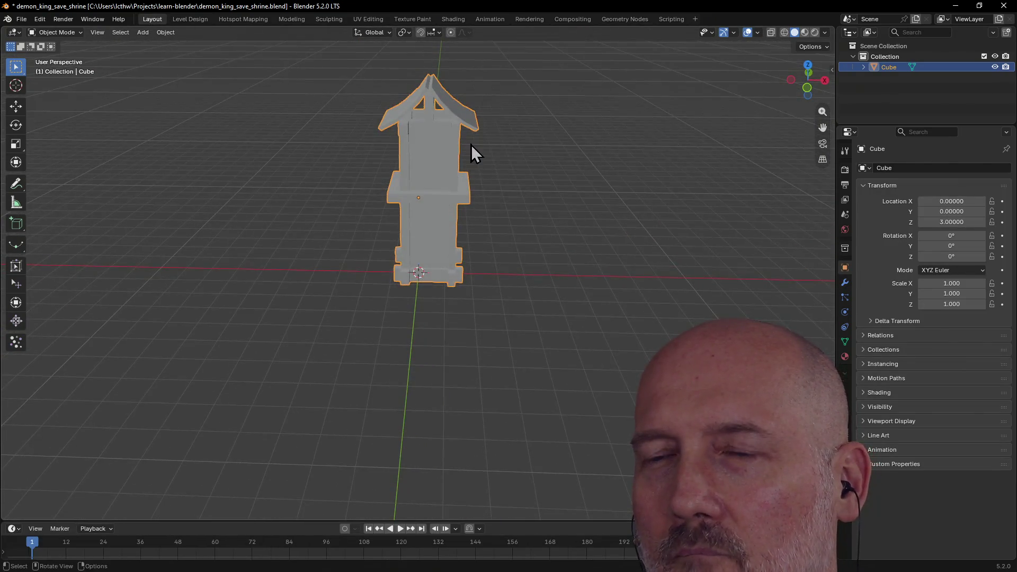
scroll(531, 206, "down", 2)
left_click(532, 206)
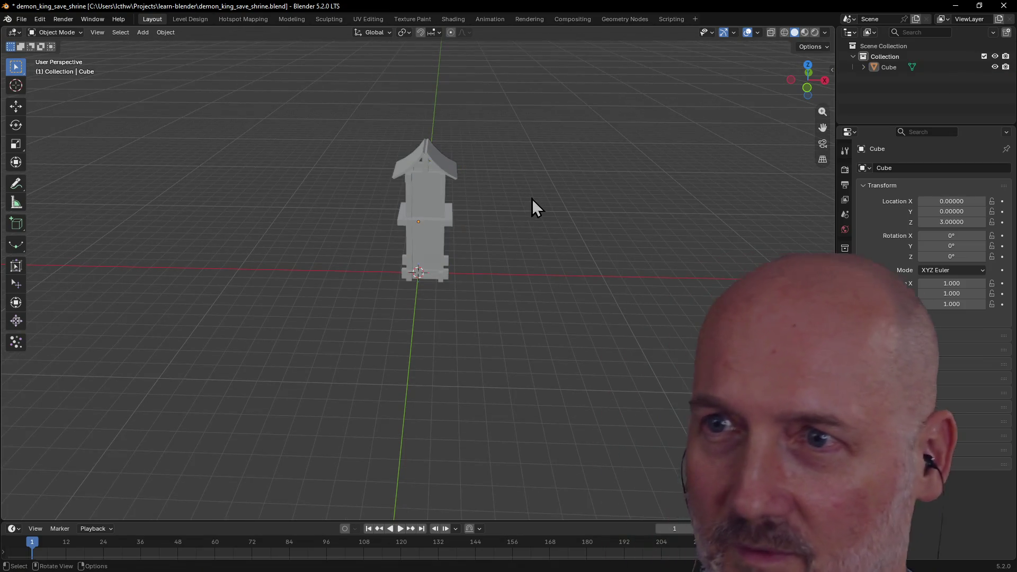
key("grave")
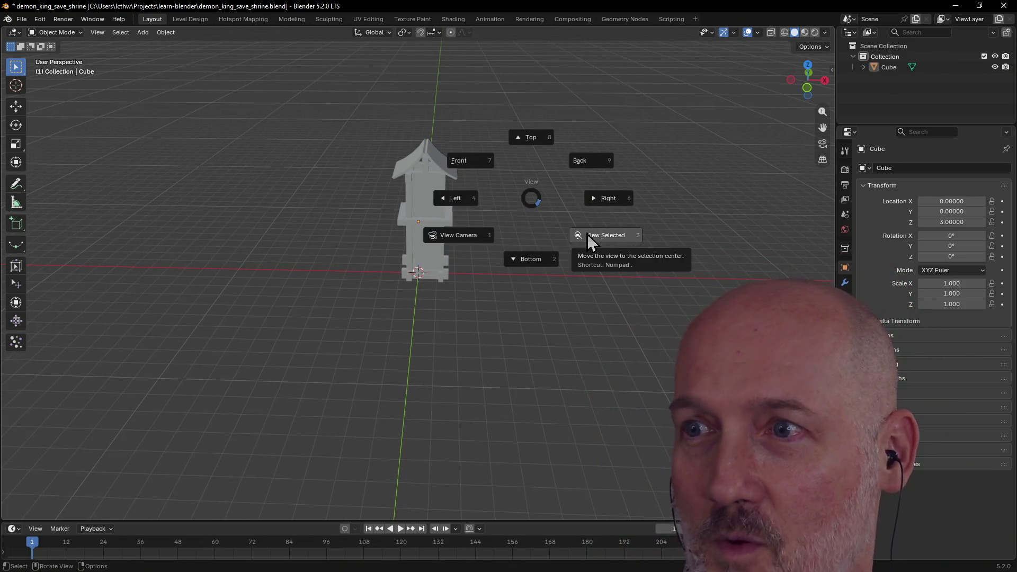
left_click(587, 239)
left_click(421, 195)
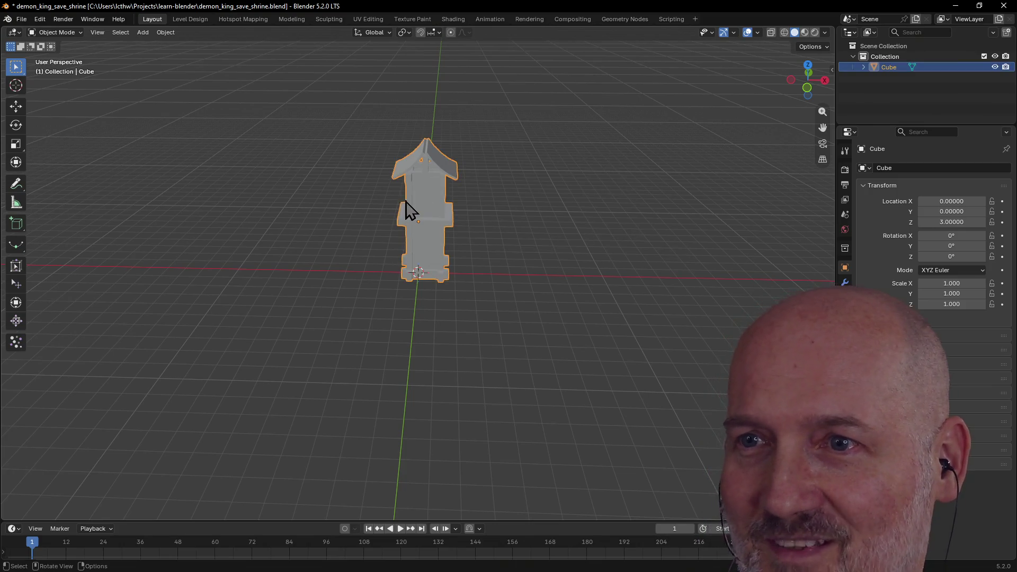
key("grave")
left_click(501, 266)
scroll(502, 265, "down", 2)
scroll(502, 265, "up", 2)
mouse_move(501, 264)
middle_mouse_down()
mouse_move(545, 261)
mouse_move(415, 273)
middle_mouse_up()
left_click(540, 262)
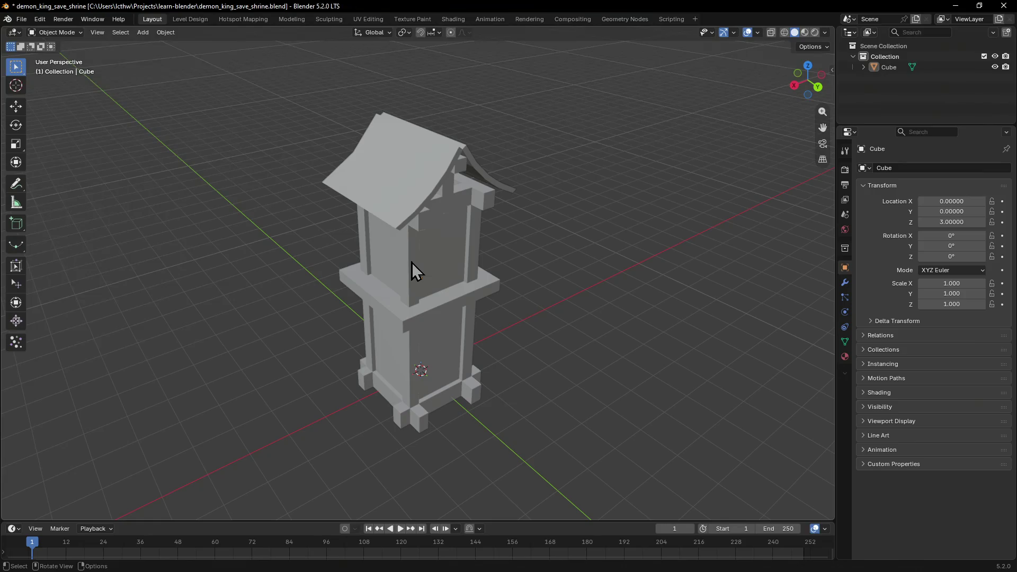
left_click(292, 19)
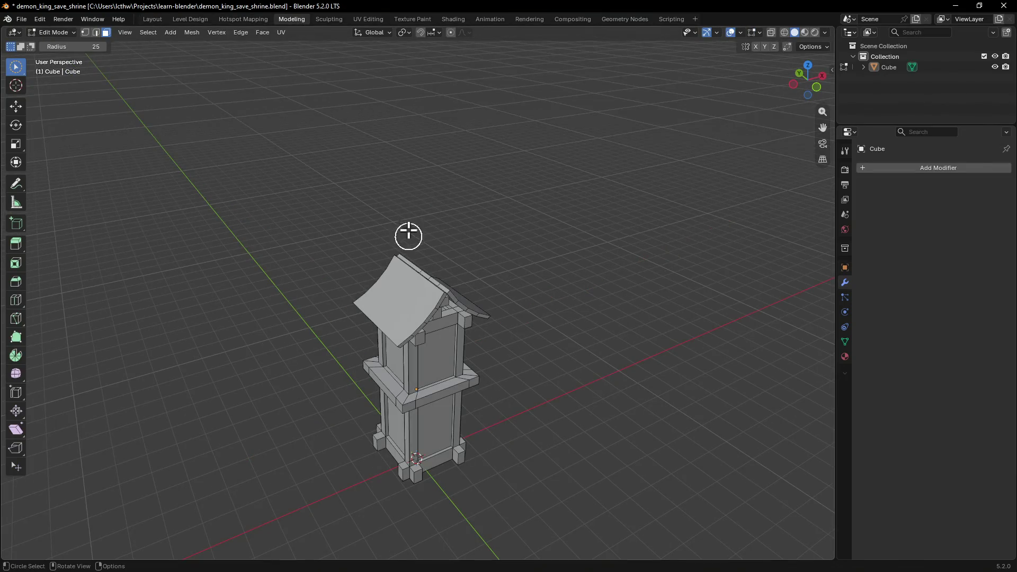
Step: Select each roof panel as linked geometry (L) in turn, then clear the selection
key("l")
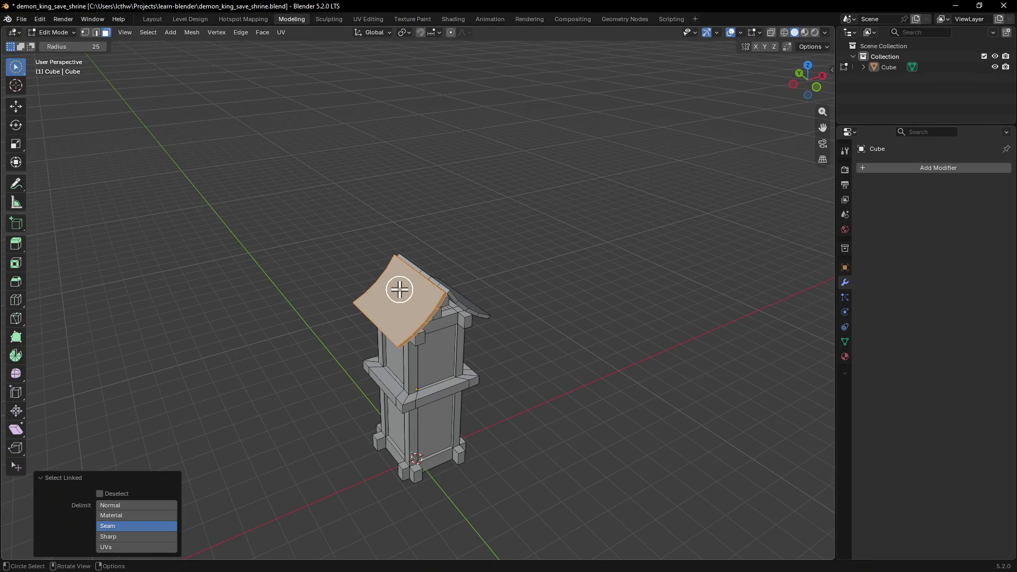
scroll(399, 289, "up", 3)
mouse_move(399, 289)
middle_mouse_down()
mouse_move(601, 226)
mouse_move(601, 244)
mouse_move(686, 299)
middle_mouse_up()
left_click(462, 402)
key("l")
mouse_move(462, 401)
middle_mouse_down()
mouse_move(507, 344)
mouse_move(629, 339)
mouse_move(653, 327)
mouse_move(556, 375)
mouse_move(669, 368)
middle_mouse_up()
left_click(407, 310)
key("l")
mouse_move(407, 310)
middle_mouse_down()
mouse_move(368, 306)
mouse_move(466, 301)
mouse_move(343, 314)
middle_mouse_up()
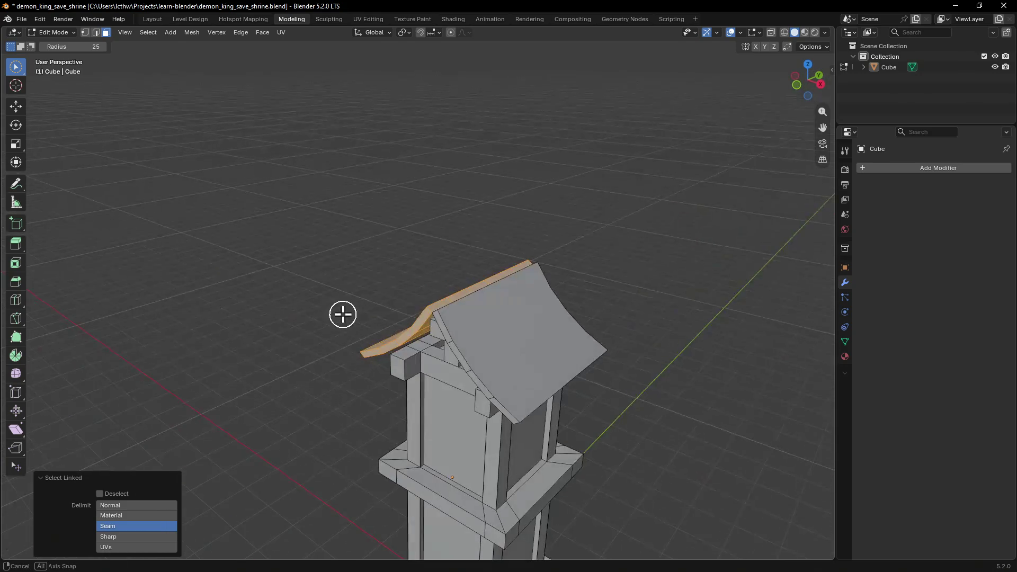
left_click(503, 326)
key("l")
mouse_move(504, 326)
middle_mouse_down()
mouse_move(555, 303)
mouse_move(574, 310)
mouse_move(484, 344)
middle_mouse_up()
left_click(644, 285)
Step: Orbit the shrine to inspect the roof from the front, underneath and both sides
mouse_move(644, 284)
middle_mouse_down()
mouse_move(717, 291)
mouse_move(652, 304)
middle_mouse_up()
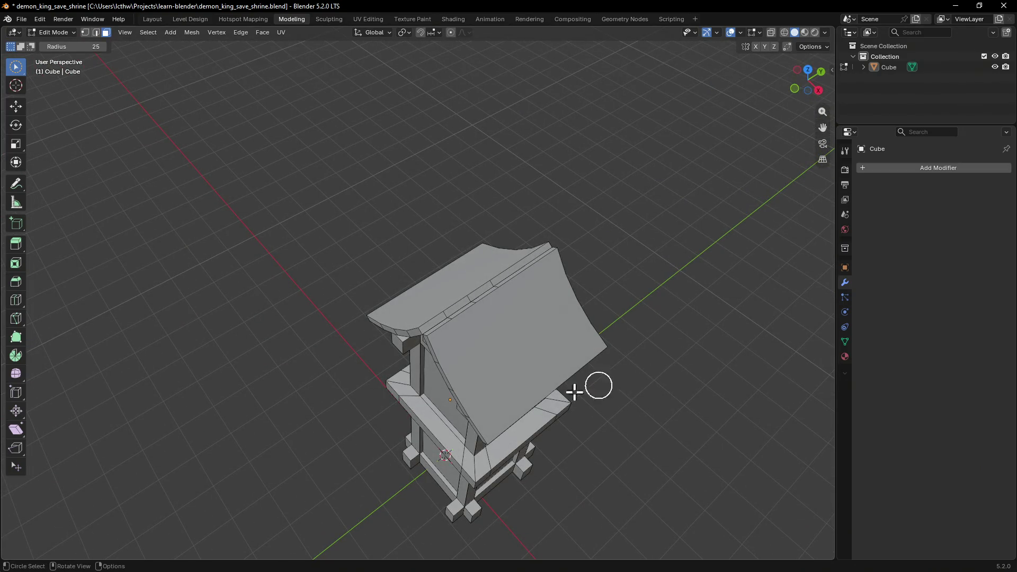
mouse_move(481, 349)
middle_mouse_down()
mouse_move(461, 280)
mouse_move(459, 319)
middle_mouse_up()
middle_click_drag(569, 312, 430, 365)
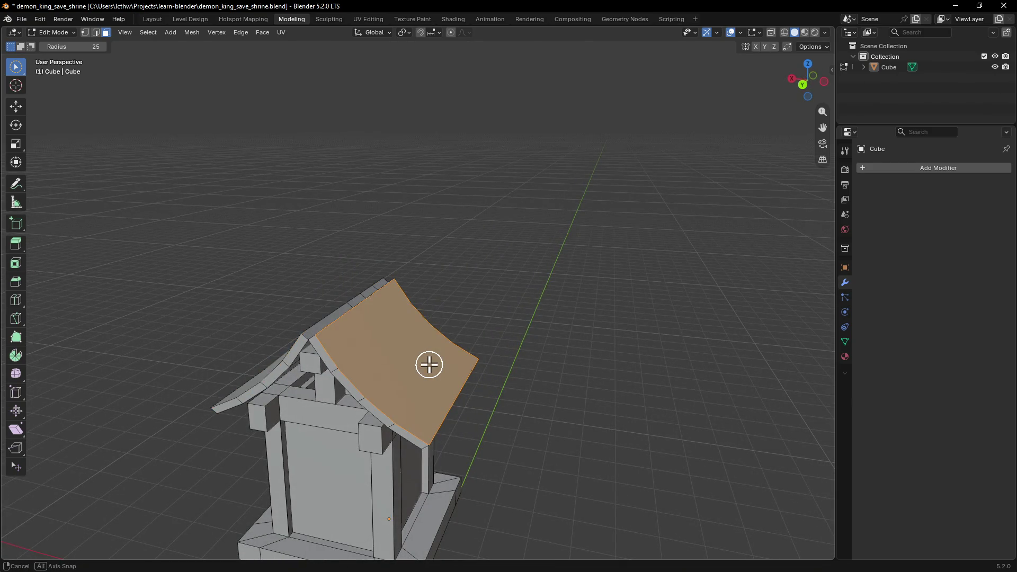
middle_click_drag(429, 364, 408, 358)
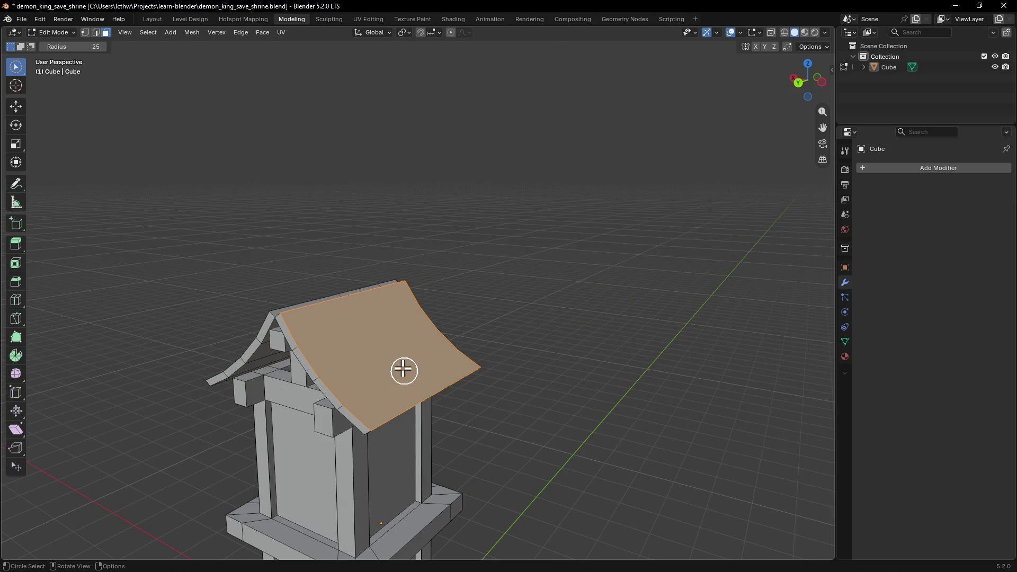
scroll(402, 365, "up", 2)
mouse_move(401, 366)
middle_mouse_down()
mouse_move(363, 318)
mouse_move(360, 286)
middle_mouse_up()
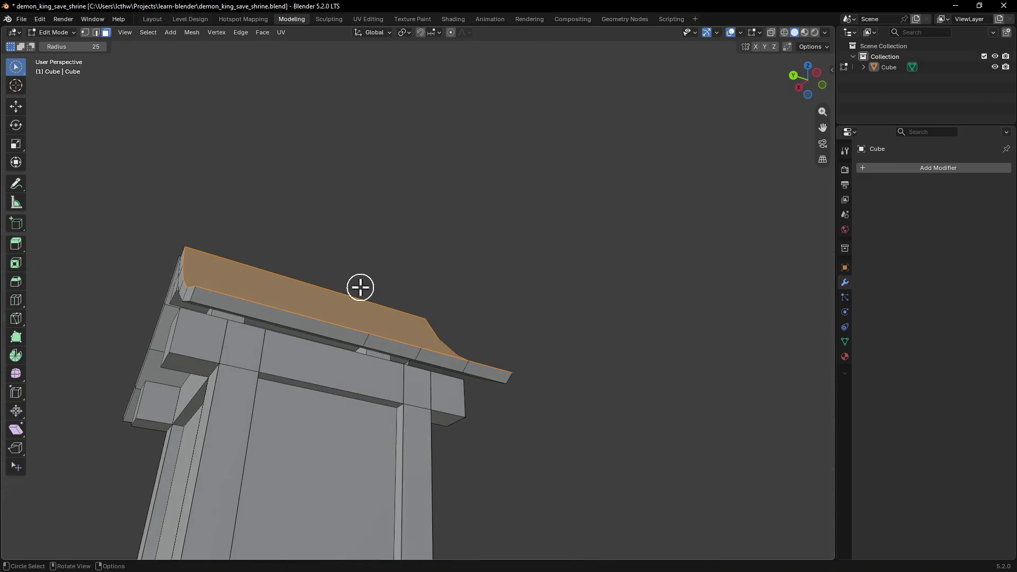
mouse_move(424, 352)
middle_mouse_down()
mouse_move(390, 352)
mouse_move(443, 384)
middle_mouse_up()
scroll(443, 384, "down", 2)
middle_click_drag(406, 343, 456, 345)
Step: Circle-select the edge of the right roof panel and inspect it up close
key("c")
left_click(517, 314)
key("Return")
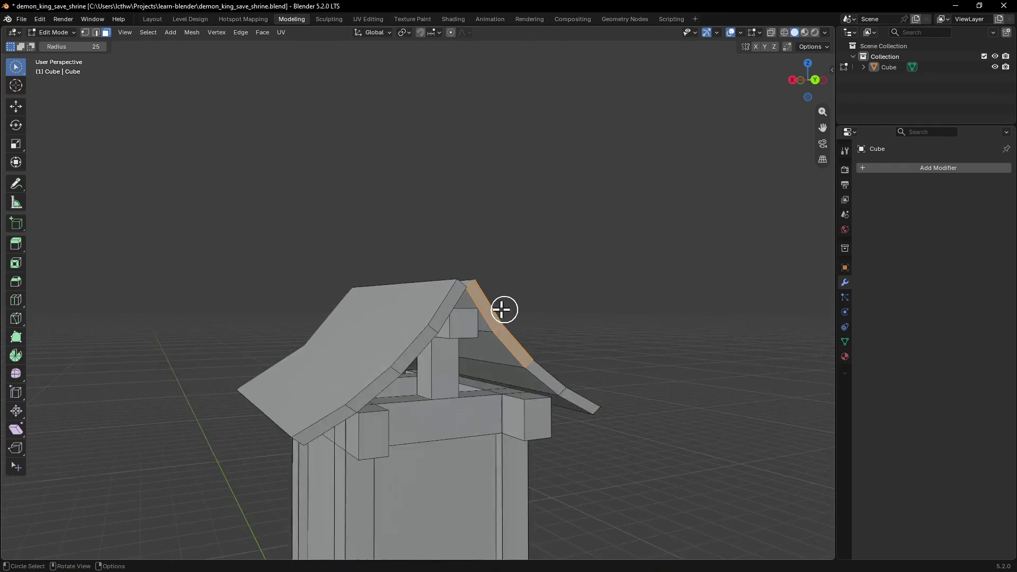
scroll(504, 309, "up", 3)
mouse_move(506, 295)
middle_mouse_down()
mouse_move(485, 272)
mouse_move(469, 284)
mouse_move(498, 306)
mouse_move(644, 302)
mouse_move(690, 277)
mouse_move(704, 284)
mouse_move(697, 289)
middle_mouse_up()
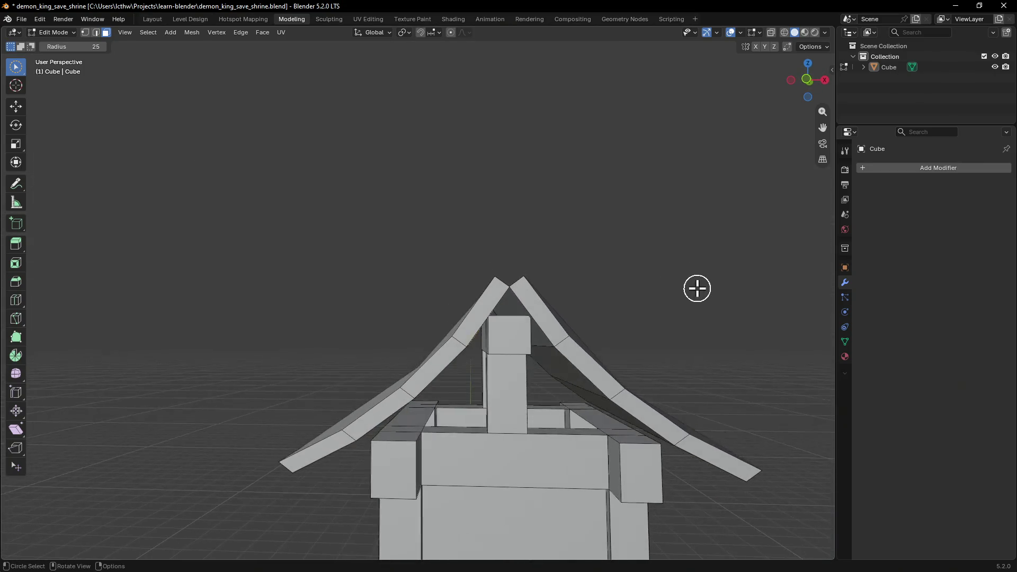
scroll(697, 288, "up", 2)
mouse_move(722, 364)
middle_mouse_down()
mouse_move(731, 361)
mouse_move(688, 356)
mouse_move(708, 347)
middle_mouse_up()
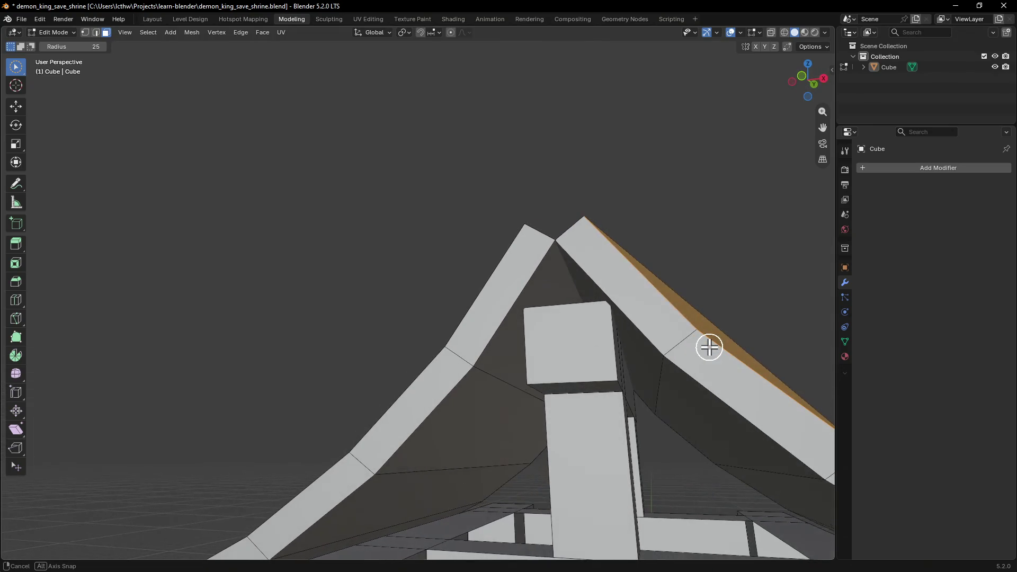
scroll(742, 356, "down", 2)
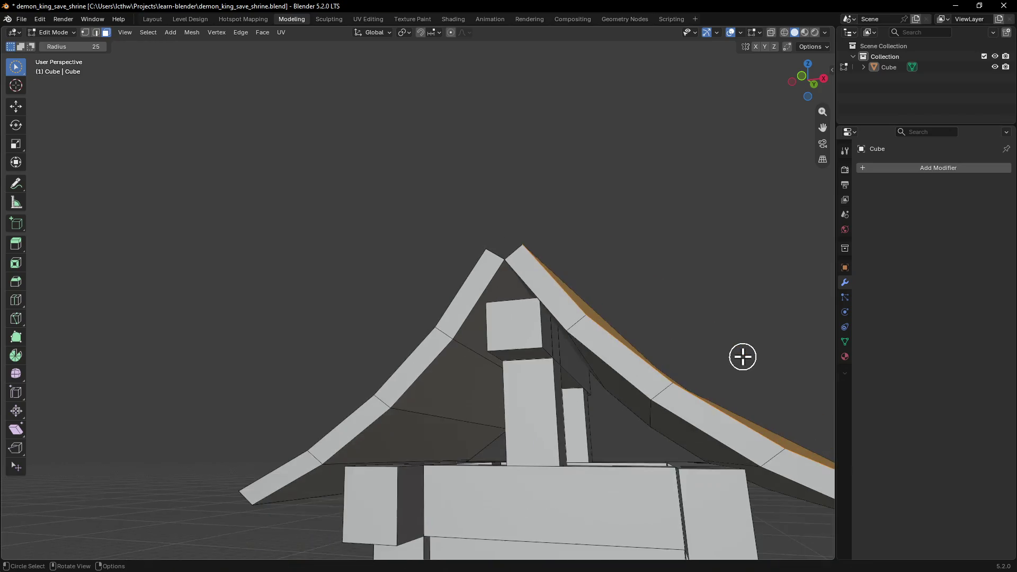
scroll(742, 356, "down", 2)
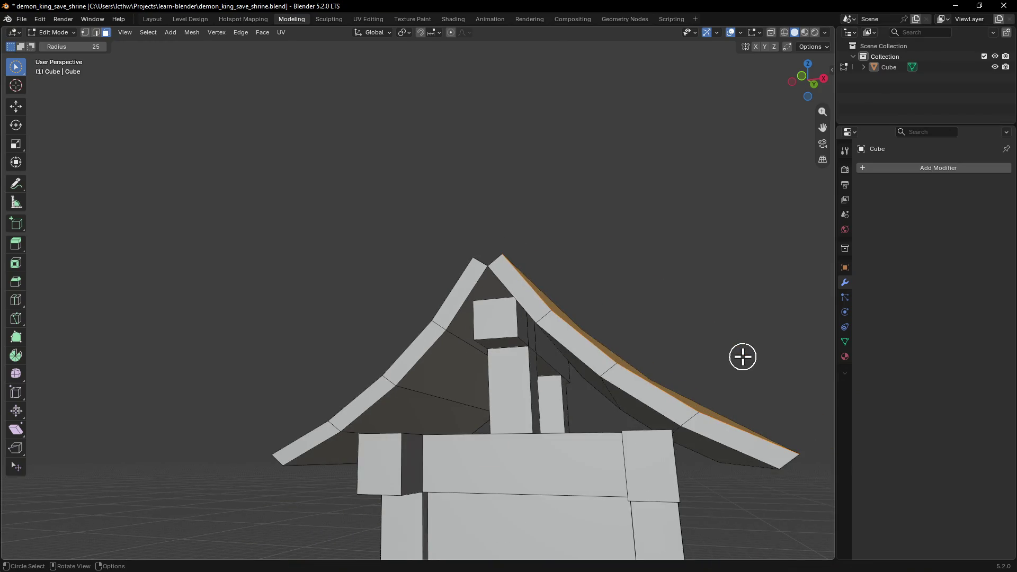
middle_click_drag(742, 357, 633, 426)
scroll(633, 426, "up", 3)
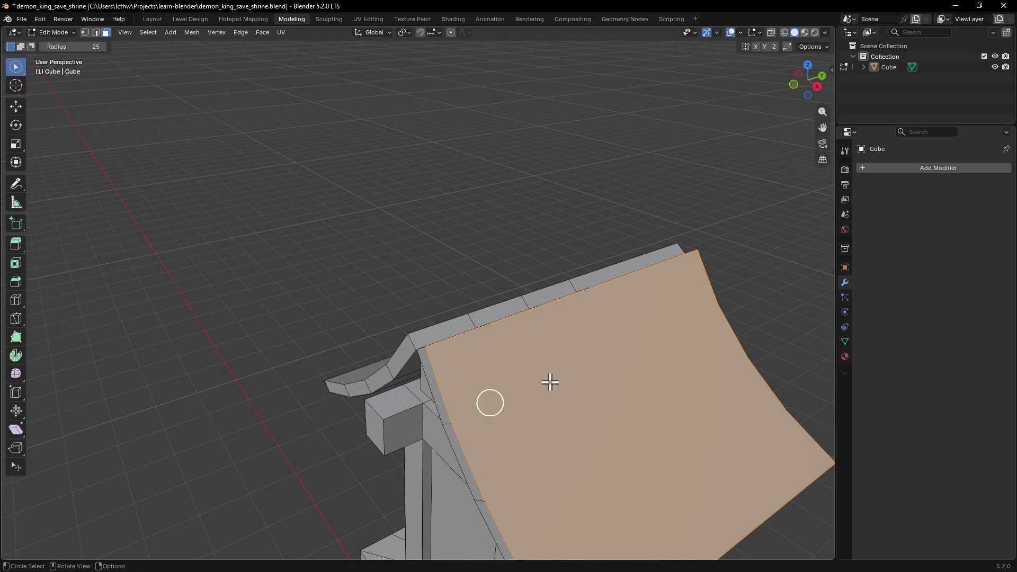
Step: Select the inner wall faces and the large curved roof panel face
mouse_move(651, 307)
middle_mouse_down()
mouse_move(696, 186)
mouse_move(558, 250)
middle_mouse_up()
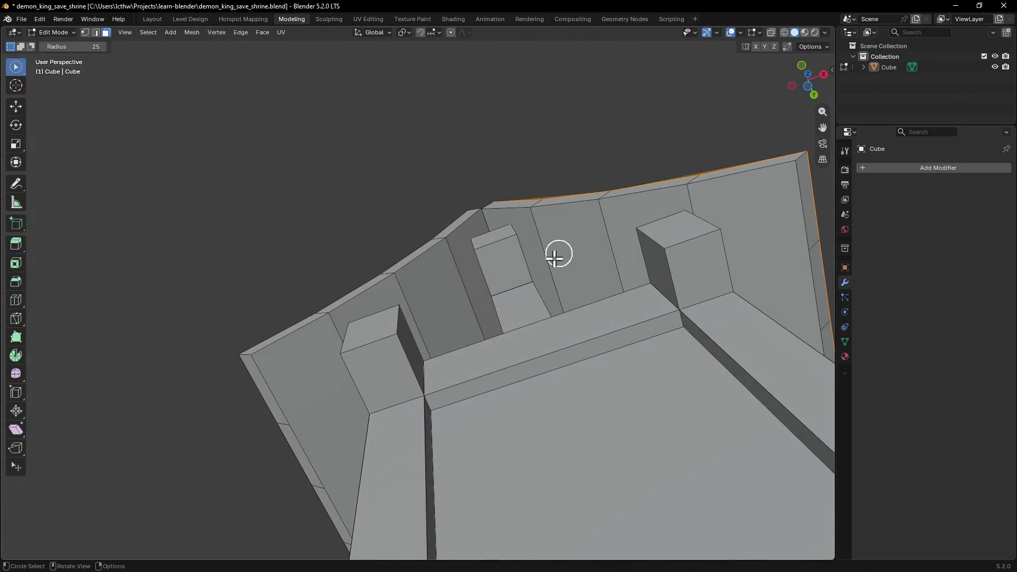
left_click(445, 313)
left_click(467, 258)
left_click(436, 302)
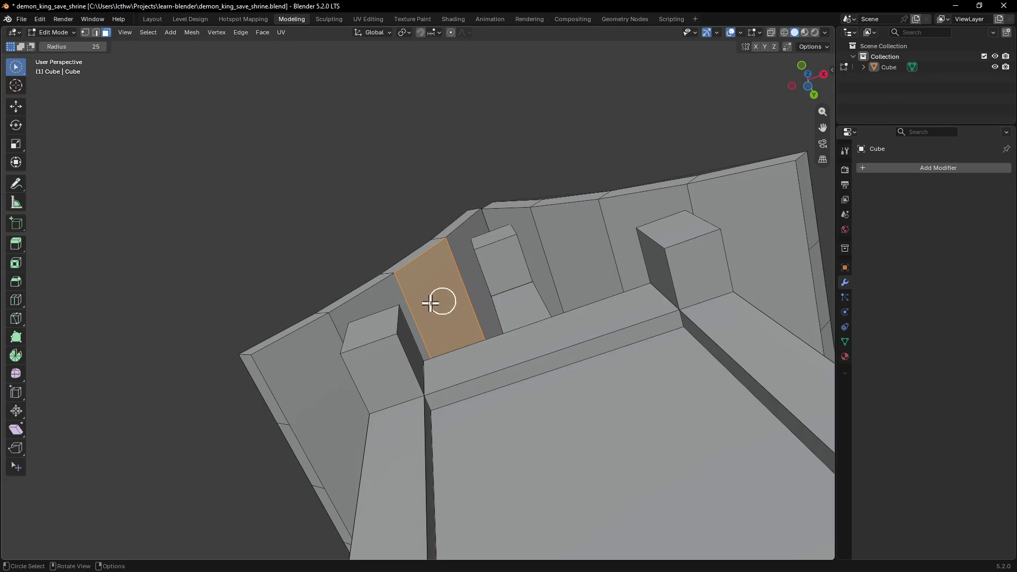
left_click(358, 318)
mouse_move(363, 322)
left_mouse_down()
mouse_move(431, 283)
mouse_move(459, 253)
left_mouse_up()
mouse_move(459, 253)
middle_mouse_down()
mouse_move(425, 329)
mouse_move(465, 352)
middle_mouse_up()
left_click_drag(465, 352, 554, 345)
middle_click_drag(553, 344, 624, 406)
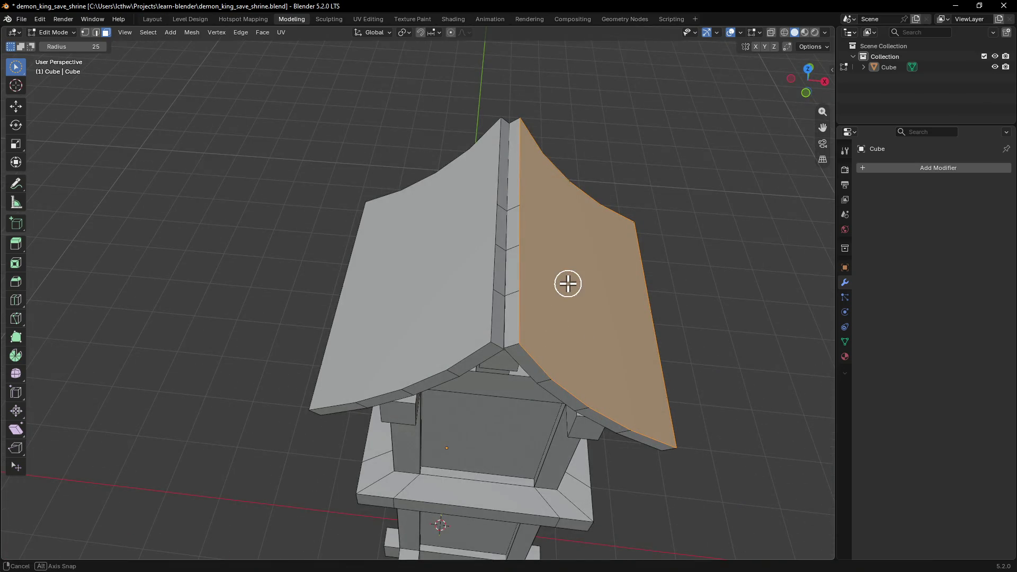
Step: Look over the roof panel from low, side and top angles, then switch to the Knife tool
middle_click_drag(567, 284, 536, 254)
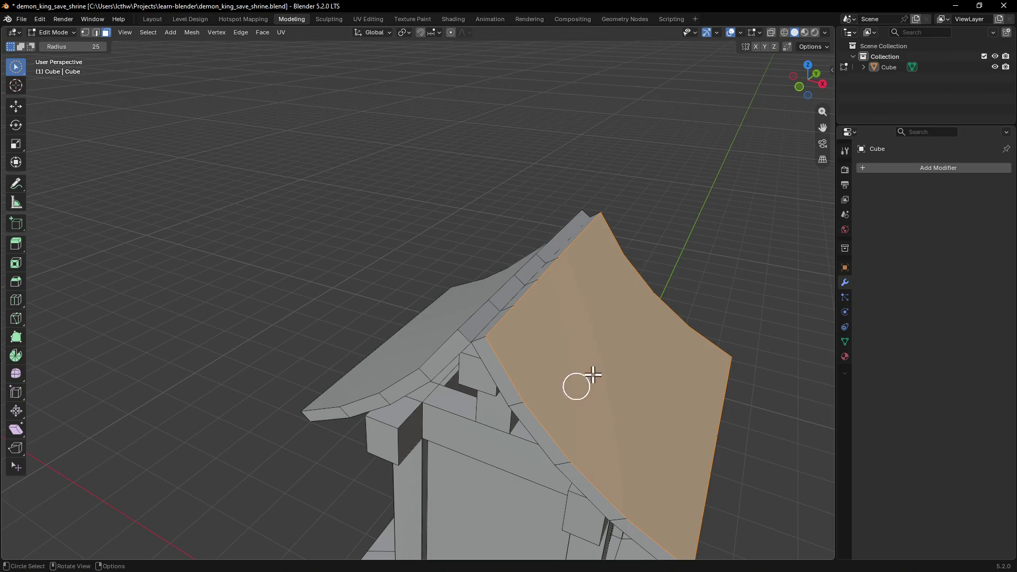
mouse_move(626, 505)
middle_mouse_down()
mouse_move(653, 400)
mouse_move(606, 500)
mouse_move(623, 460)
mouse_move(568, 331)
mouse_move(556, 358)
mouse_move(649, 371)
mouse_move(549, 333)
mouse_move(631, 354)
mouse_move(749, 334)
mouse_move(731, 312)
mouse_move(802, 344)
middle_mouse_up()
scroll(748, 335, "up", 2)
scroll(749, 335, "up", 2)
mouse_move(445, 364)
middle_mouse_down()
mouse_move(403, 379)
mouse_move(604, 359)
mouse_move(388, 356)
mouse_move(384, 341)
middle_mouse_up()
scroll(386, 342, "up", 3)
scroll(375, 328, "up", 2)
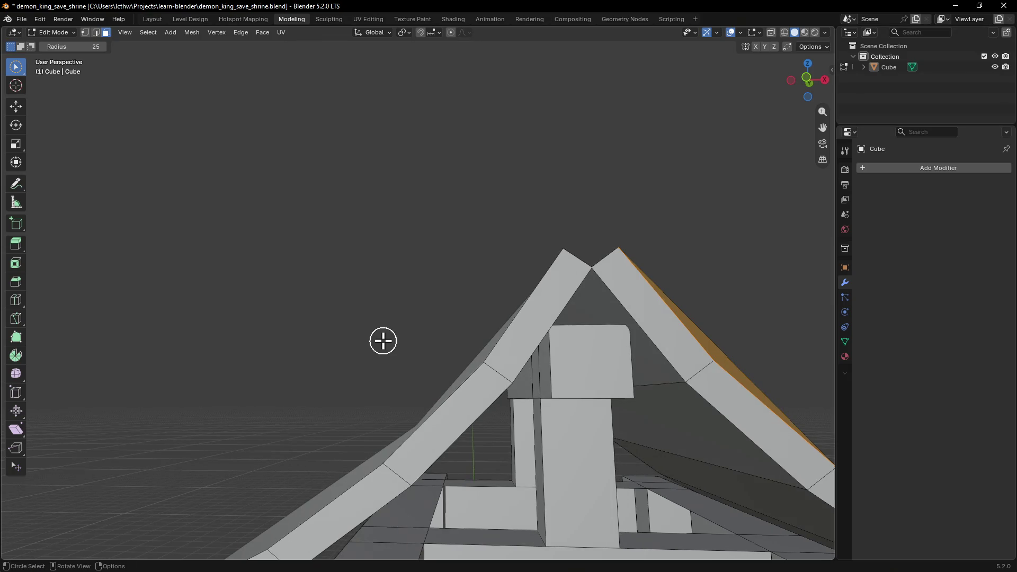
scroll(383, 341, "down", 3)
middle_click_drag(527, 362, 419, 386)
mouse_move(519, 391)
middle_mouse_down()
mouse_move(619, 379)
mouse_move(457, 399)
mouse_move(391, 357)
mouse_move(448, 398)
mouse_move(602, 390)
mouse_move(622, 339)
mouse_move(538, 418)
mouse_move(405, 378)
mouse_move(561, 347)
mouse_move(547, 400)
mouse_move(591, 463)
mouse_move(640, 434)
mouse_move(572, 343)
middle_mouse_up()
scroll(527, 309, "up", 3)
scroll(527, 309, "up", 2)
mouse_move(527, 309)
middle_mouse_down()
mouse_move(441, 335)
mouse_move(527, 318)
mouse_move(504, 310)
mouse_move(493, 323)
mouse_move(494, 309)
middle_mouse_up()
mouse_move(491, 363)
middle_mouse_down()
mouse_move(601, 263)
mouse_move(573, 270)
middle_mouse_up()
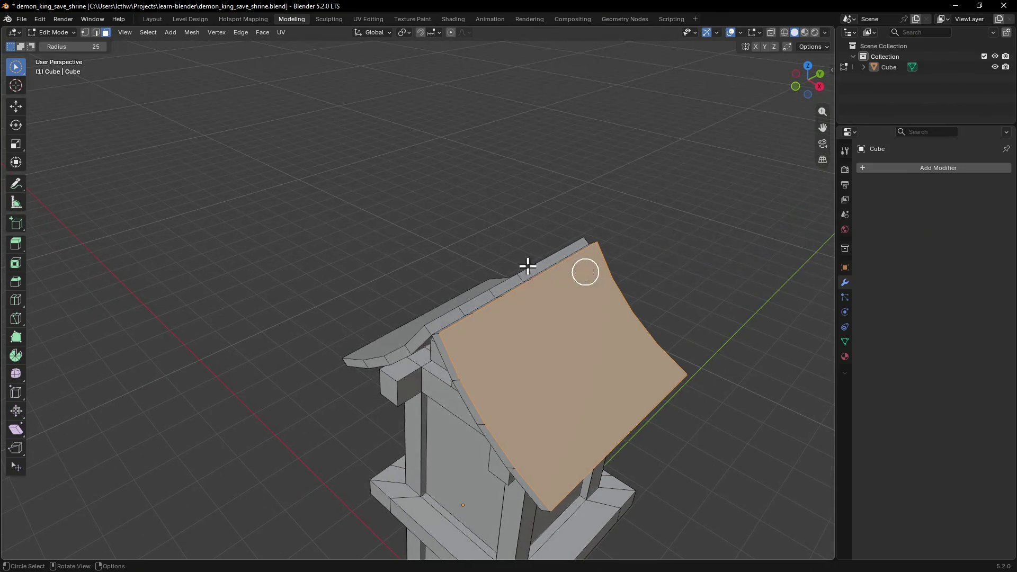
left_click(17, 319)
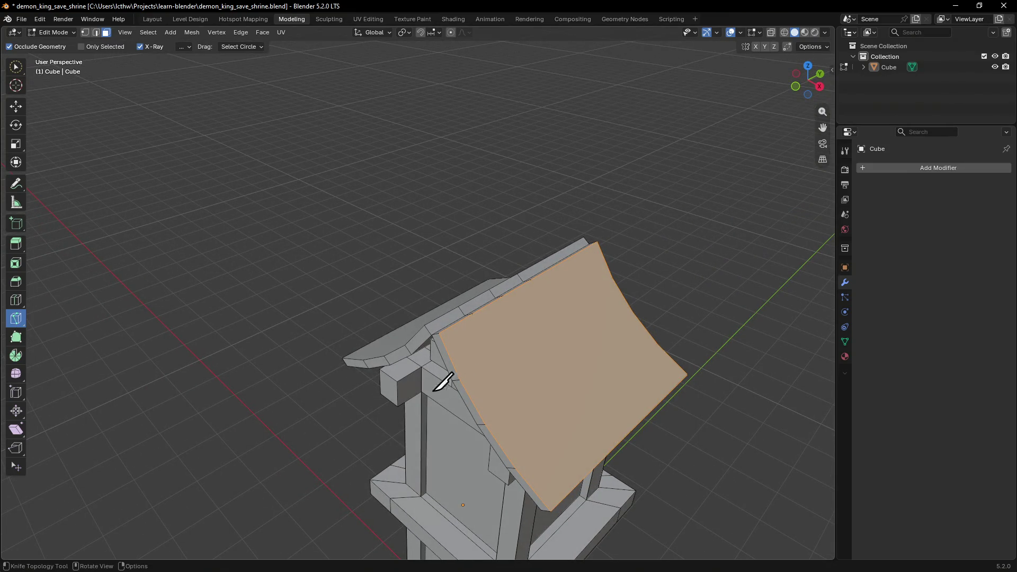
Step: Knife three cuts across the front roof panel parallel to the ridge, dividing it into four strips
left_click(460, 380)
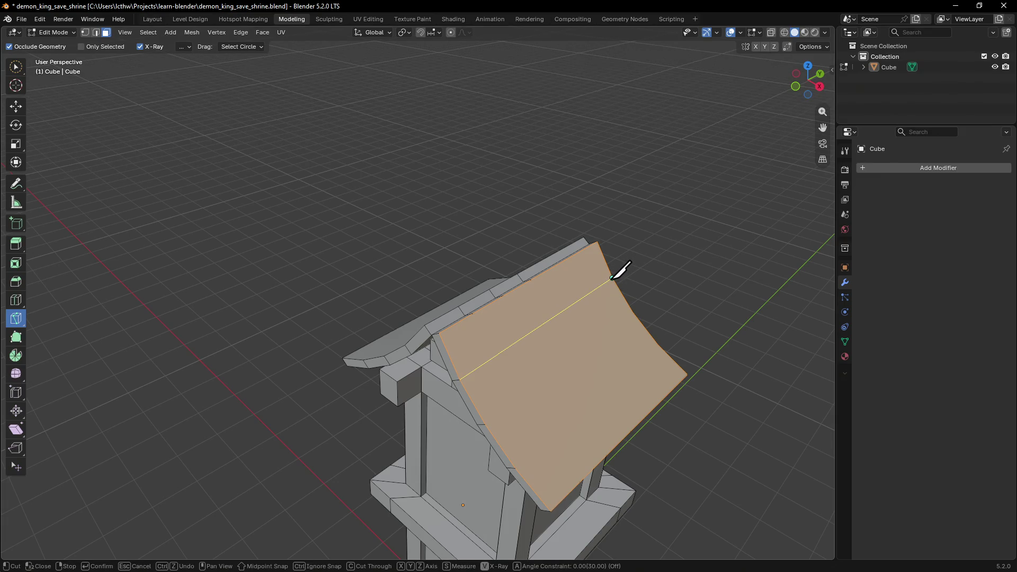
left_click(613, 277)
key("Return")
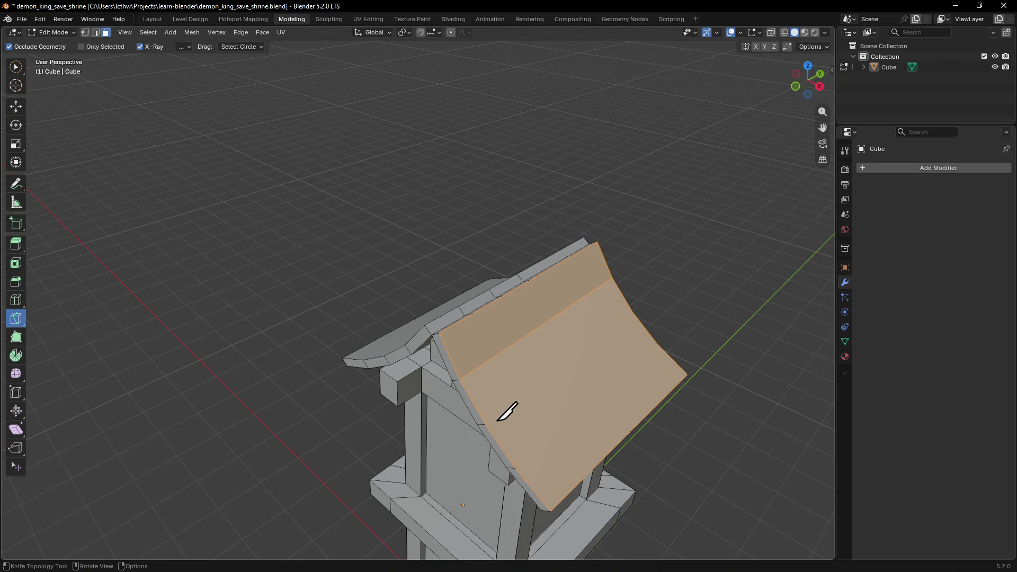
left_click(486, 425)
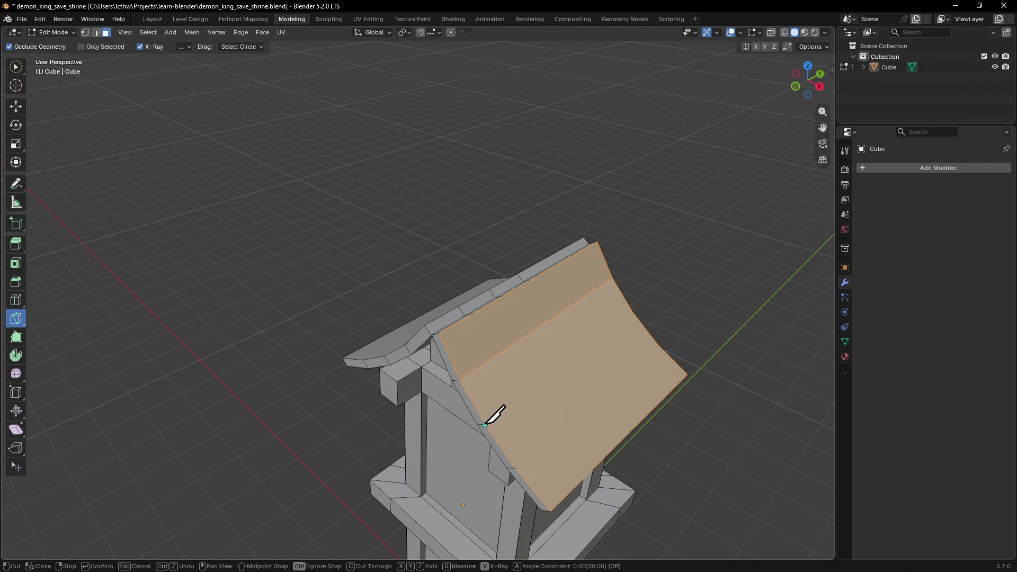
left_click(632, 313)
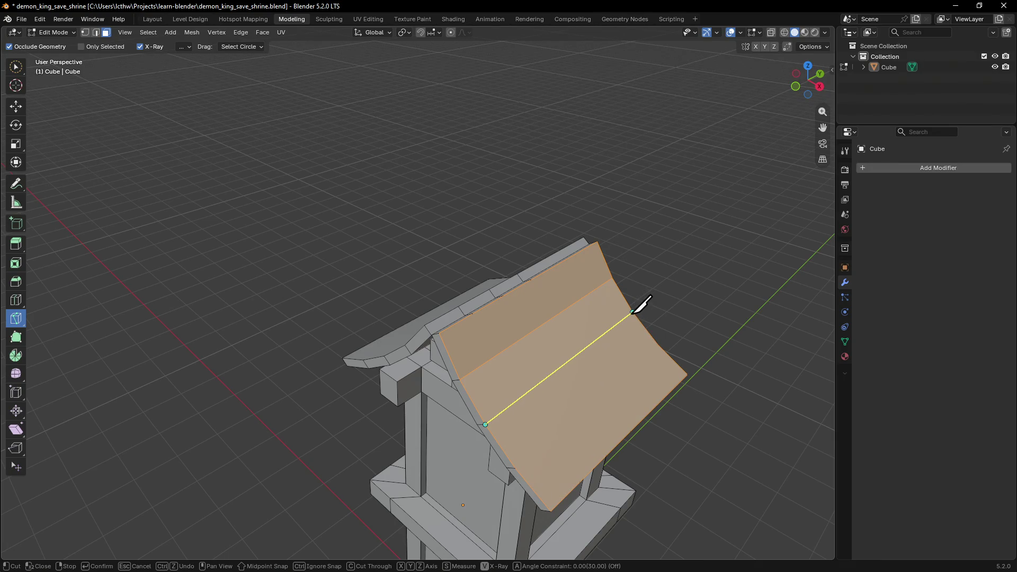
key("Return")
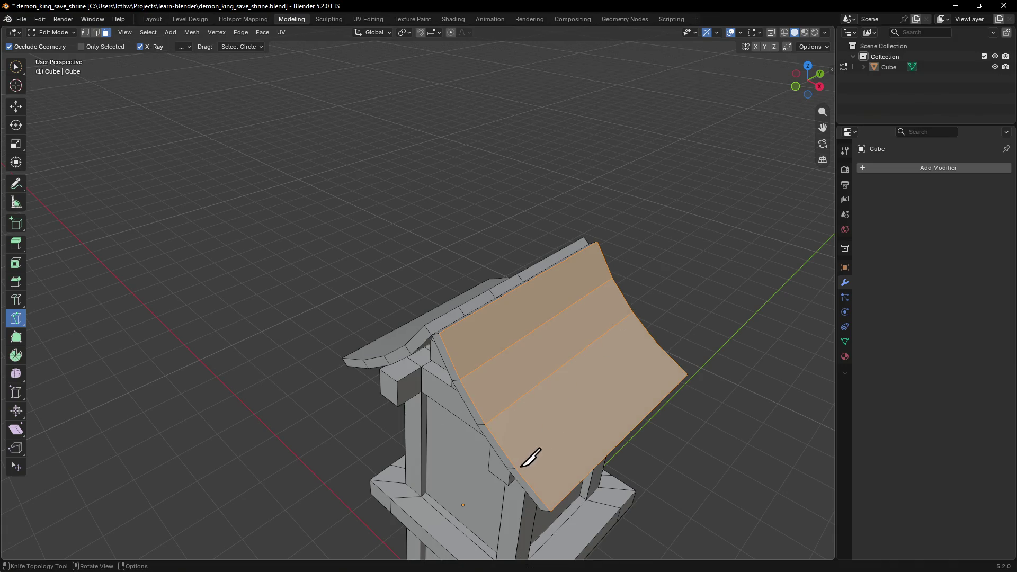
left_click(516, 469)
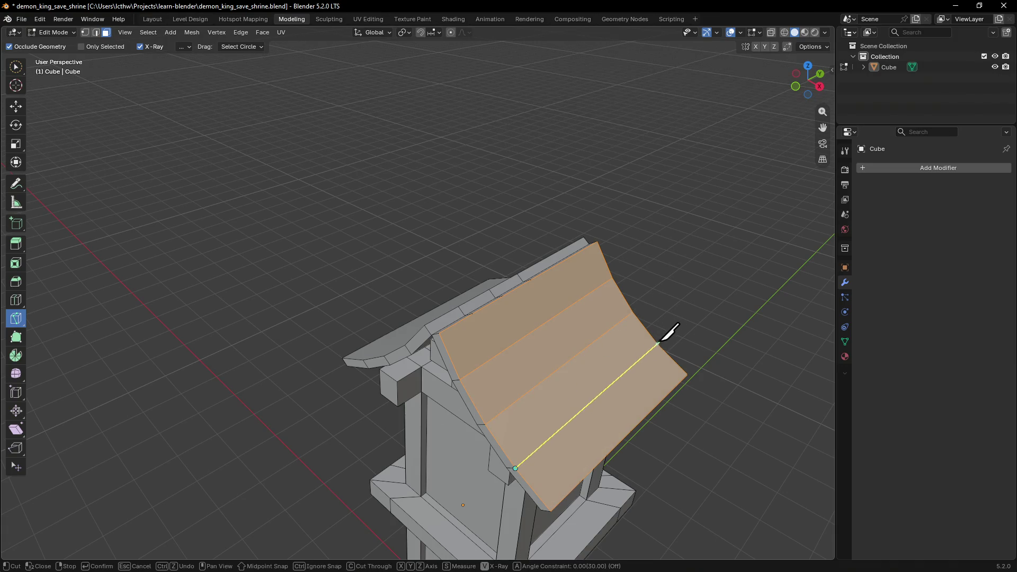
key("Return")
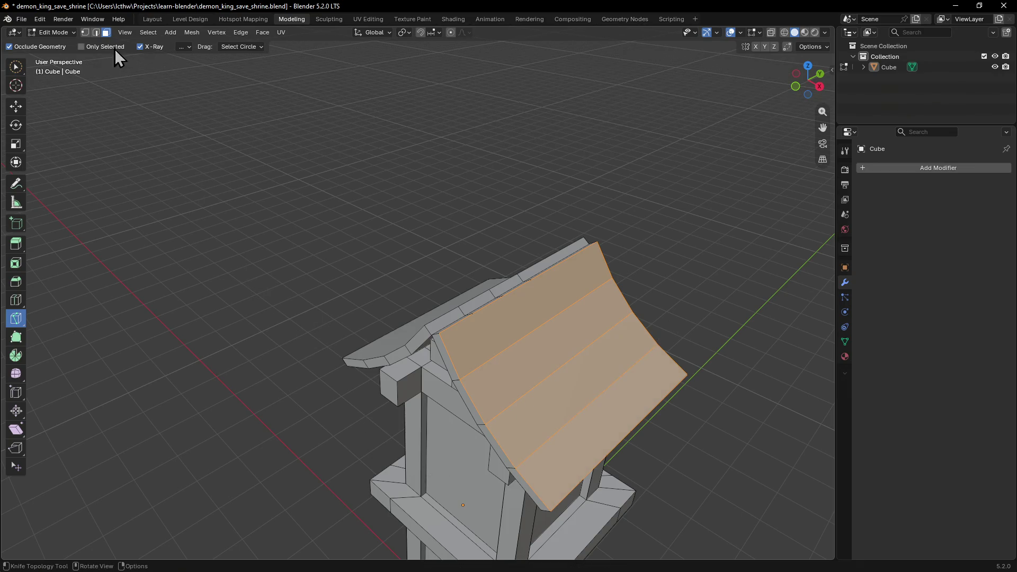
mouse_move(170, 158)
middle_mouse_down()
mouse_move(382, 164)
mouse_move(468, 243)
mouse_move(410, 163)
middle_mouse_up()
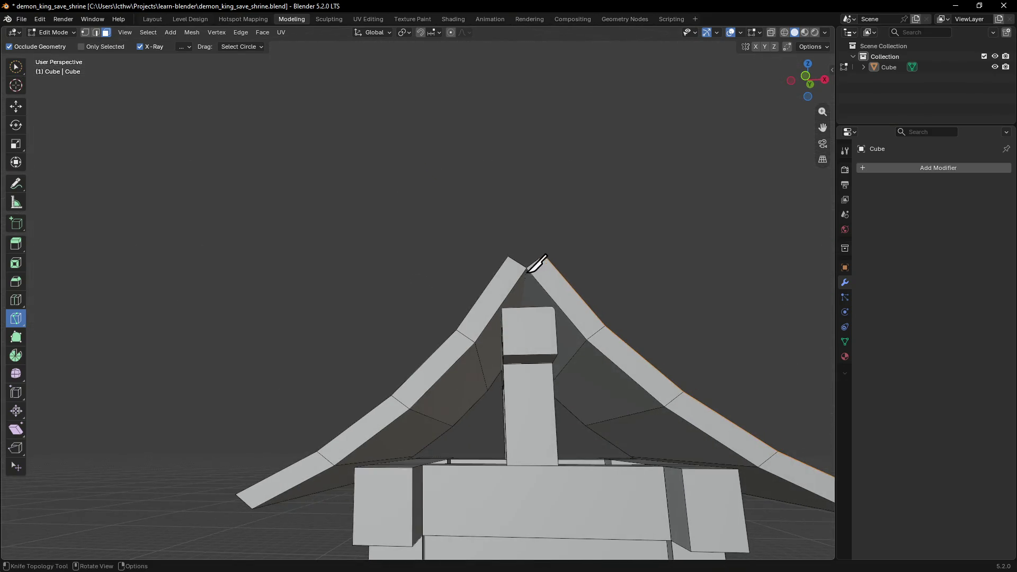
scroll(608, 265, "down", 3)
Step: Knife three matching ridge-parallel cuts across the opposite roof panel
mouse_move(608, 264)
middle_mouse_down()
mouse_move(575, 271)
mouse_move(686, 336)
mouse_move(538, 341)
mouse_move(572, 337)
mouse_move(456, 318)
mouse_move(453, 330)
mouse_move(504, 352)
middle_mouse_up()
scroll(575, 271, "up", 2)
left_click(446, 338)
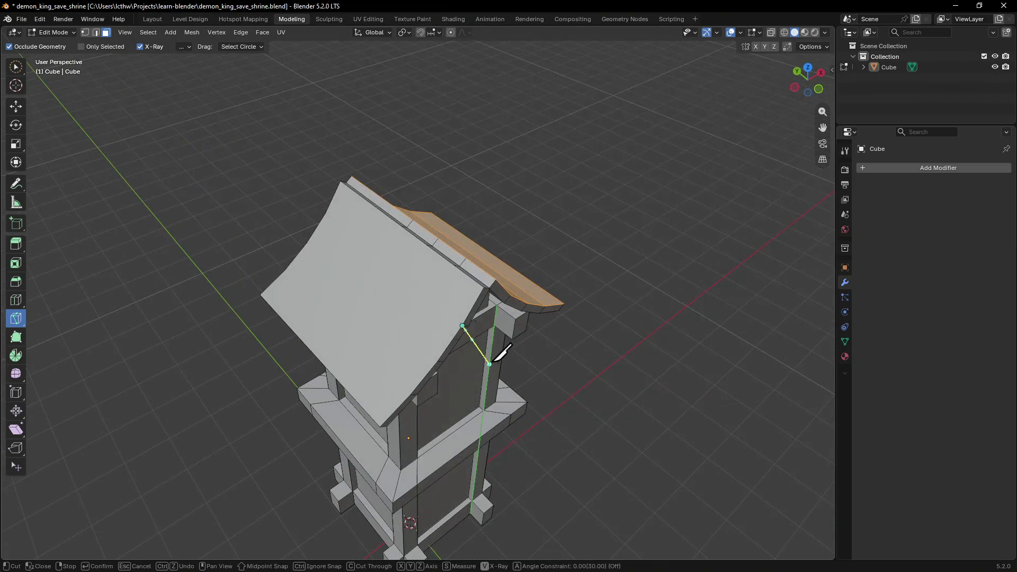
left_click(325, 213)
key("Return")
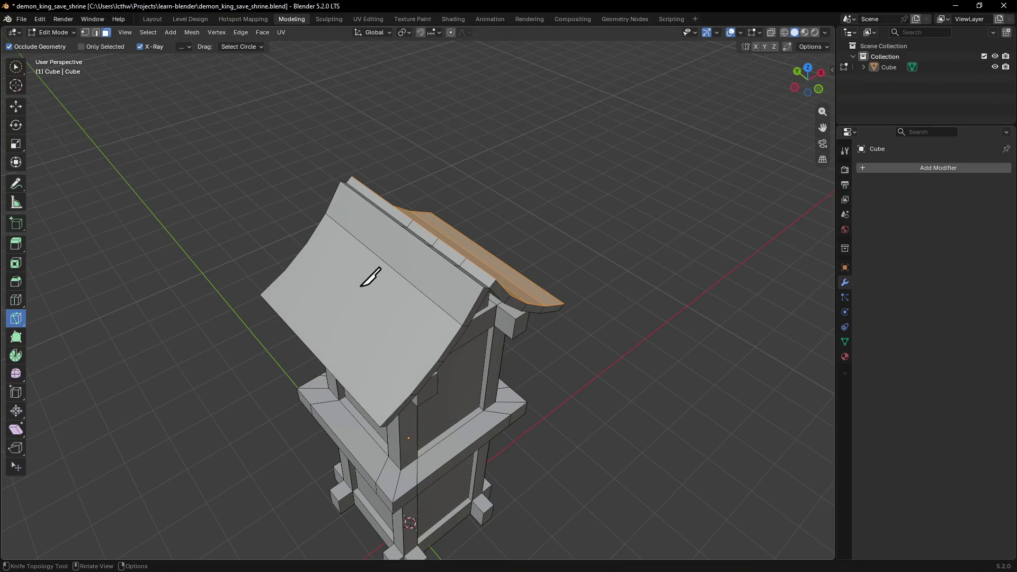
left_click(437, 361)
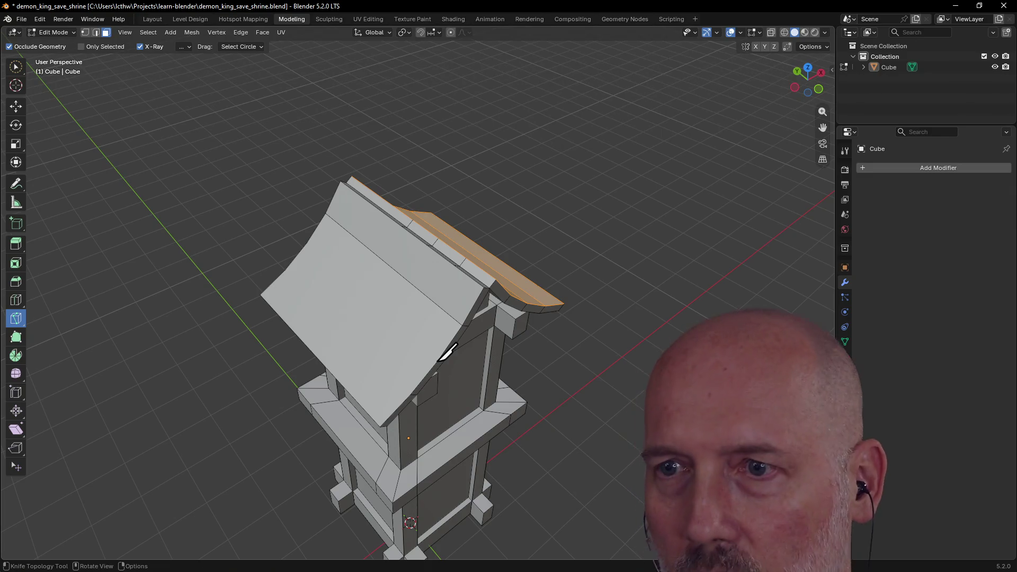
left_click(306, 243)
key("Return")
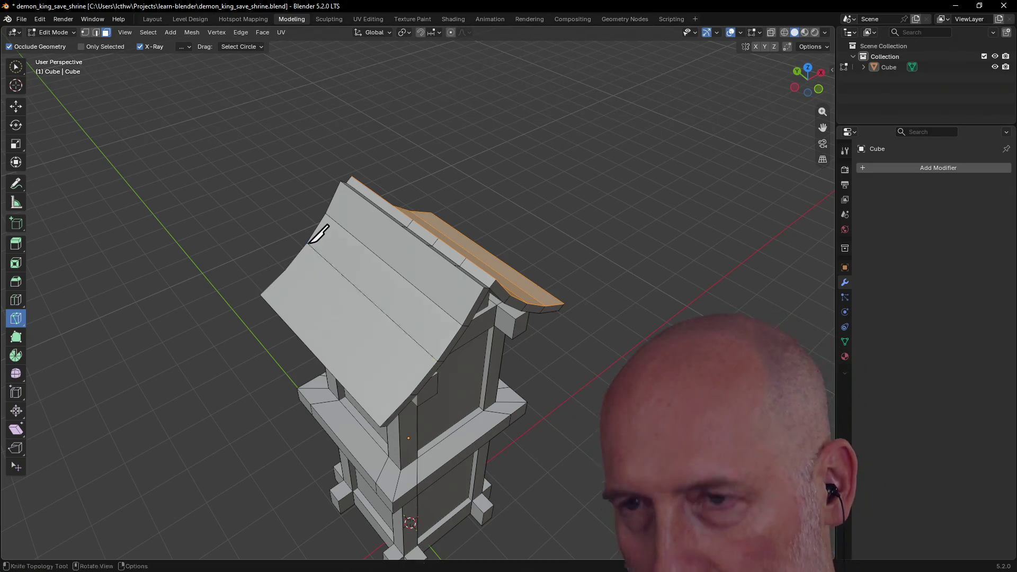
scroll(381, 316, "up", 2)
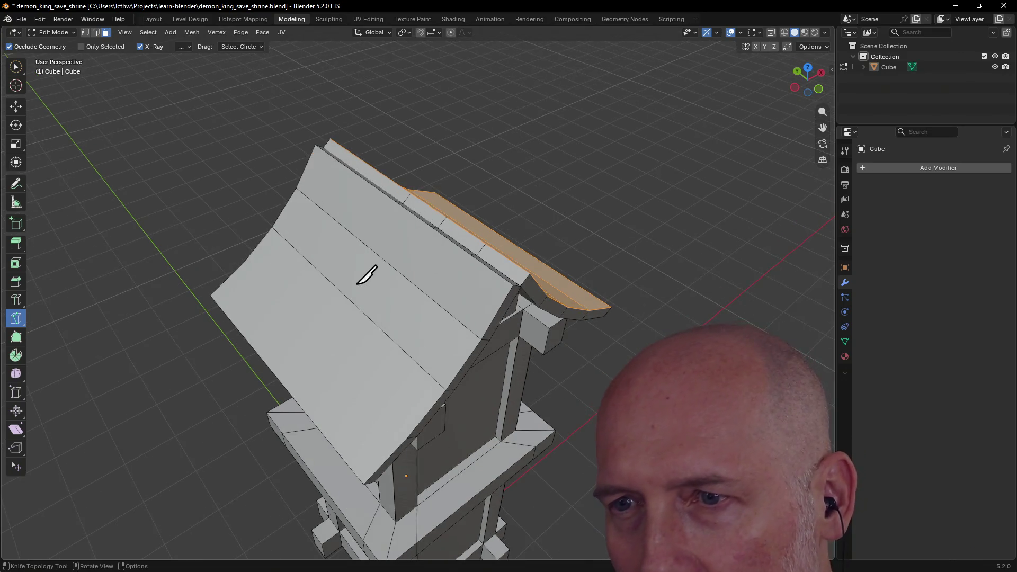
left_click(406, 437)
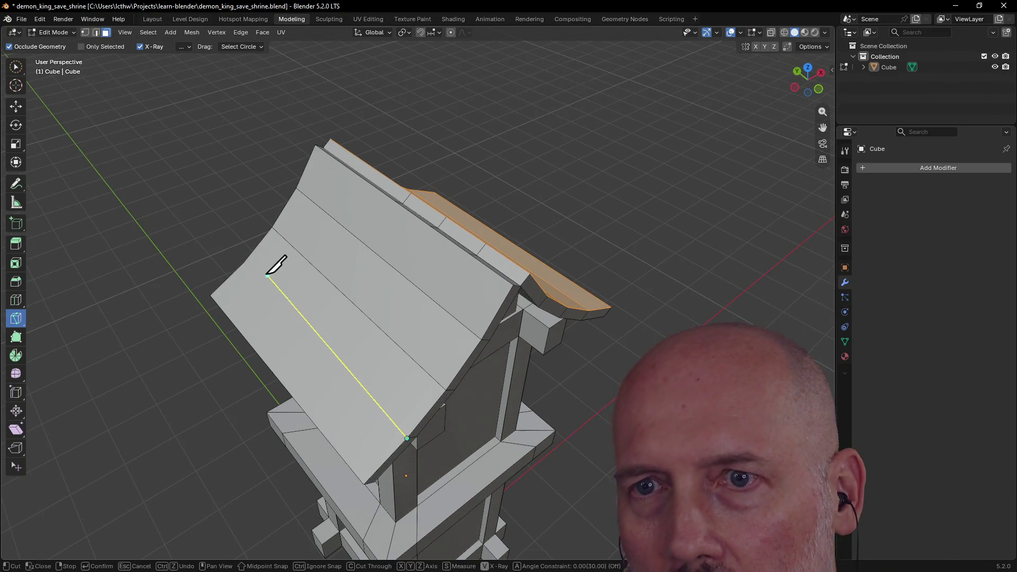
left_click(243, 262)
key("Return")
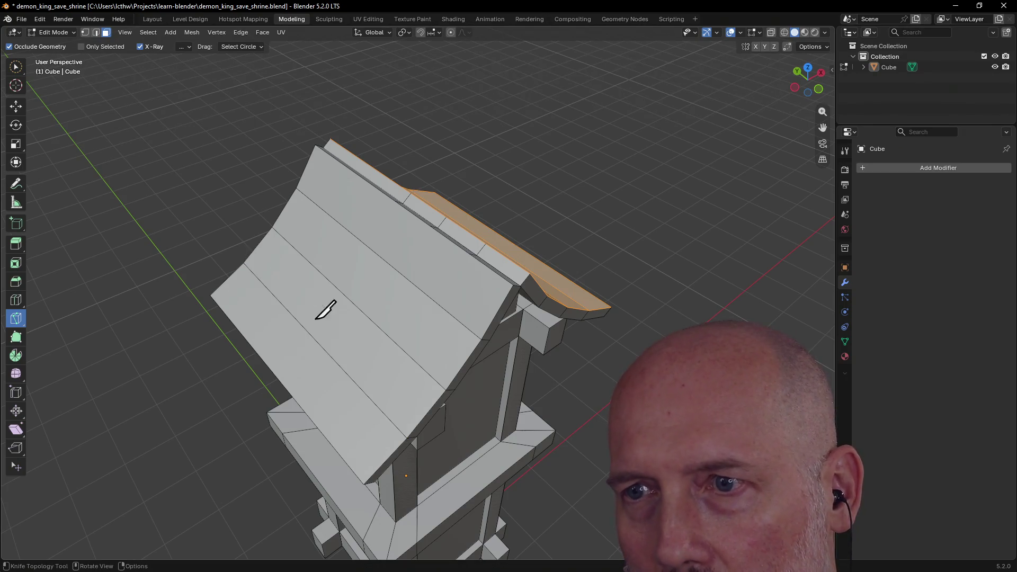
Step: Cancel a stray unfinished cut and orbit around to check the striped gable roof
left_click(644, 199)
middle_click_drag(638, 193, 563, 104)
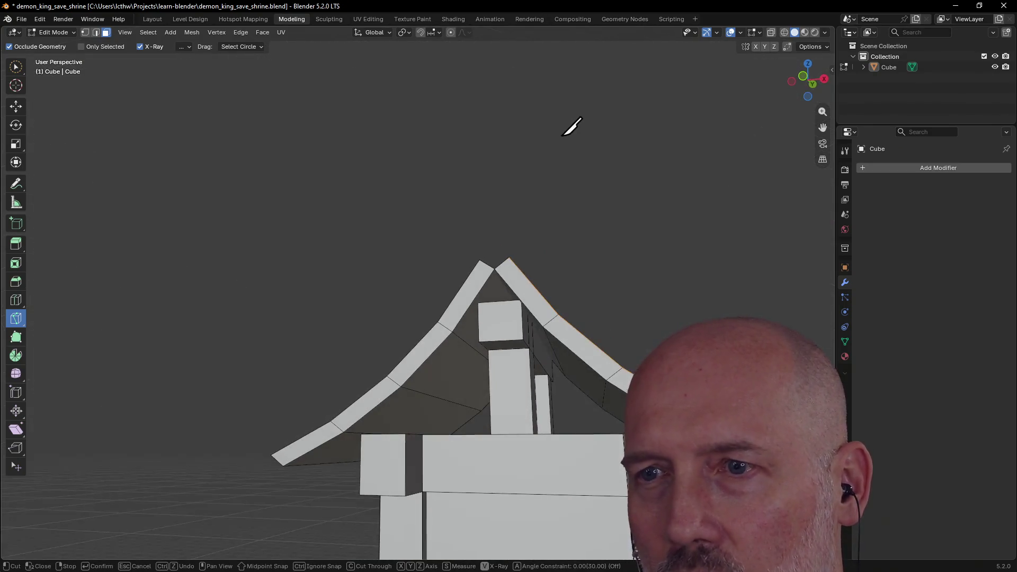
scroll(554, 133, "up", 2)
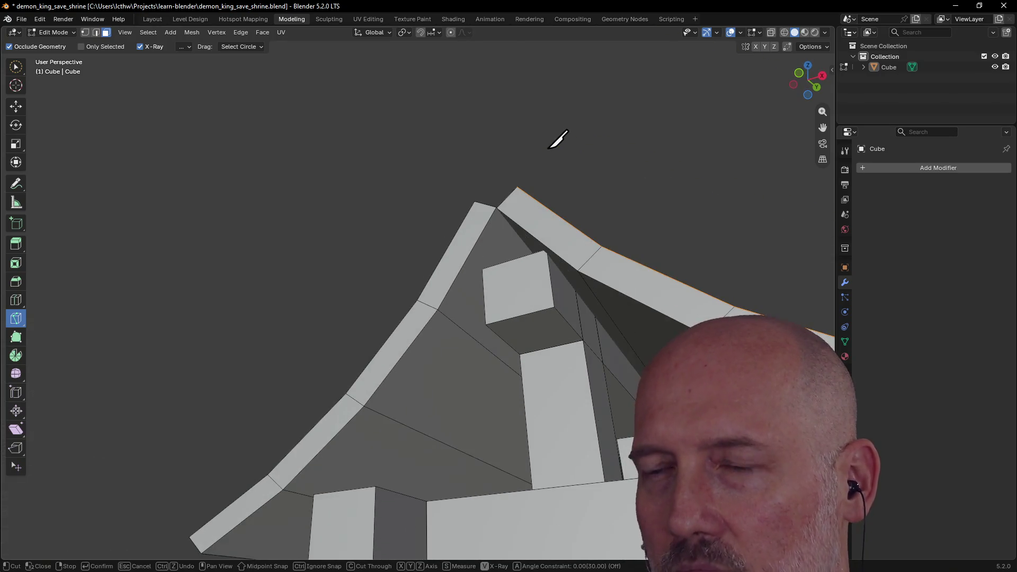
key("Escape")
scroll(563, 182, "down", 3)
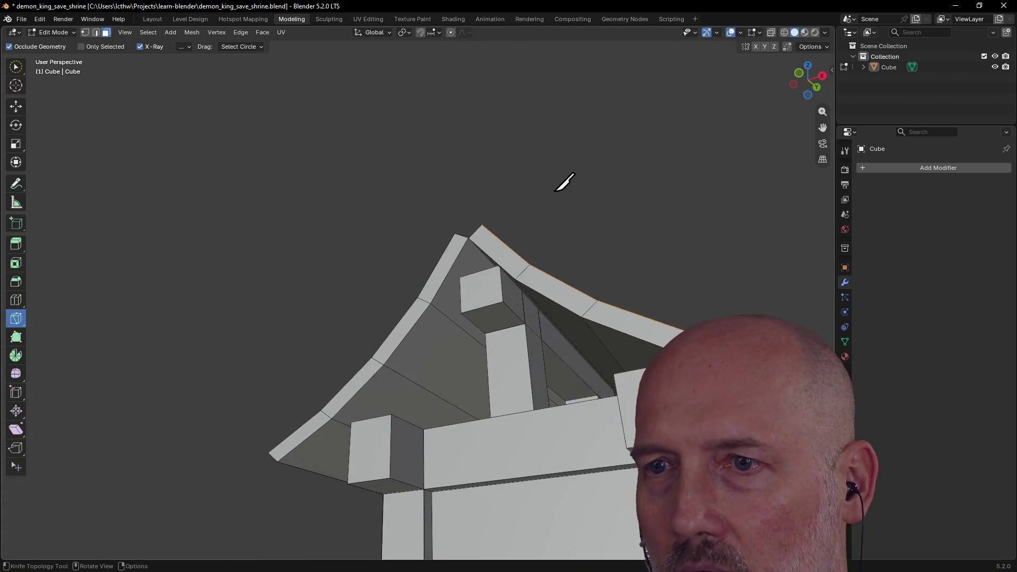
middle_click_drag(563, 182, 613, 215)
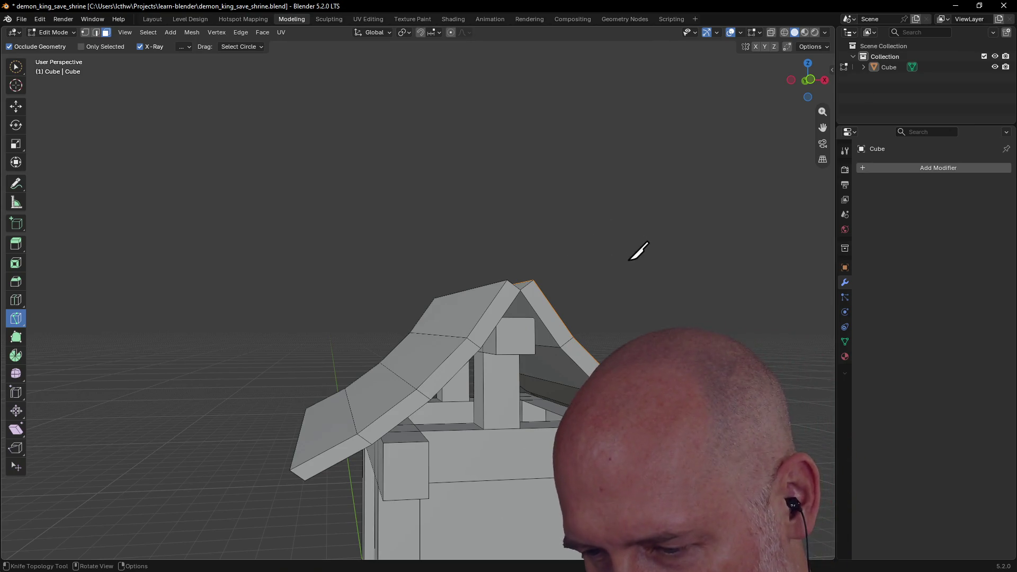
middle_click_drag(678, 259, 678, 259)
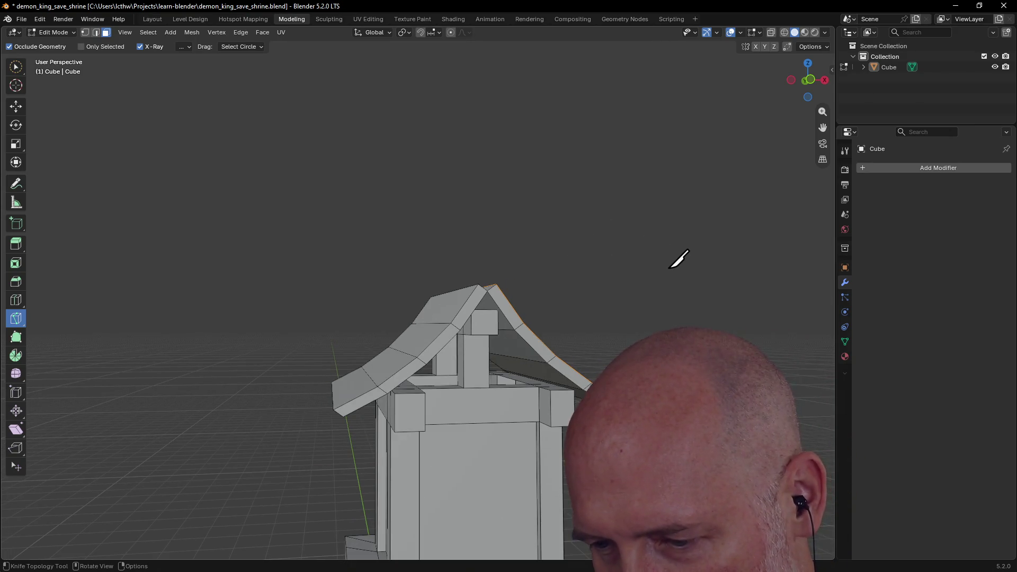